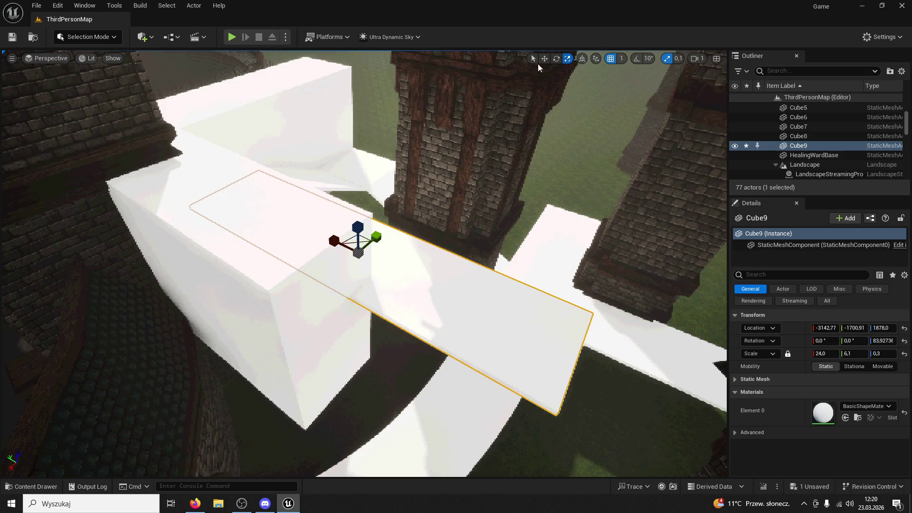
Step: Slide the white Cube9 slab across the gap between the brick towers and start a play test
mouse_move(425, 300)
mouse_down()
mouse_move(363, 273)
mouse_move(359, 297)
mouse_up()
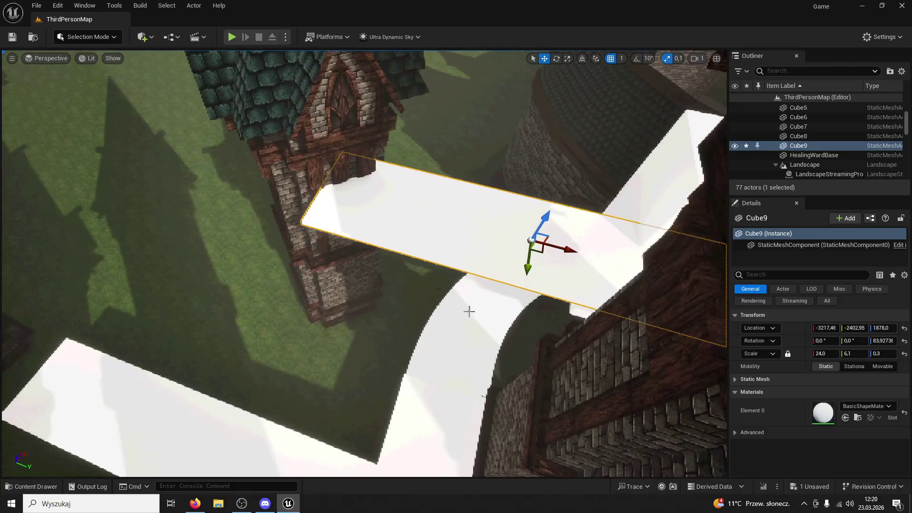
drag(501, 247, 407, 232)
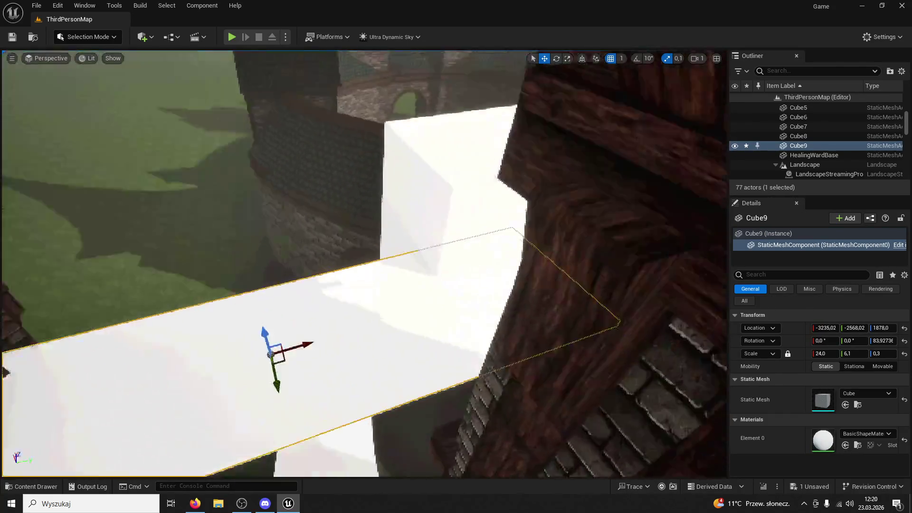
drag(364, 264, 361, 252)
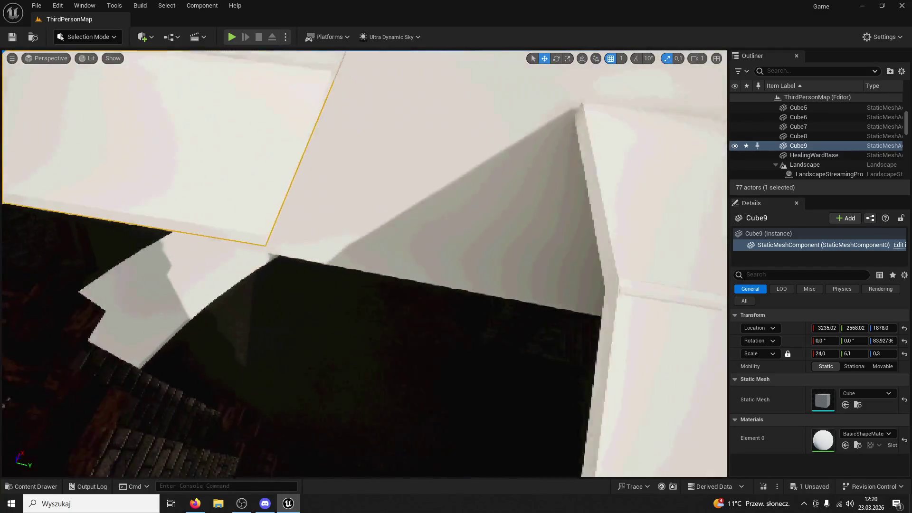
mouse_move(532, 228)
mouse_down()
mouse_move(541, 223)
mouse_move(337, 205)
mouse_up()
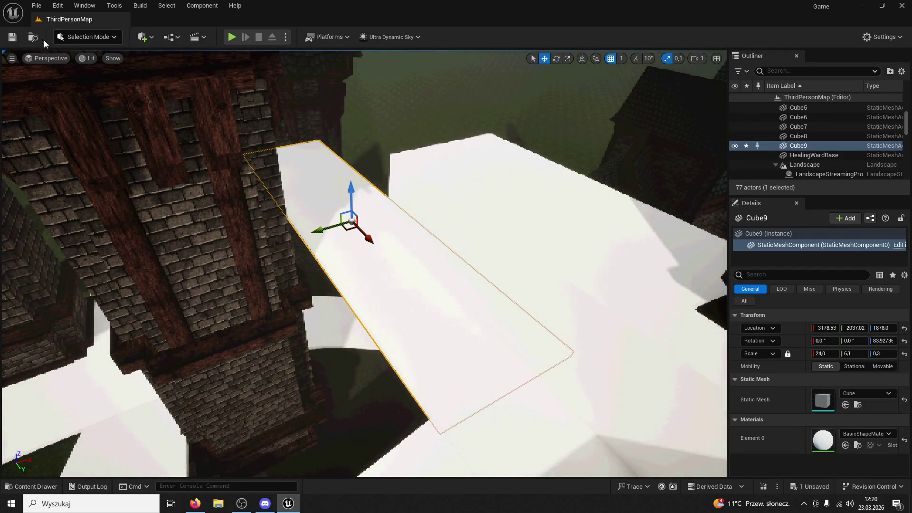
key(alt+p)
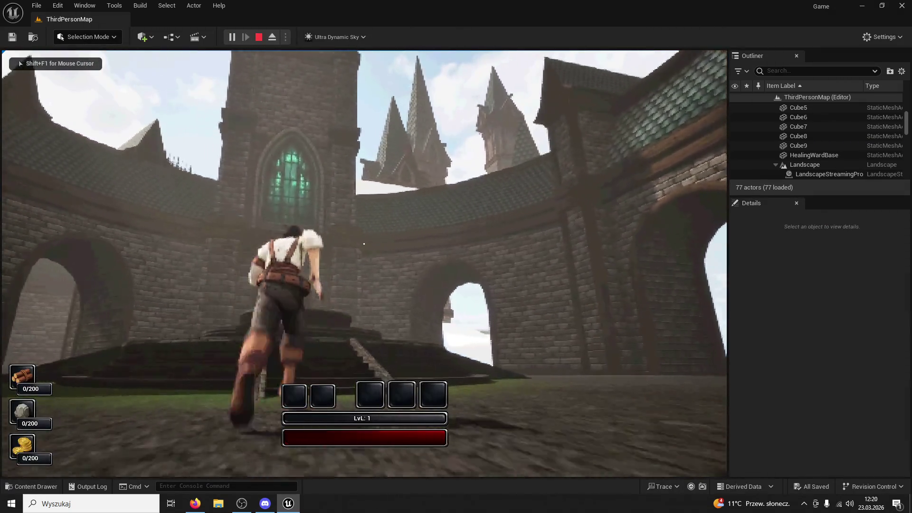
key(w)
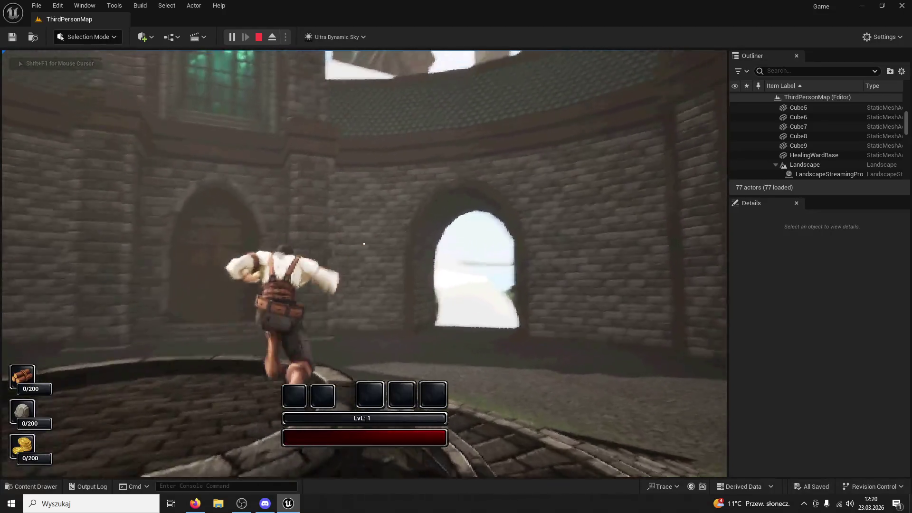
key(w)
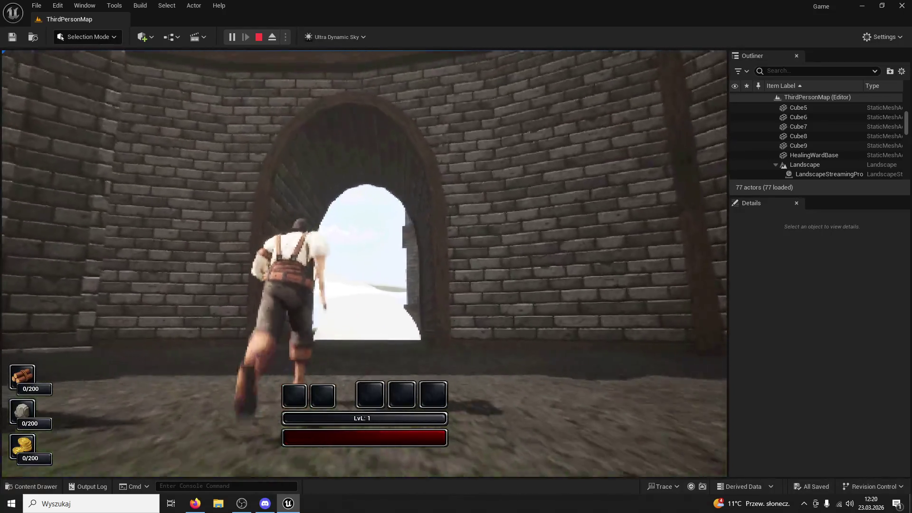
key(w)
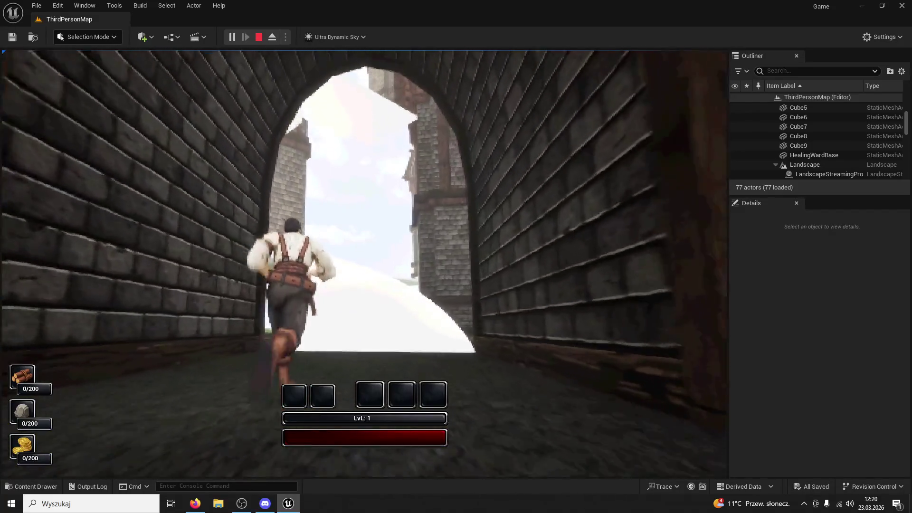
key(w)
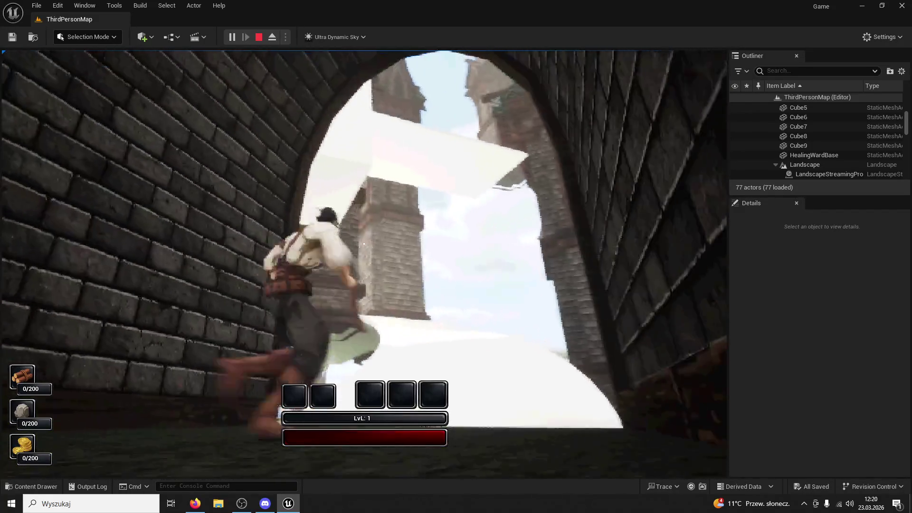
key(w)
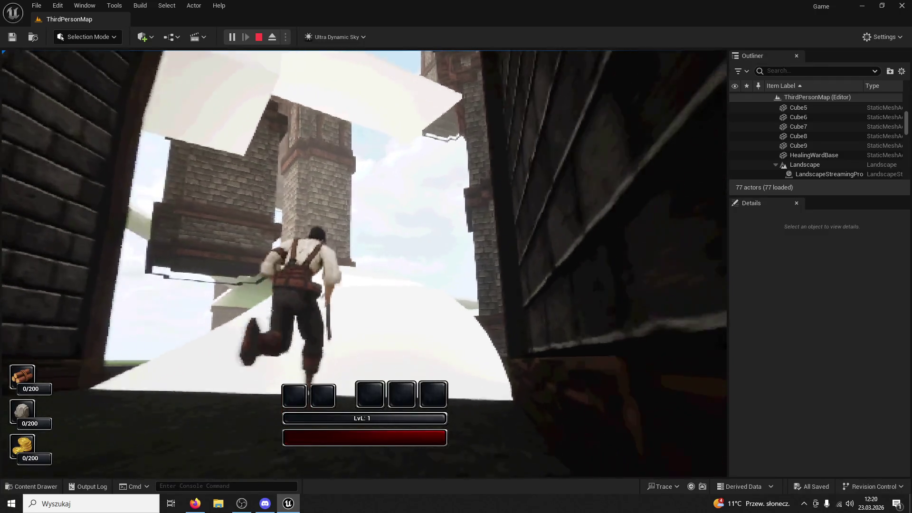
key(Escape)
key(f)
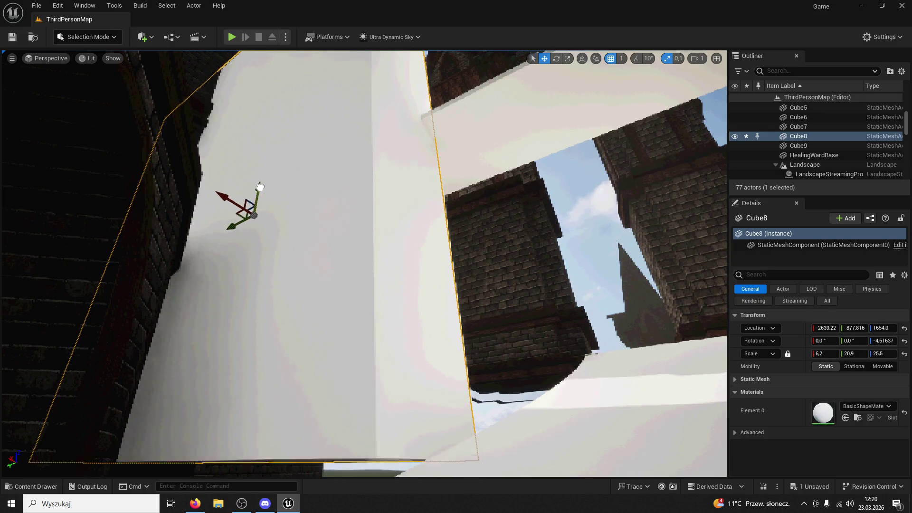
Step: Lower the tall Cube8 block vertically on the rooftop
drag(252, 280, 403, 237)
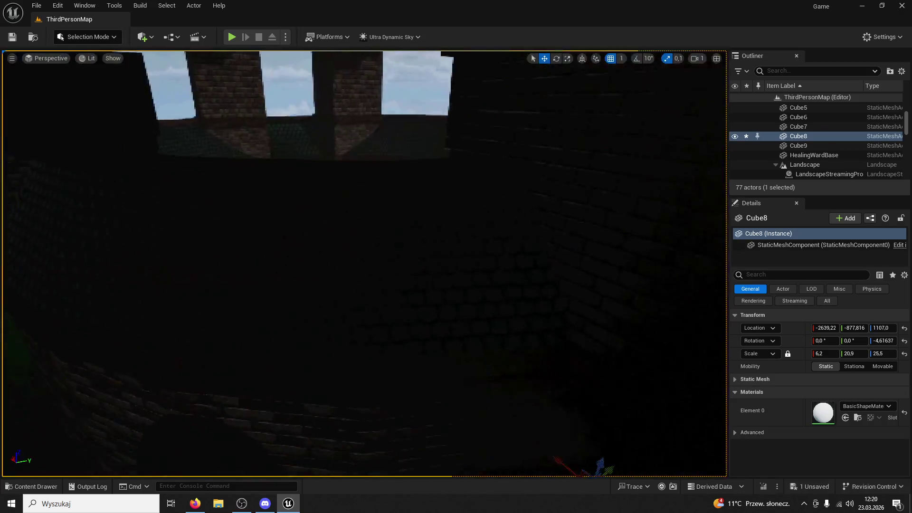
mouse_move(335, 352)
mouse_down()
mouse_move(328, 342)
mouse_move(342, 361)
mouse_move(335, 352)
mouse_up()
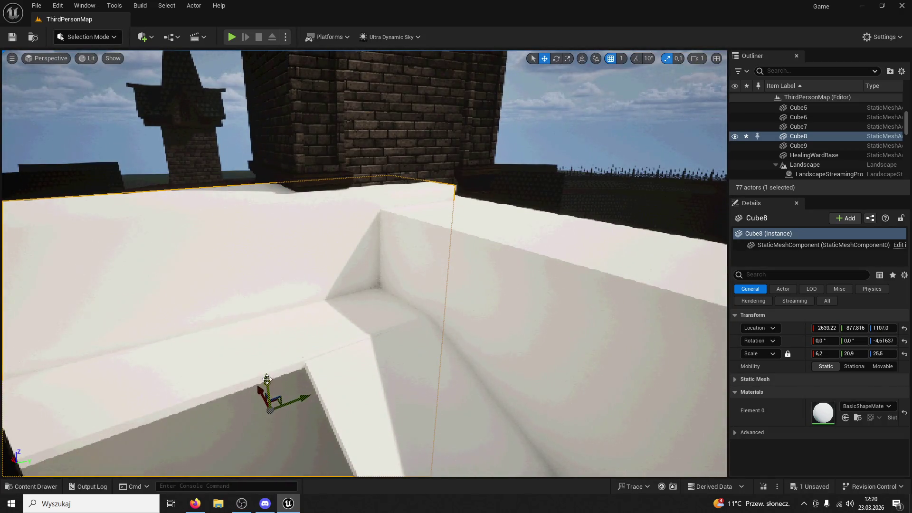
mouse_move(261, 393)
mouse_down()
mouse_move(228, 375)
mouse_move(219, 385)
mouse_up()
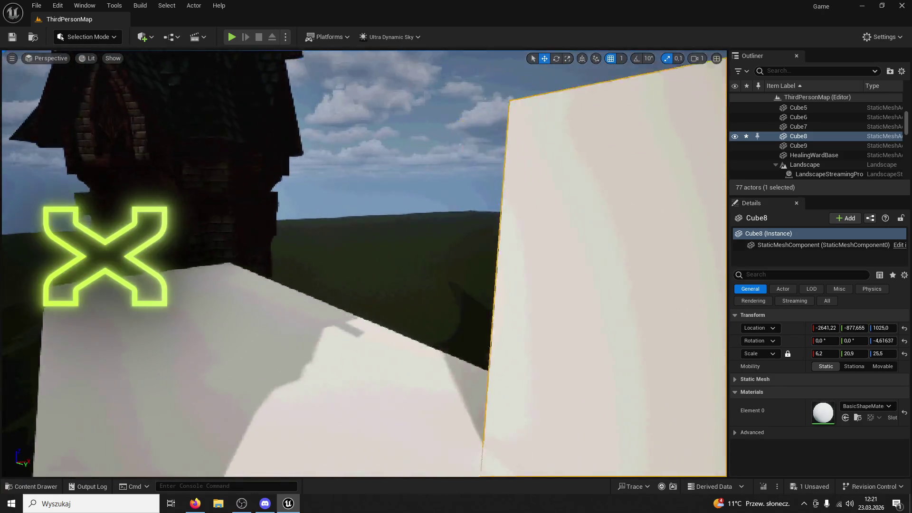
Step: Duplicate Cube8 as Cube10 and move it far along the rooftop path
key(ctrl+d)
mouse_move(527, 301)
mouse_down()
mouse_move(156, 404)
mouse_move(204, 399)
mouse_move(209, 304)
mouse_up()
drag(396, 400, 371, 405)
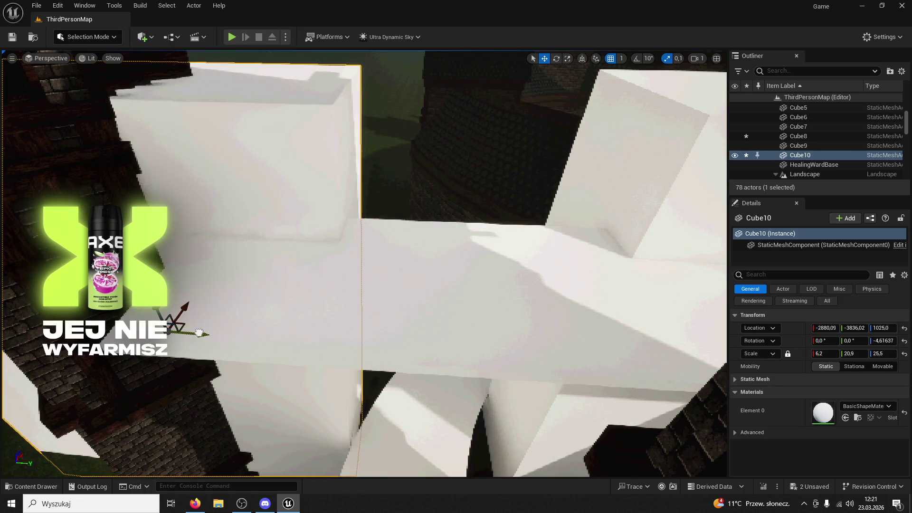
click(57, 118)
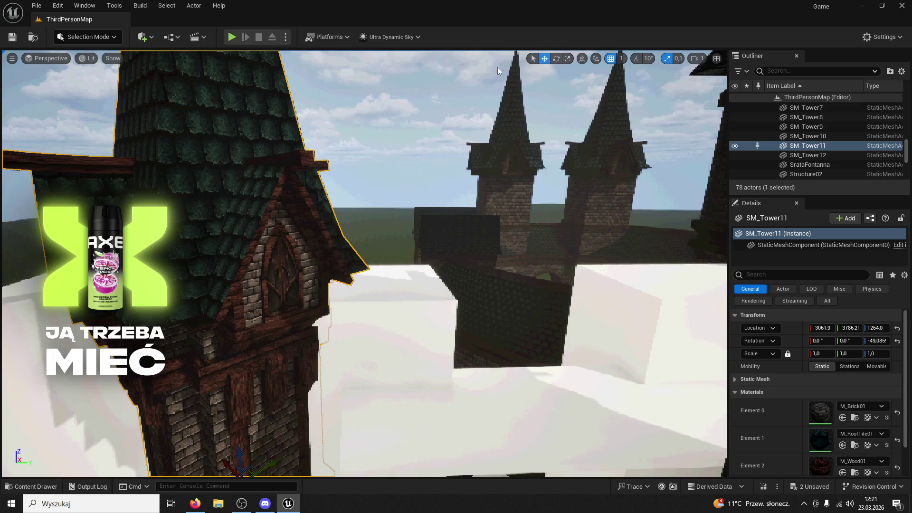
Step: Turn SM_Tower11 to a Z rotation of about -6.1 and launch a play test
mouse_move(341, 367)
mouse_down()
mouse_move(333, 295)
mouse_move(285, 238)
mouse_move(190, 142)
mouse_move(15, 38)
mouse_up()
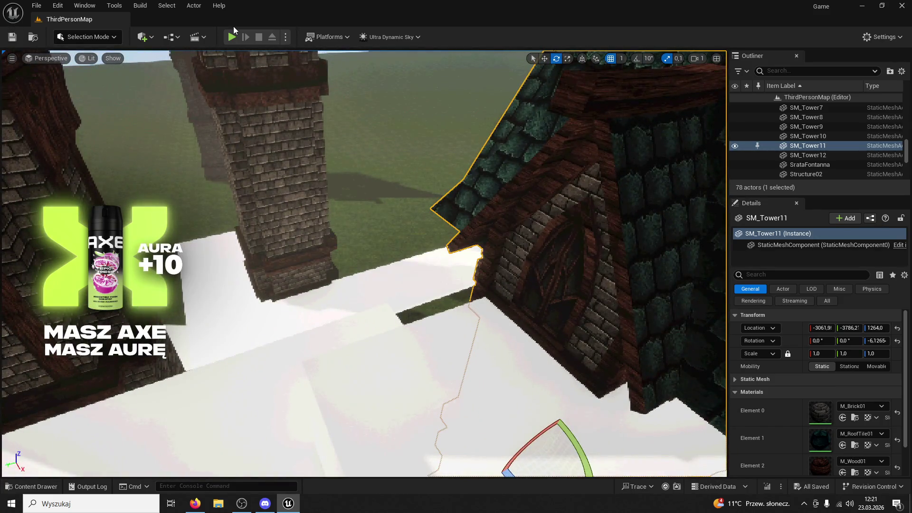
click(231, 37)
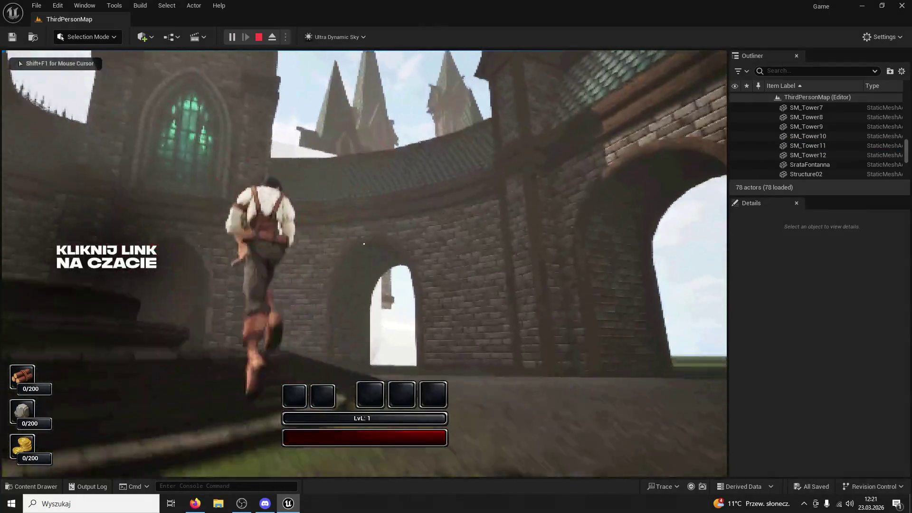
key(w)
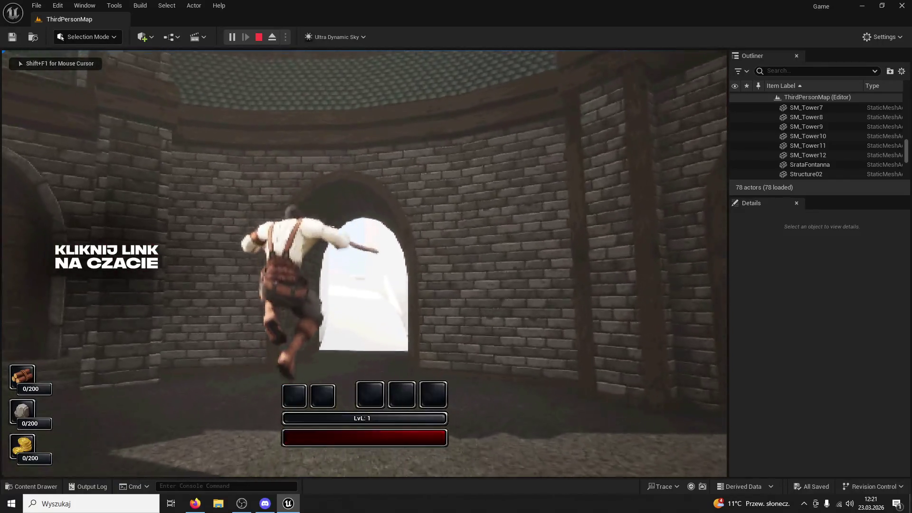
key(w)
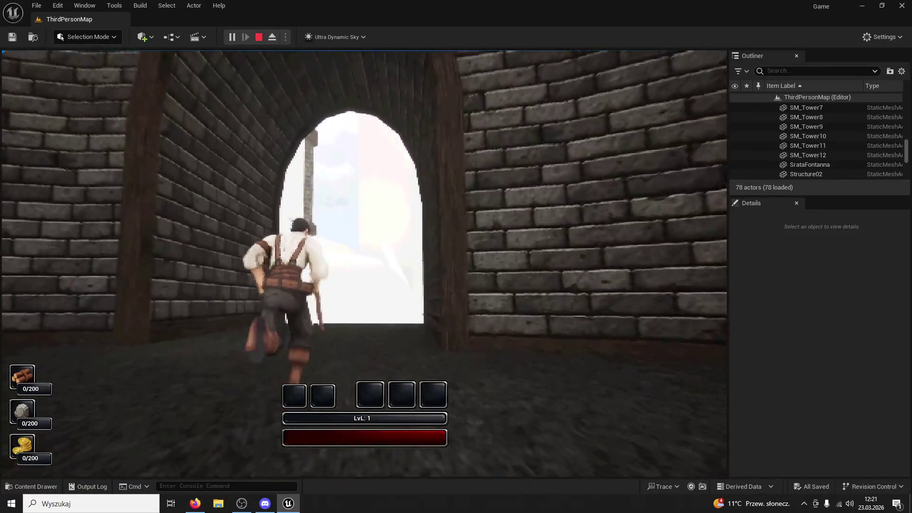
key(w)
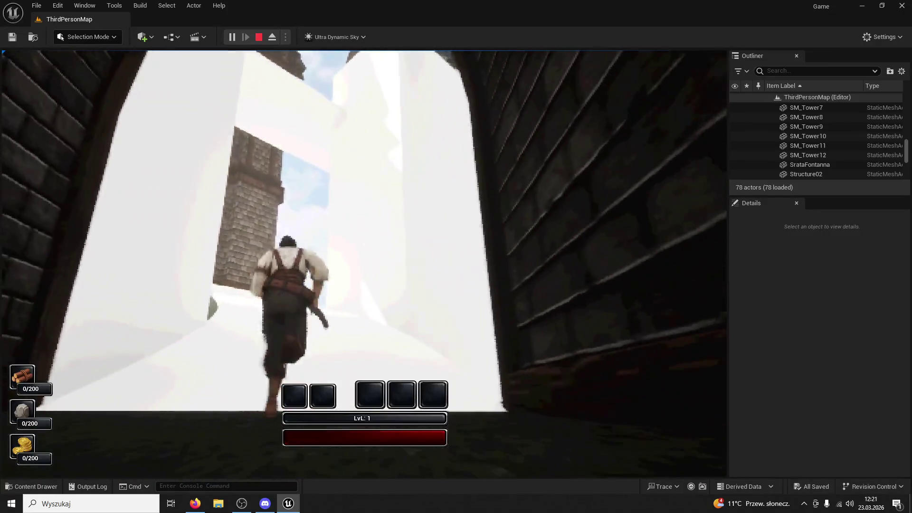
key(w)
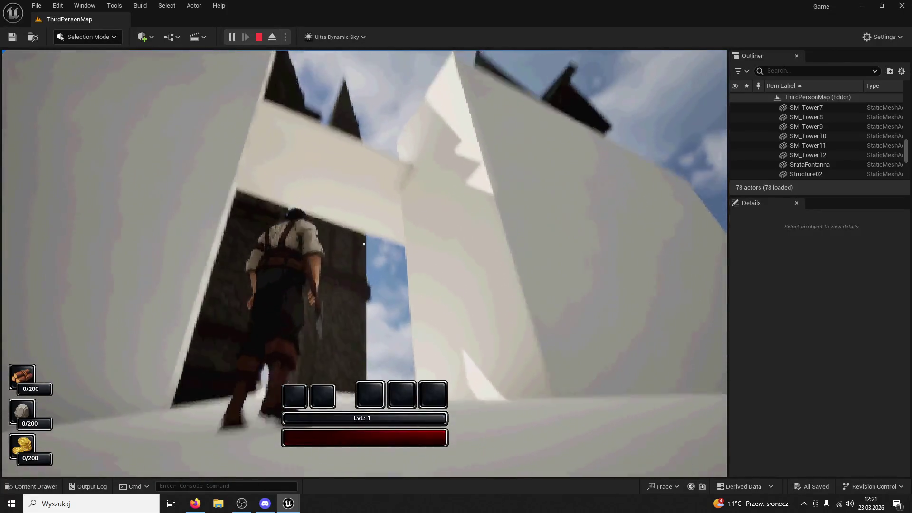
key(w)
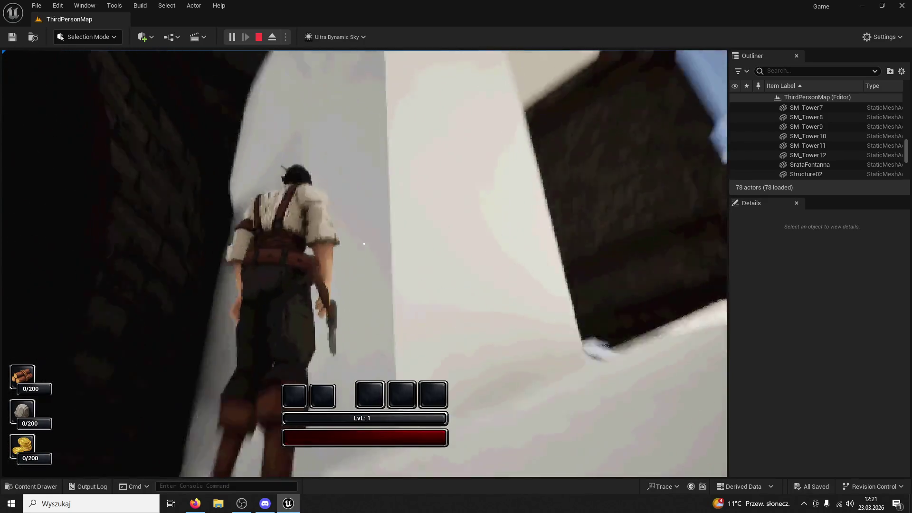
key(Escape)
click(475, 189)
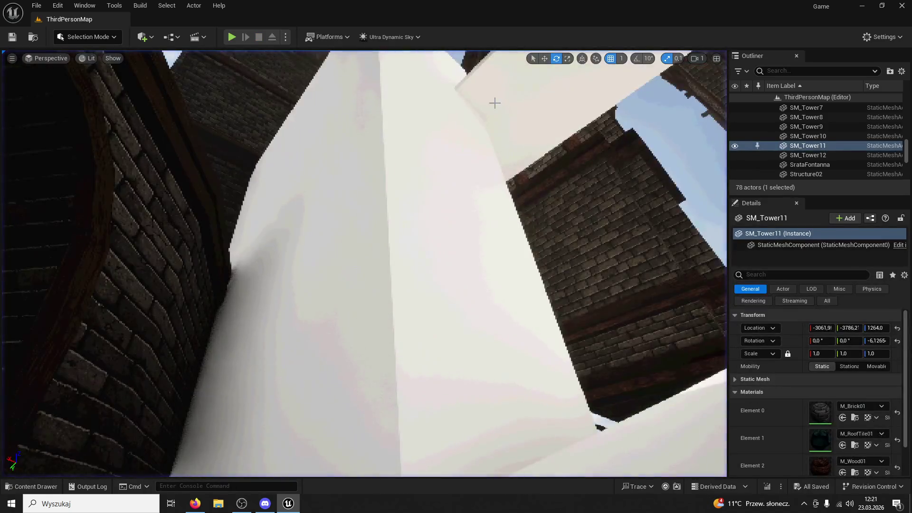
Step: Narrow Cube9 to Y scale 4.1 and launch another play test
drag(363, 263, 364, 200)
drag(549, 114, 549, 77)
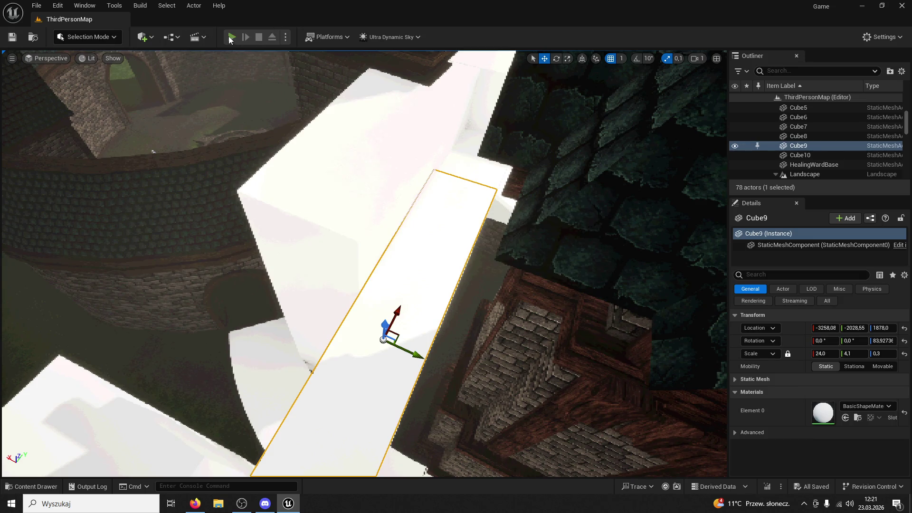
click(231, 37)
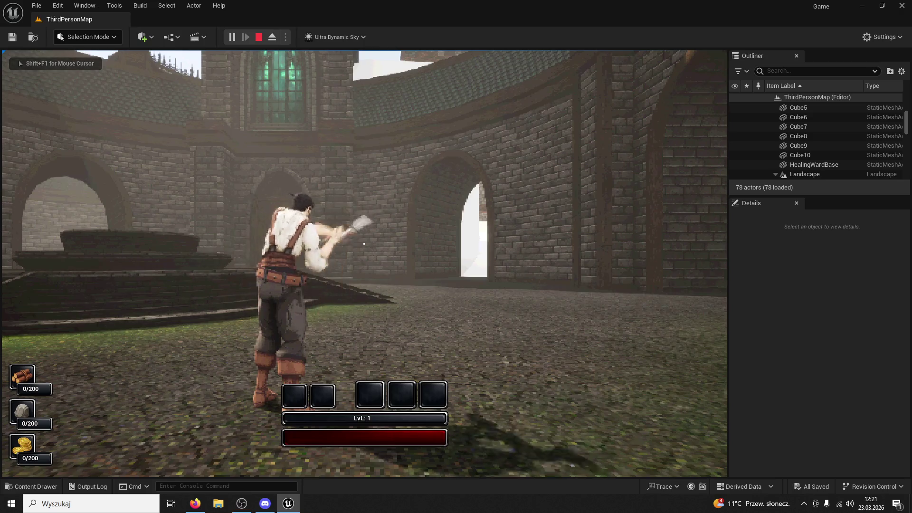
Step: Run the character through the hall and jump through the archway tunnel into the open
key(w)
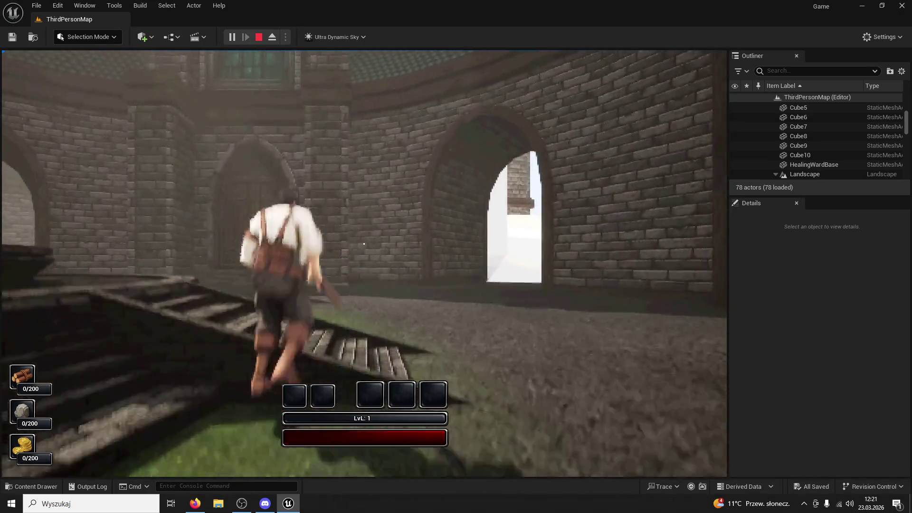
key(w)
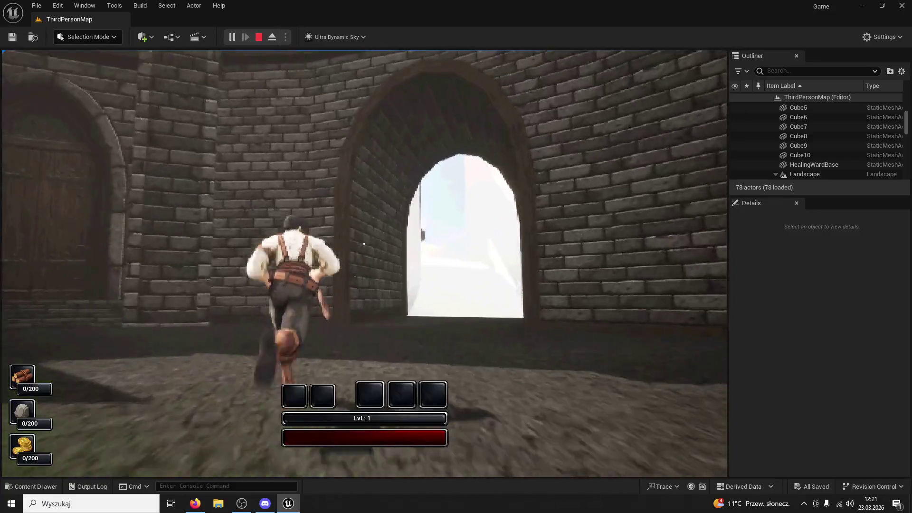
key(w)
key(space)
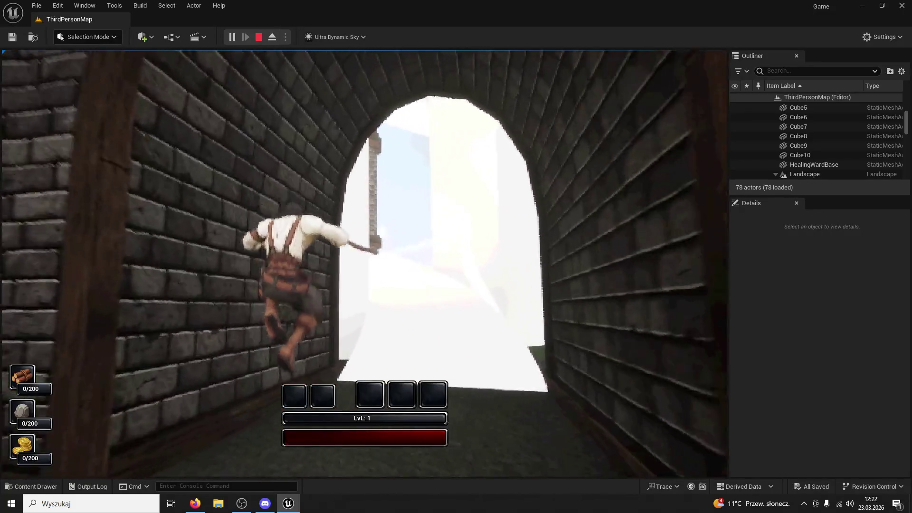
key(w)
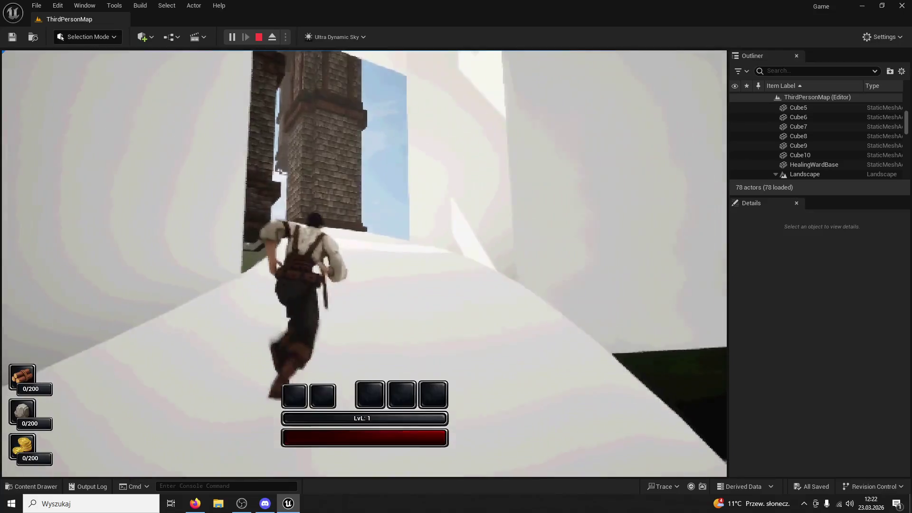
Step: Run up the white ramp and along the walkway to the tower wall, then stop PIE
key(w)
key(w)
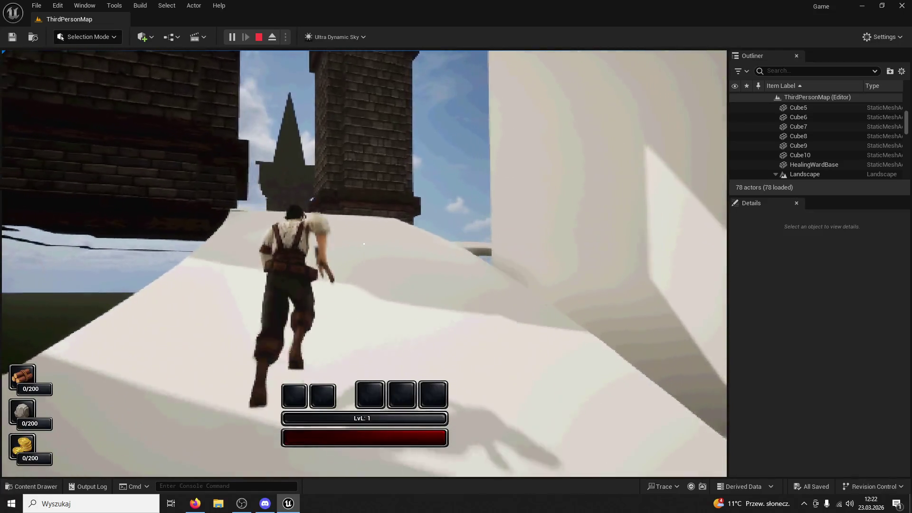
key(w)
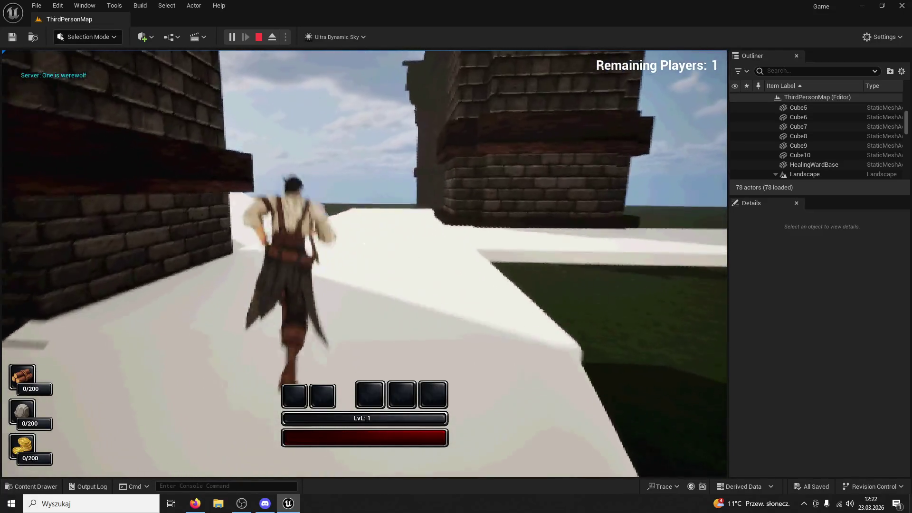
key(w)
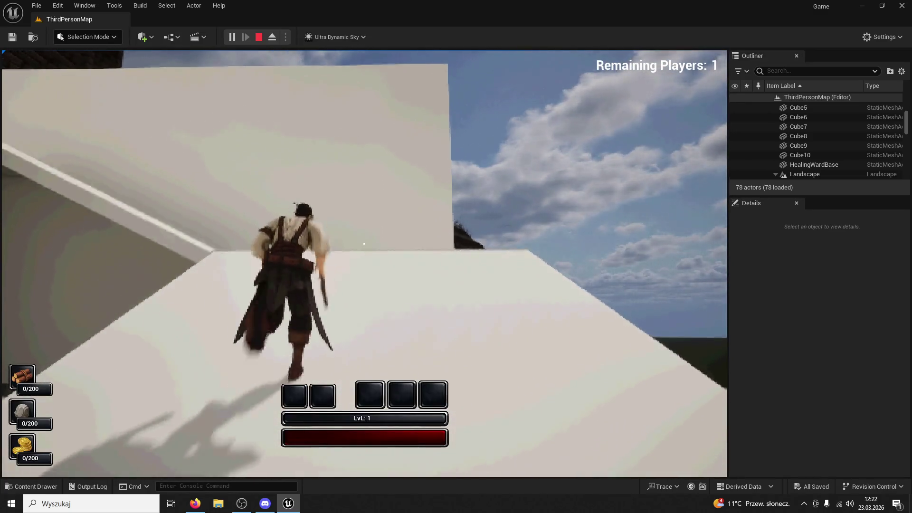
key(w)
key(w)
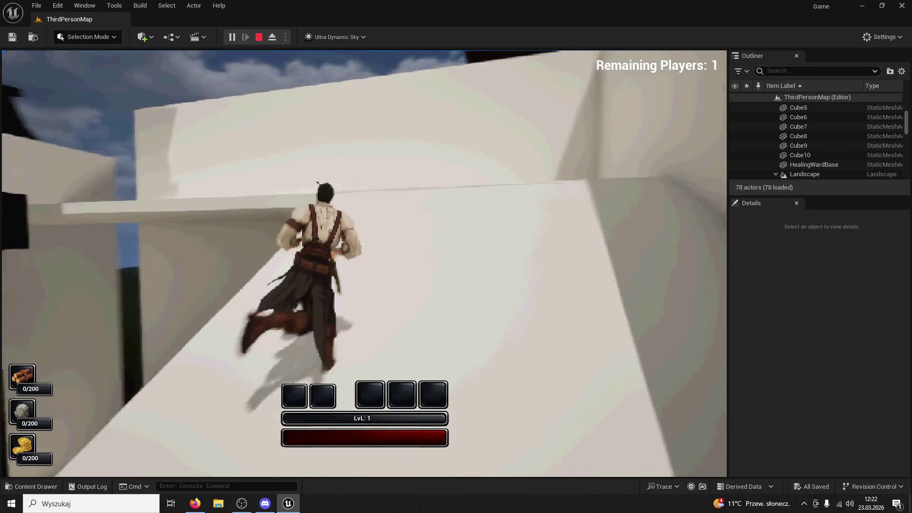
key(w)
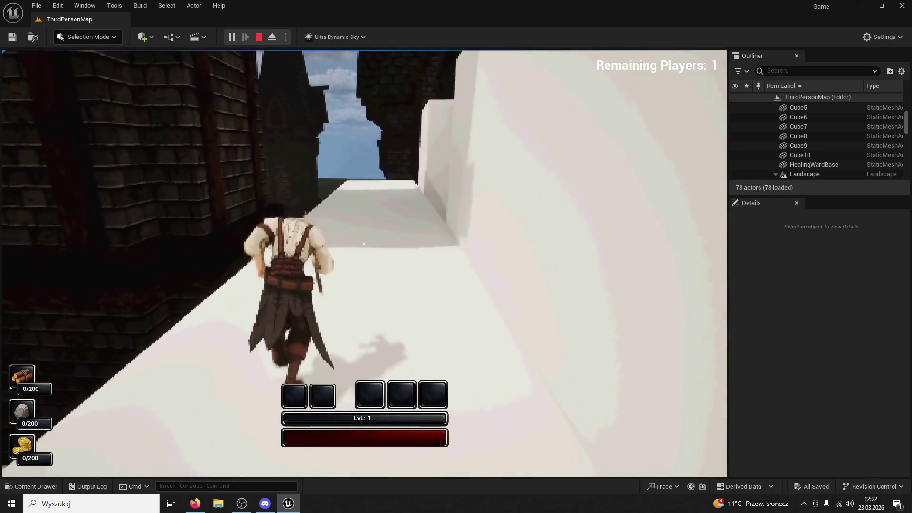
key(w)
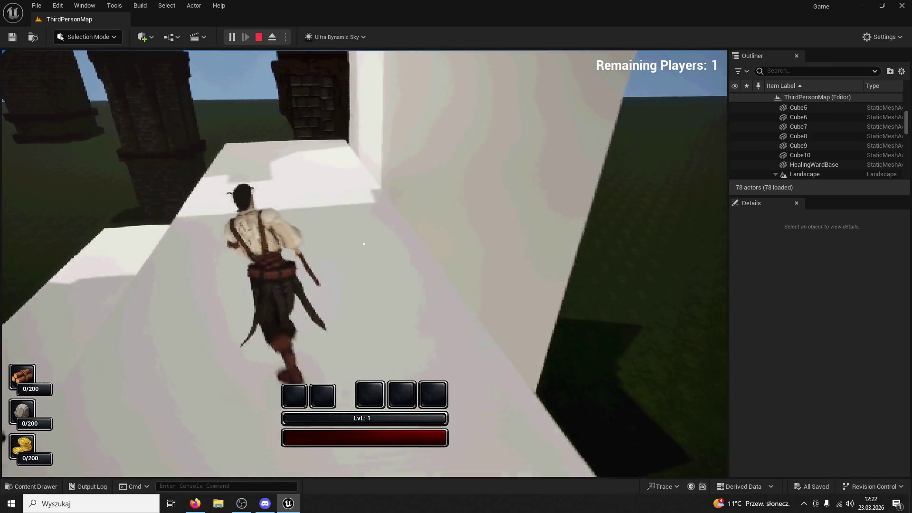
key(w)
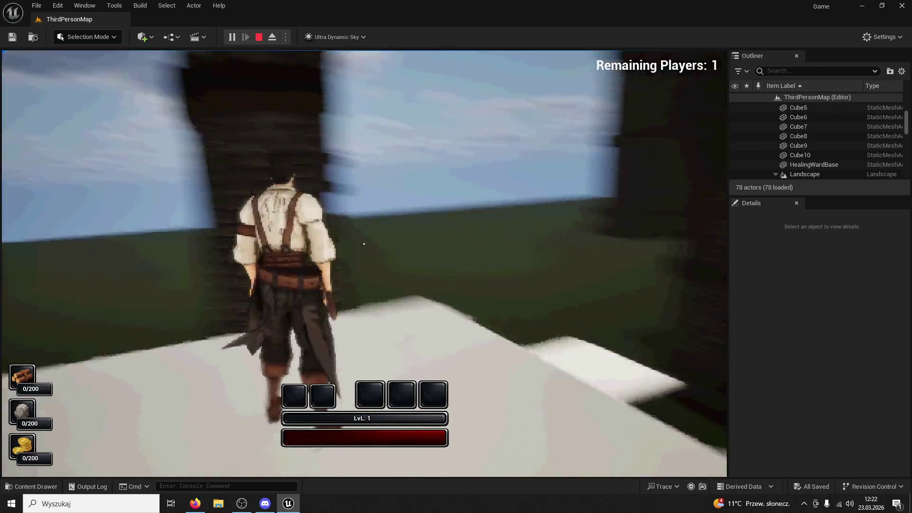
key(w)
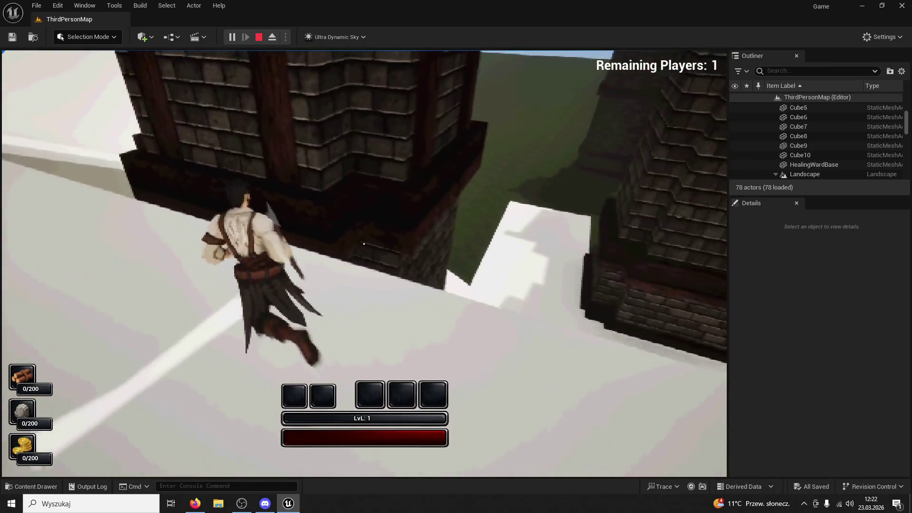
key(w)
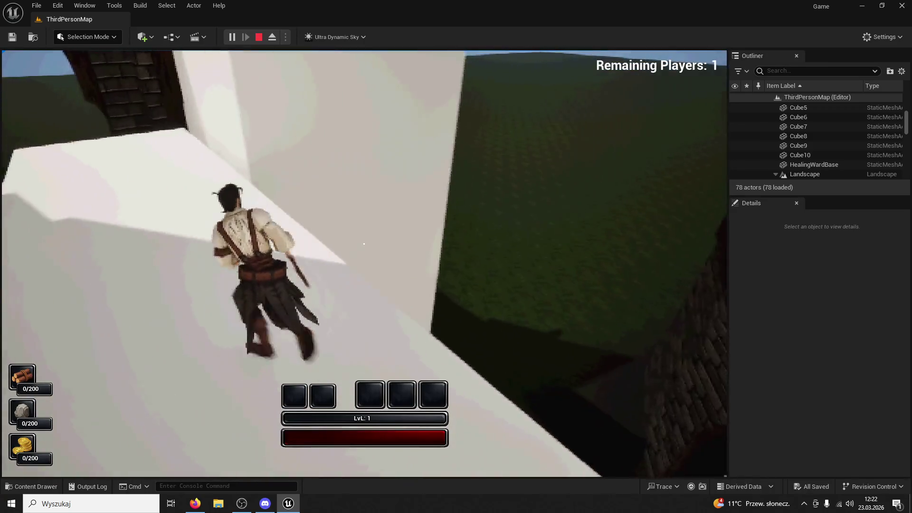
key(w)
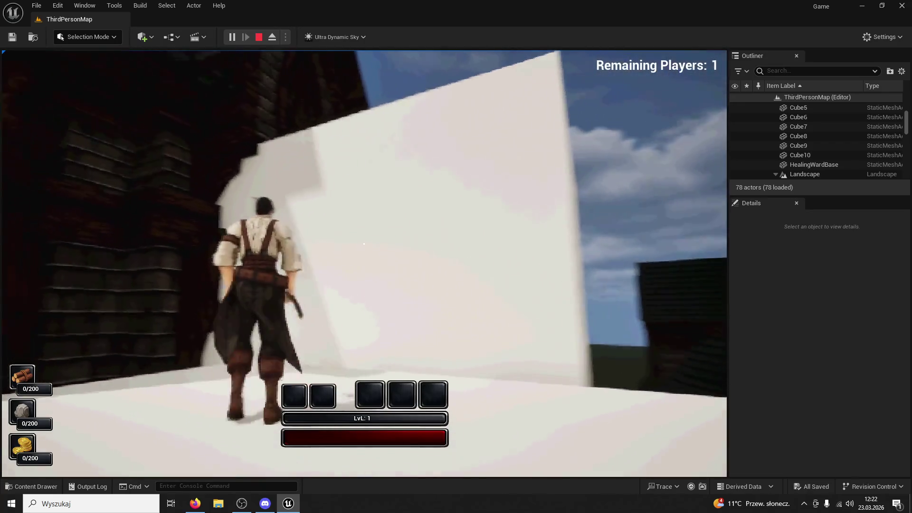
key(Escape)
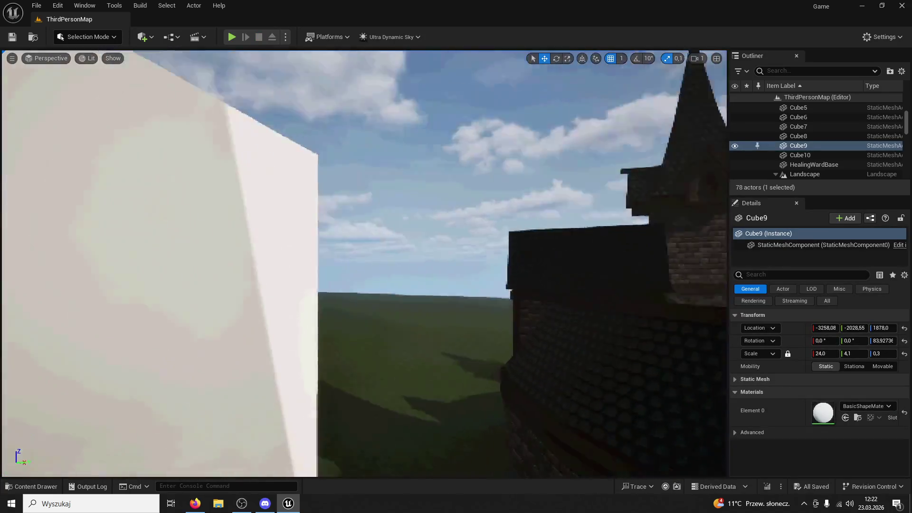
Step: Move the SM_Tower11 spire beside the white blocks, undoing an accidental duplicate
key(f)
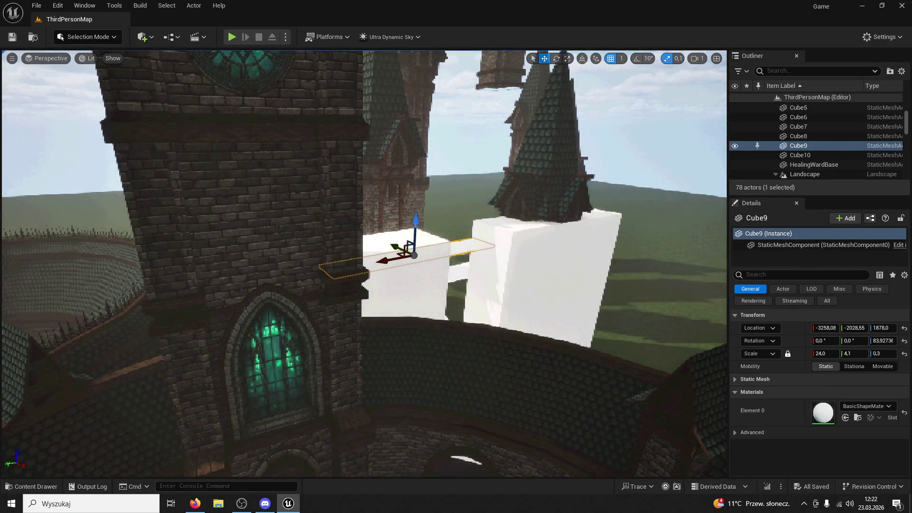
click(546, 166)
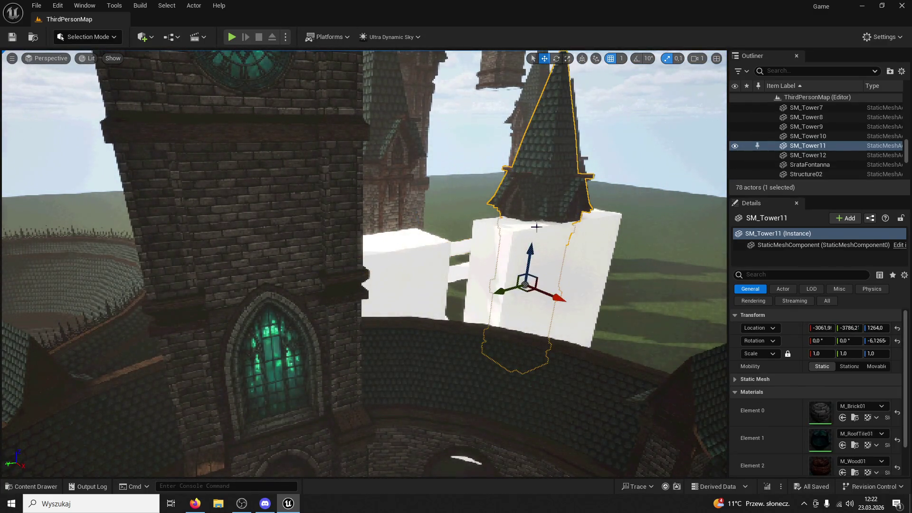
key(f)
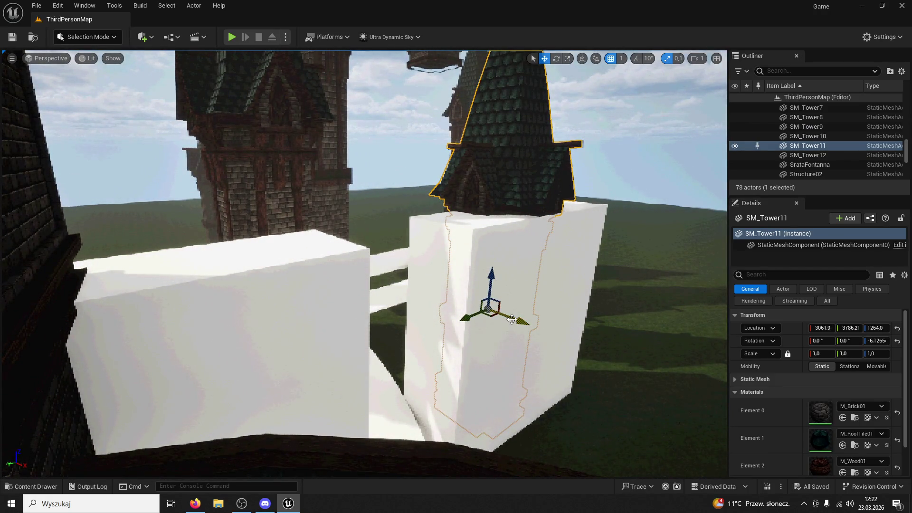
drag(511, 315, 598, 339)
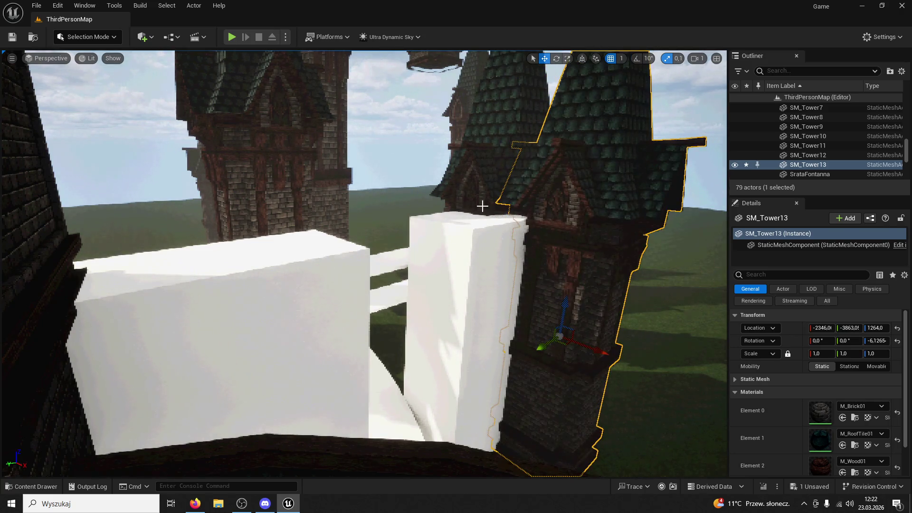
key(ctrl+z)
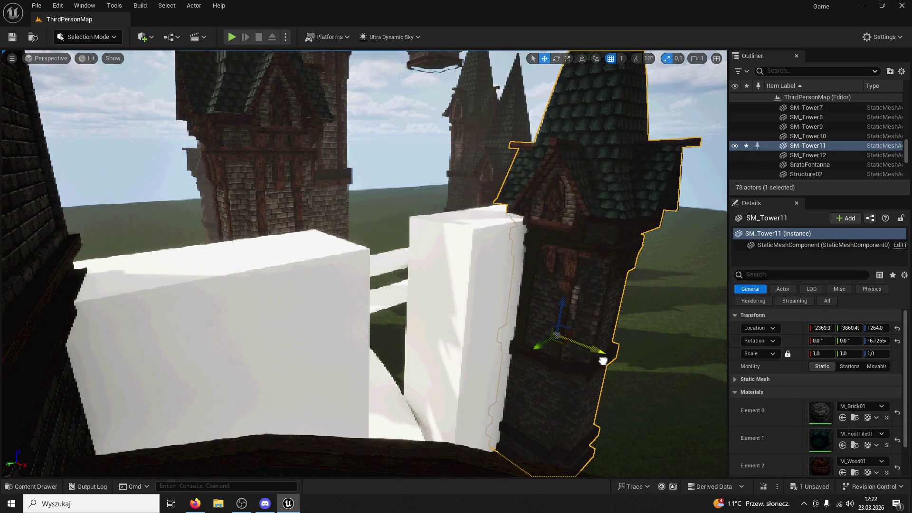
mouse_move(540, 351)
mouse_down()
mouse_move(361, 375)
mouse_move(536, 349)
mouse_move(490, 360)
mouse_move(493, 242)
mouse_up()
mouse_move(494, 333)
mouse_down()
mouse_move(489, 262)
mouse_move(198, 288)
mouse_up()
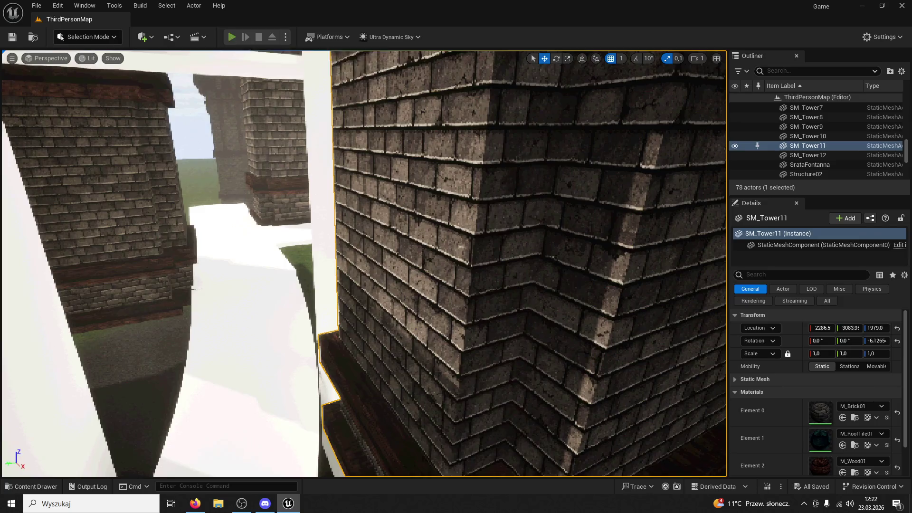
Step: Run a quick play test toward the archway and stop it
key(alt+p)
key(w)
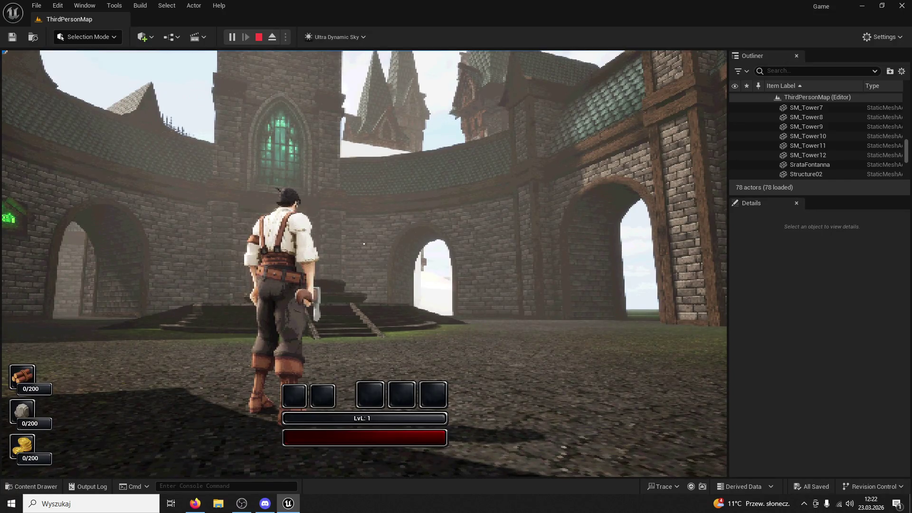
key(Escape)
Step: Raise SM_Tower04 to Z 3431.0 and start another play test
click(382, 149)
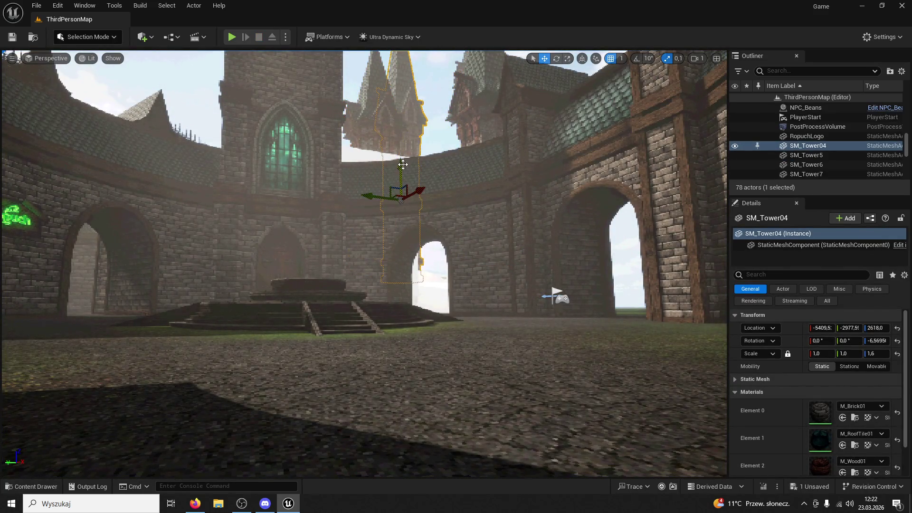
drag(399, 132, 436, 148)
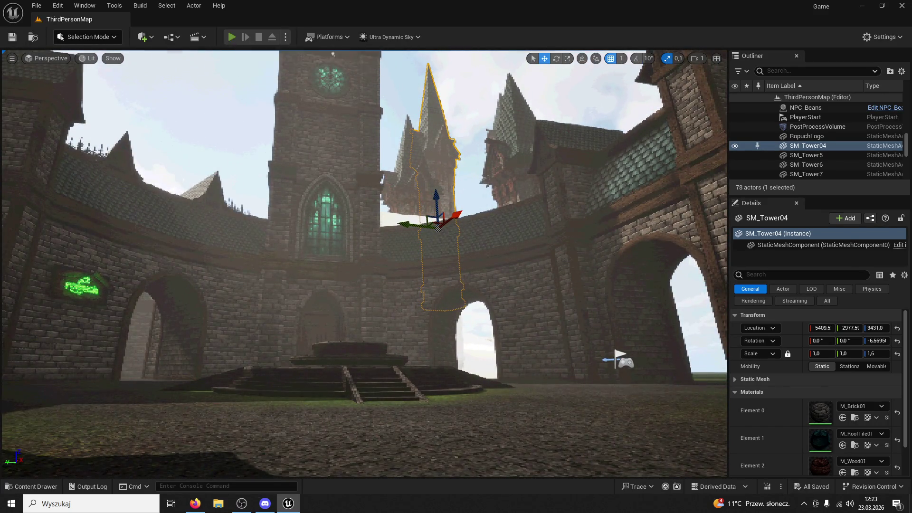
click(232, 37)
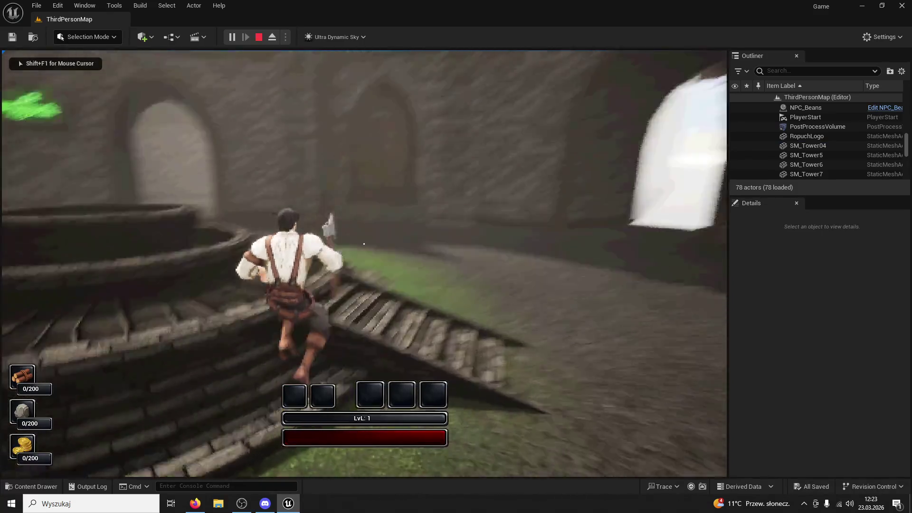
Step: Jump up the stairs and run through the stone archway onto the white blocks
key(space)
key(w)
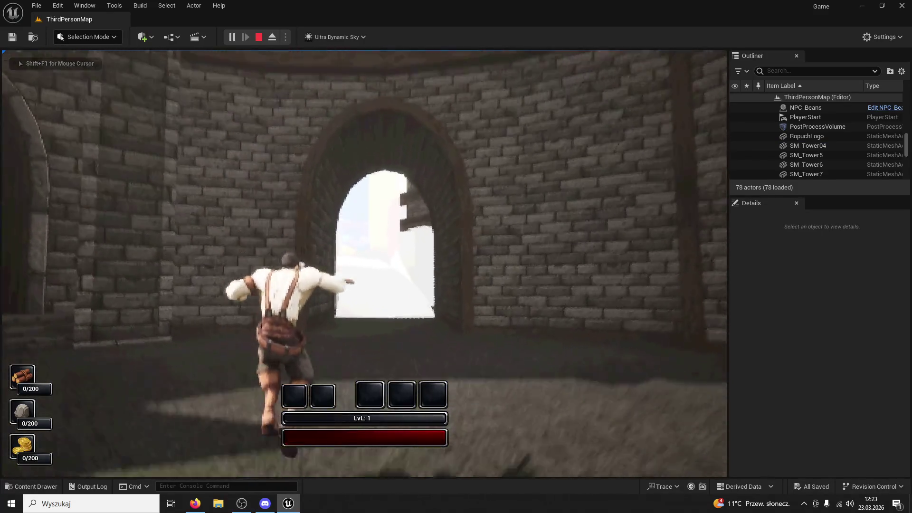
key(w)
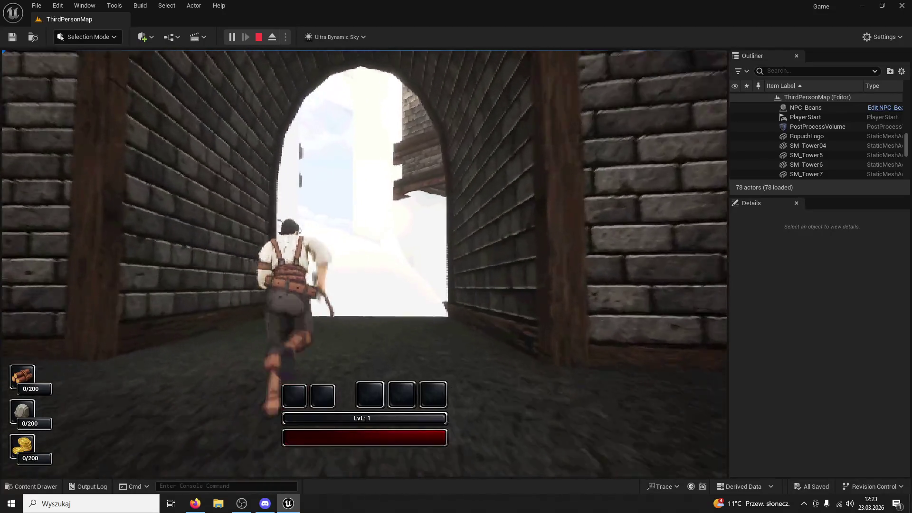
key(w)
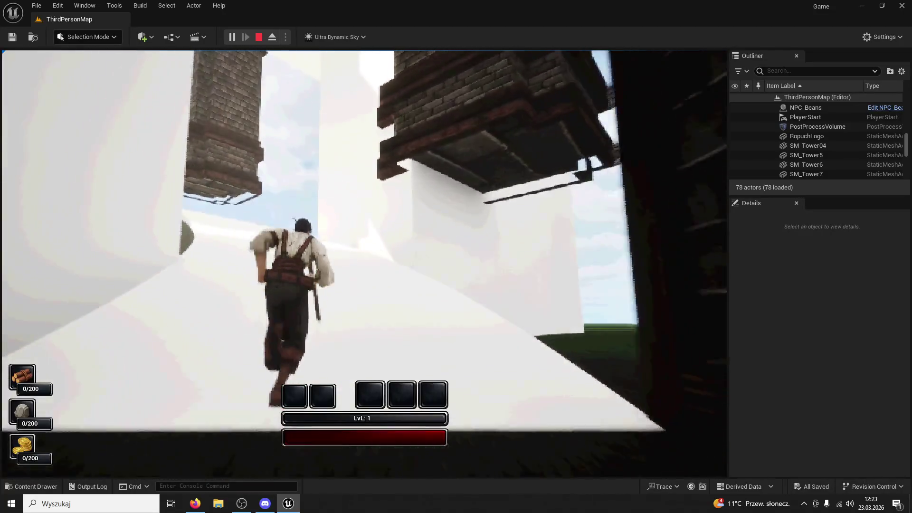
key(w)
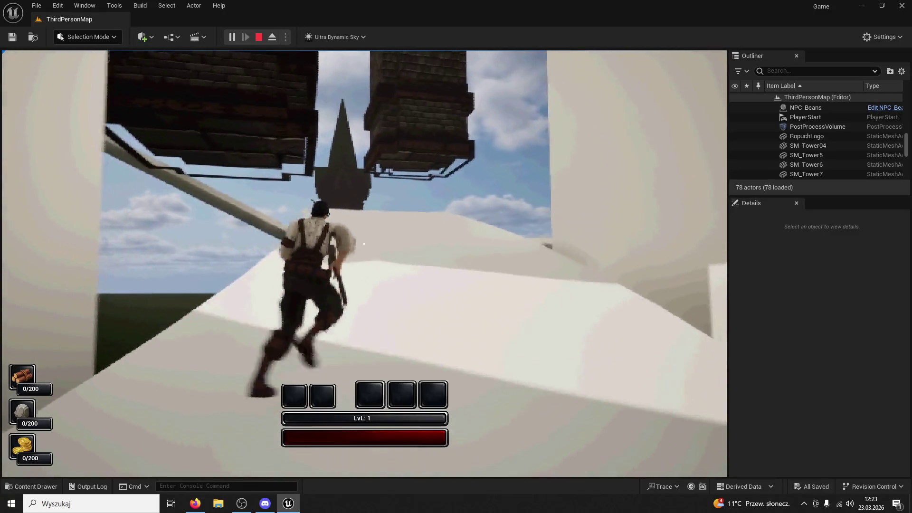
Step: Run up the white ramp and along the platforms past the dark brick tower, then end PIE
key(w)
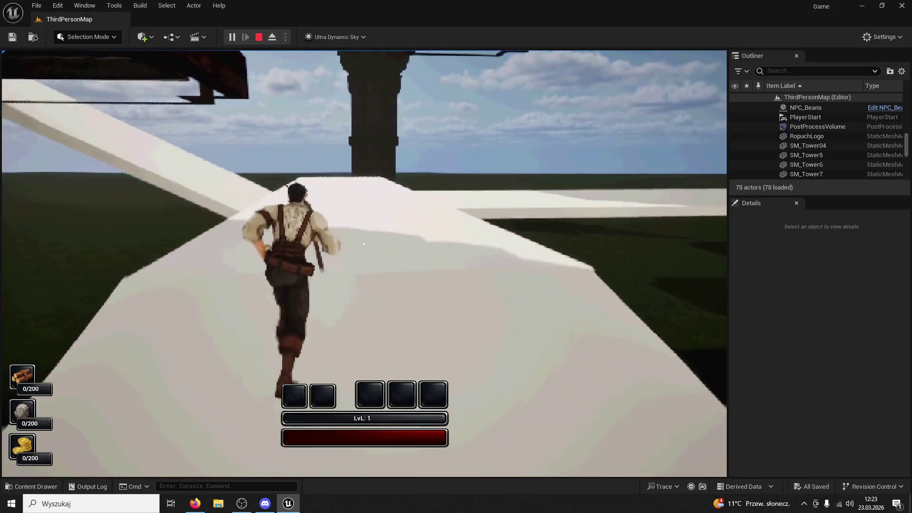
key(w)
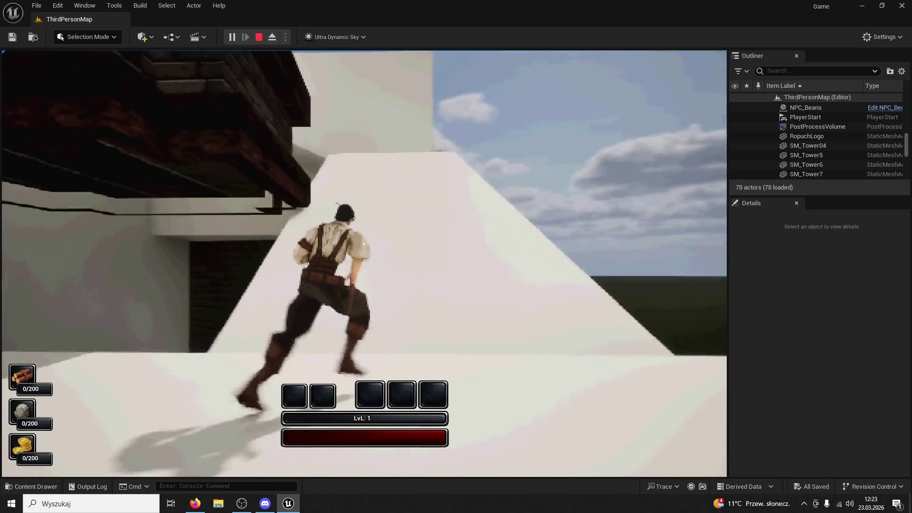
key(w)
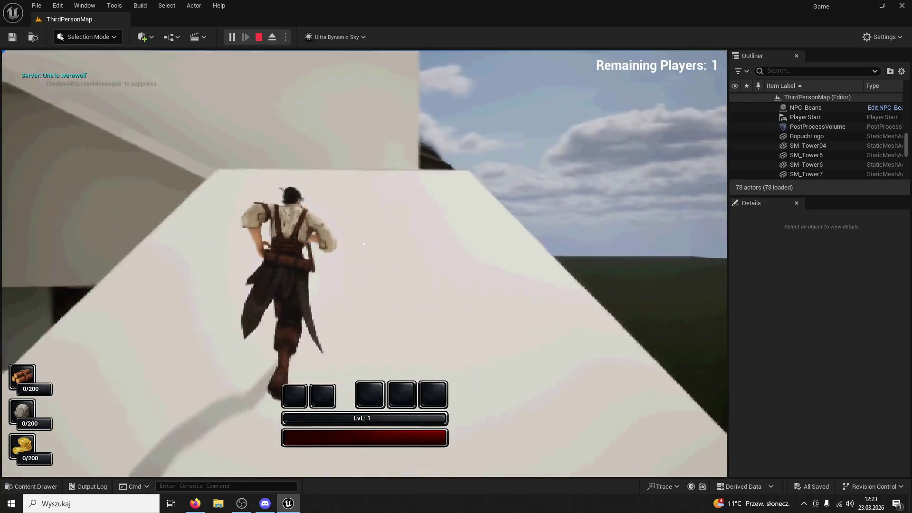
key(w)
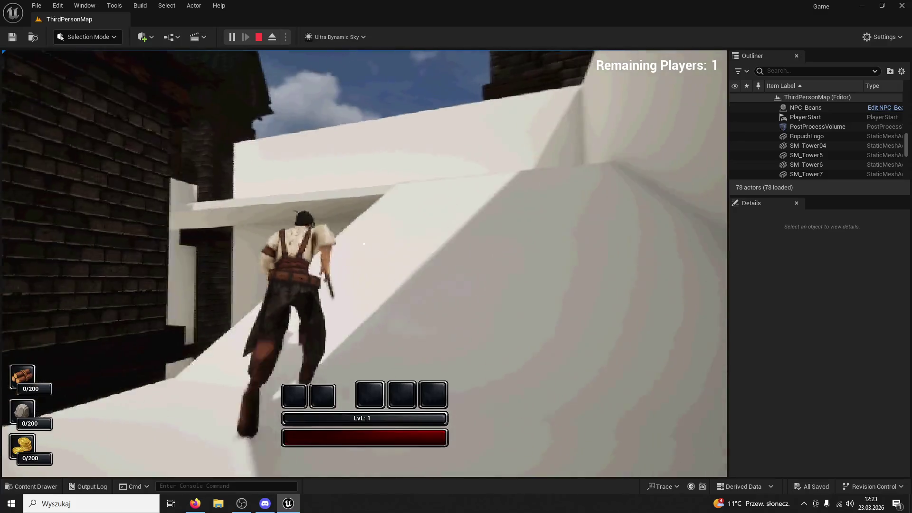
key(w)
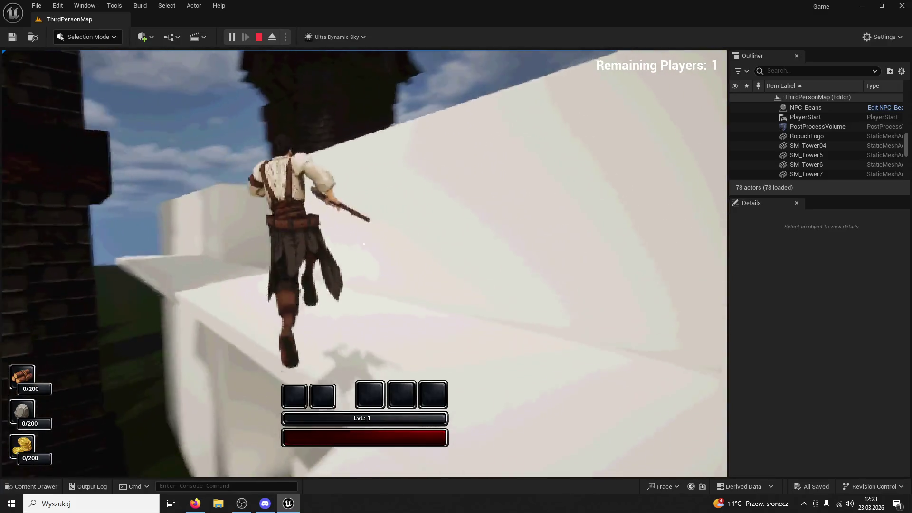
key(w)
key(w)
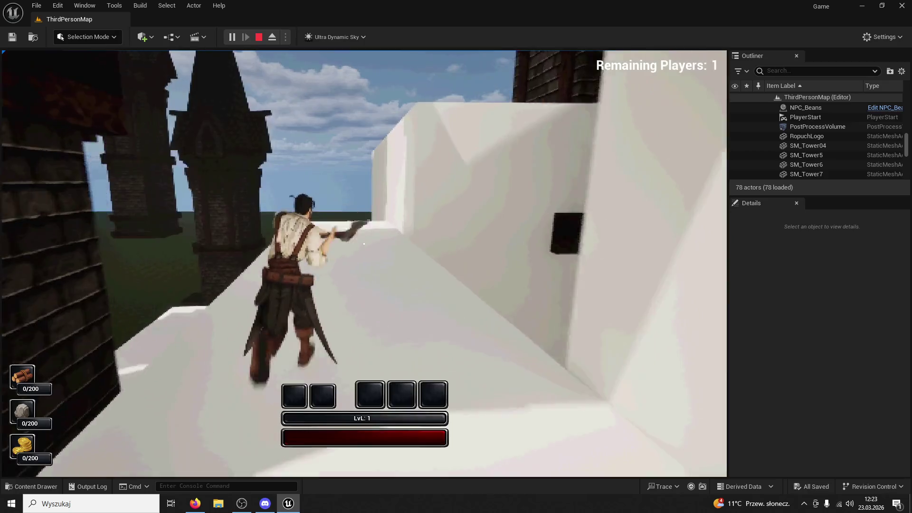
key(w)
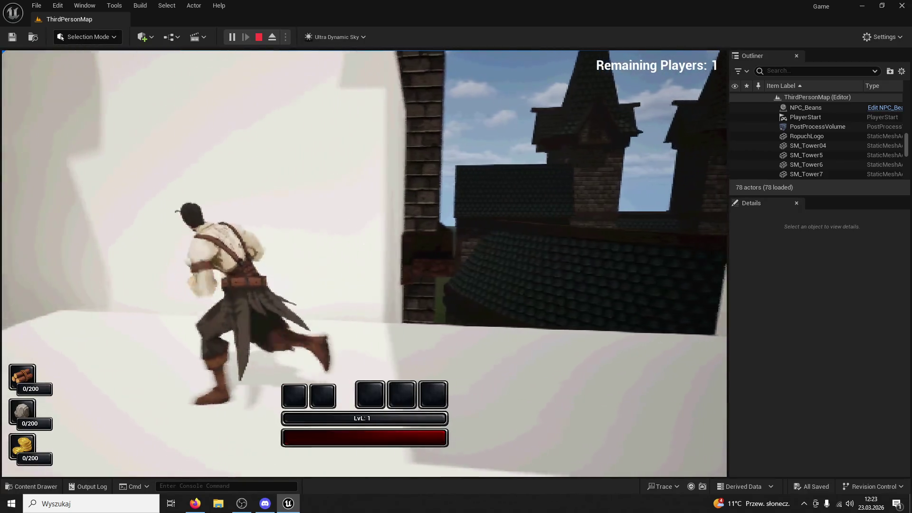
key(w)
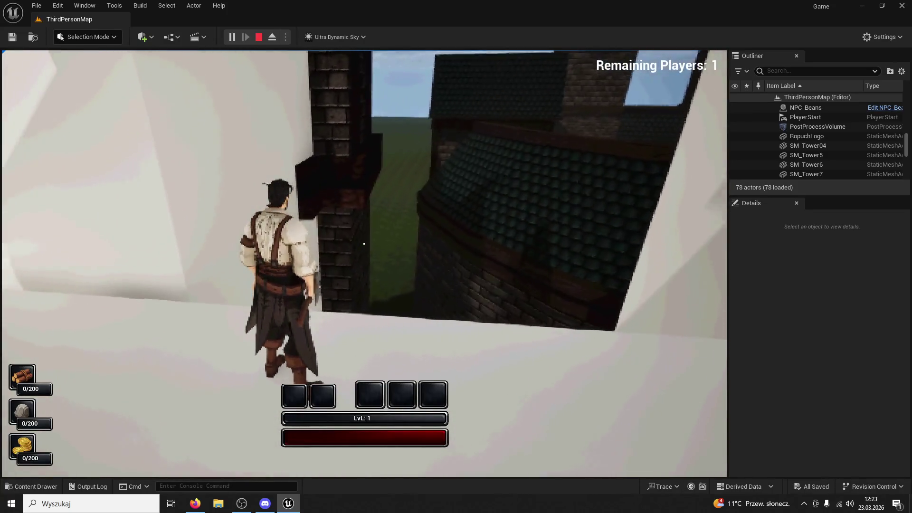
key(w)
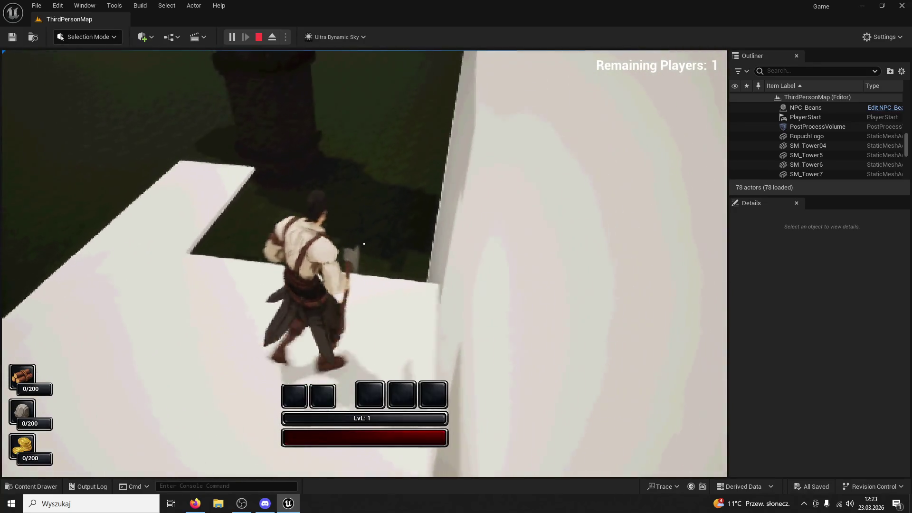
key(Escape)
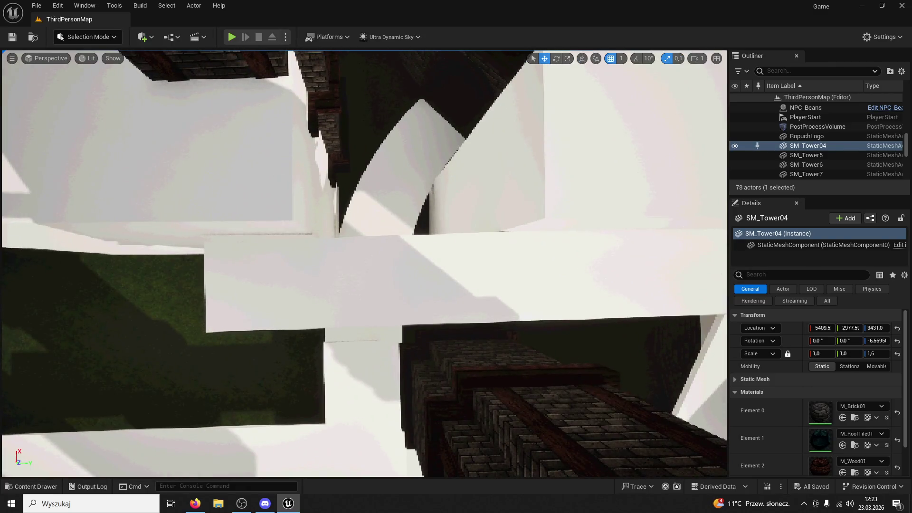
Step: Nudge Cube10 along X, then select Cube9 from the Outliner and shift it left
click(182, 189)
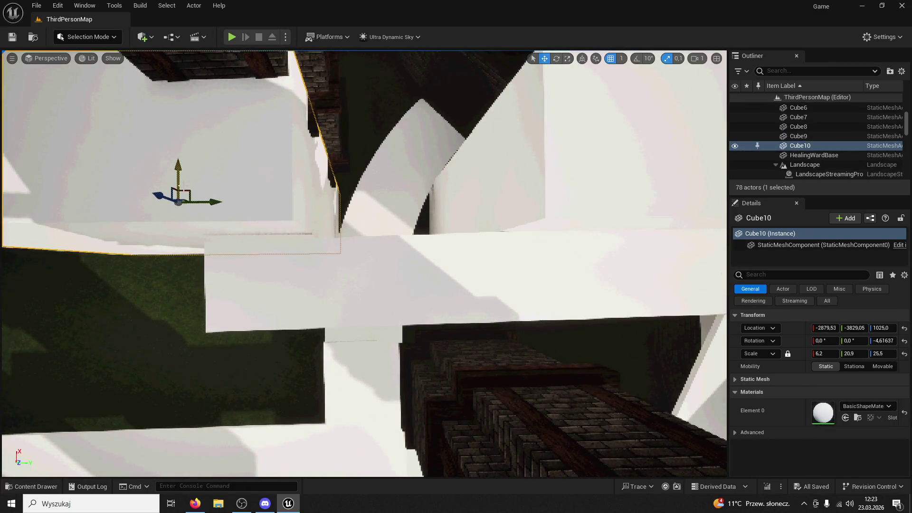
drag(177, 173, 163, 180)
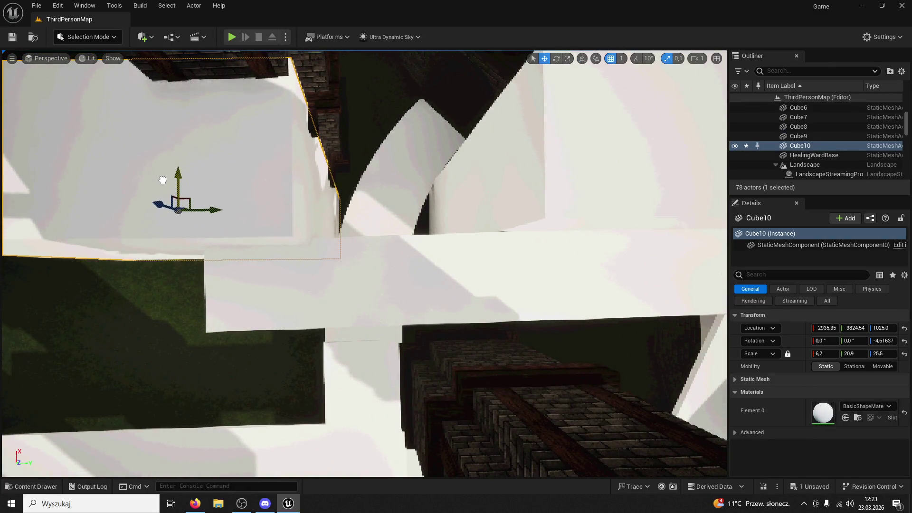
double_click(798, 136)
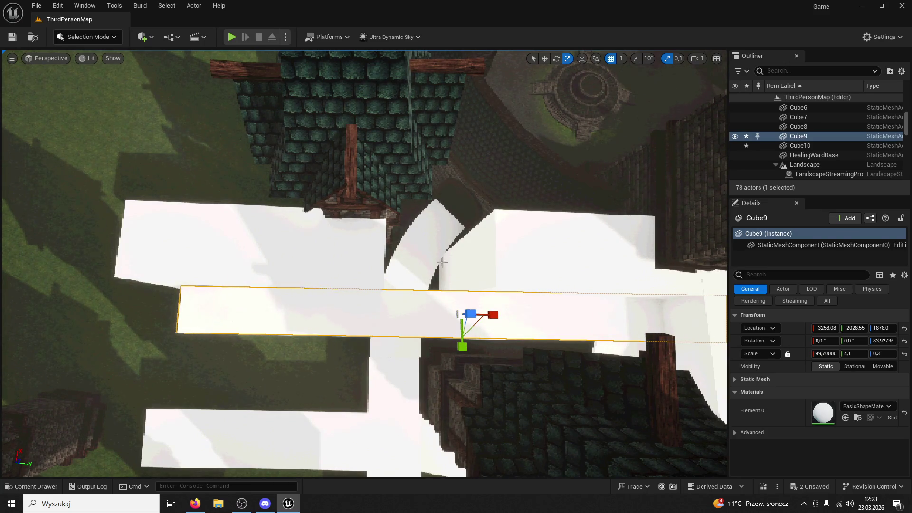
mouse_move(494, 314)
mouse_down()
mouse_move(329, 312)
mouse_move(449, 316)
mouse_up()
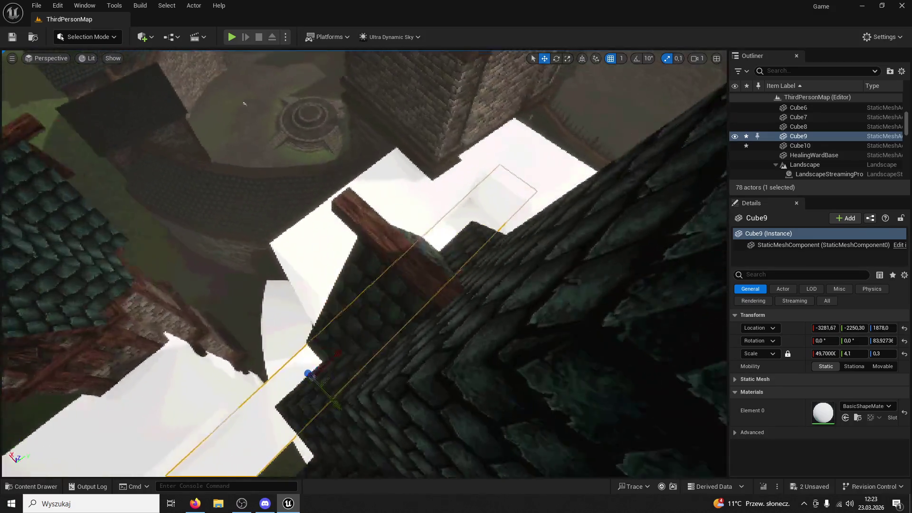
Step: Place Cube9 at about X -3351.49, Y -2906.60 with X scale 41.4, and save all
drag(243, 103, 601, 255)
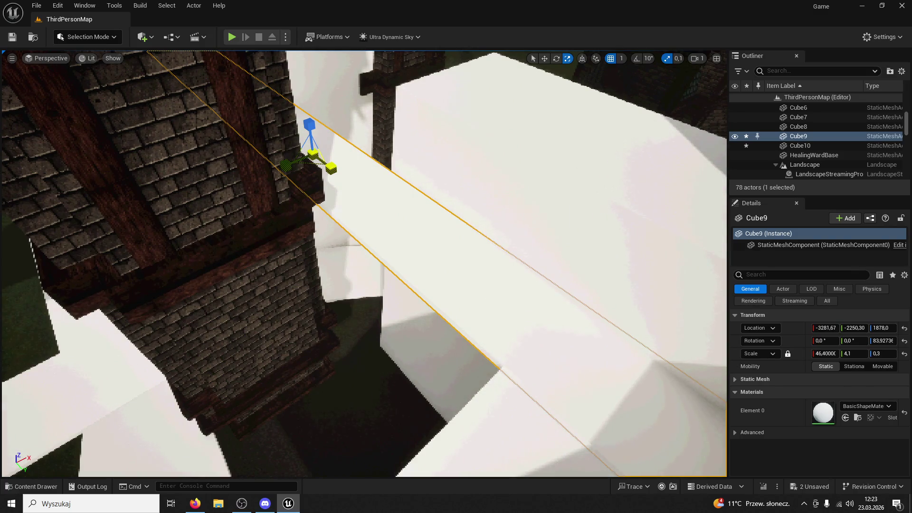
drag(434, 190, 434, 266)
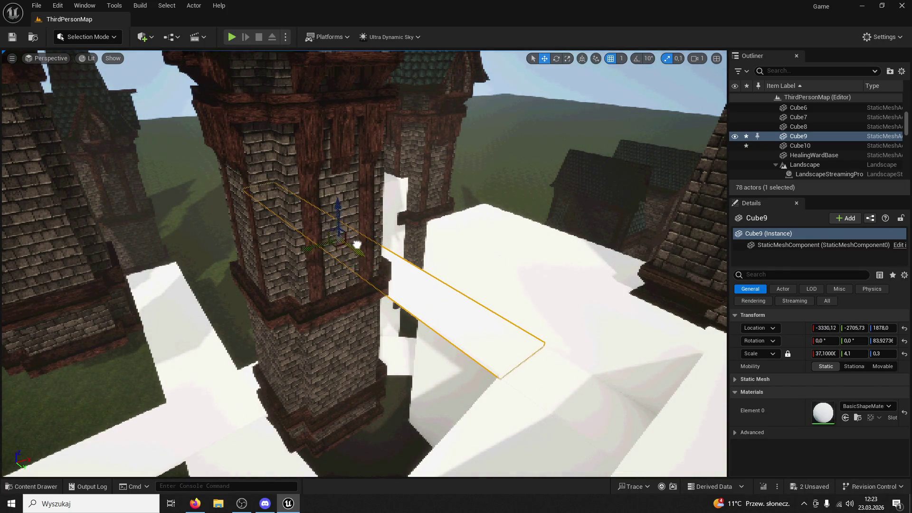
mouse_move(359, 243)
mouse_down()
mouse_move(347, 306)
mouse_move(367, 328)
mouse_move(316, 373)
mouse_move(383, 457)
mouse_move(375, 475)
mouse_move(361, 475)
mouse_move(368, 238)
mouse_up()
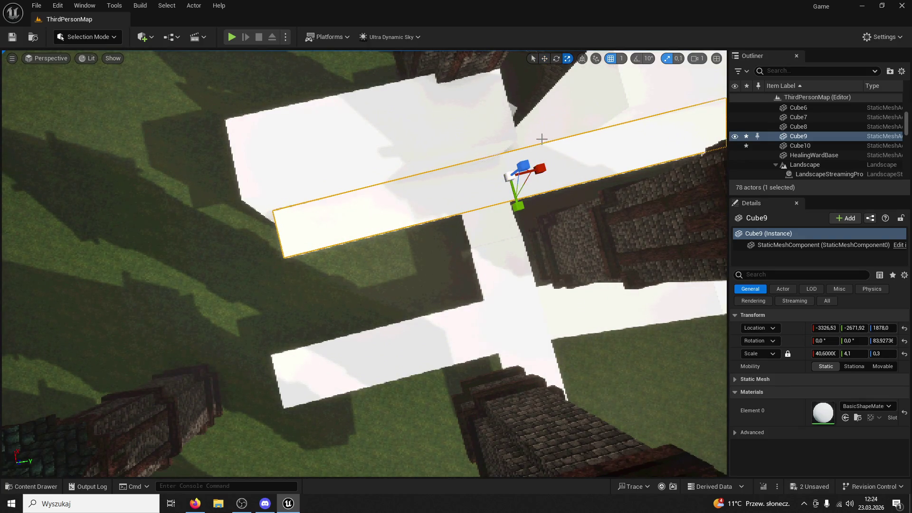
mouse_move(548, 163)
mouse_down()
mouse_move(513, 177)
mouse_move(433, 315)
mouse_move(407, 323)
mouse_move(397, 311)
mouse_move(470, 238)
mouse_up()
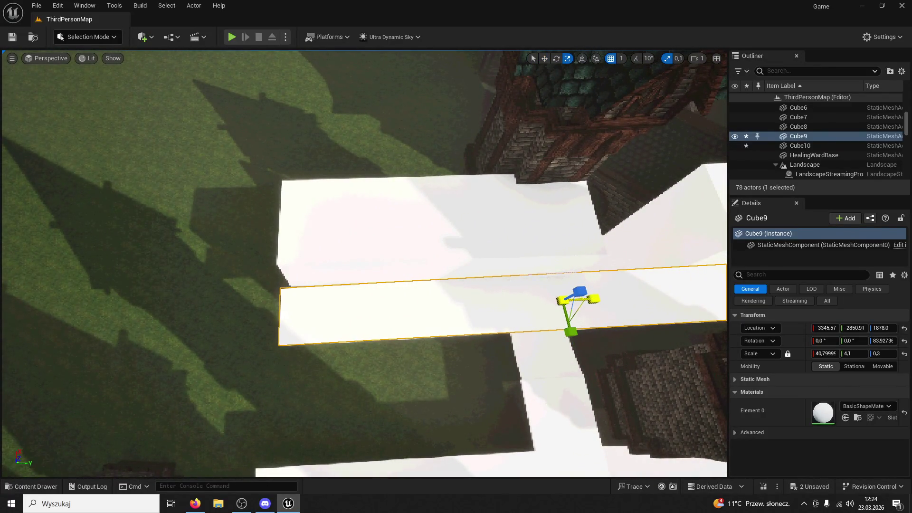
mouse_move(599, 297)
mouse_down()
mouse_move(594, 304)
mouse_move(451, 247)
mouse_move(619, 287)
mouse_move(475, 213)
mouse_move(169, 157)
mouse_up()
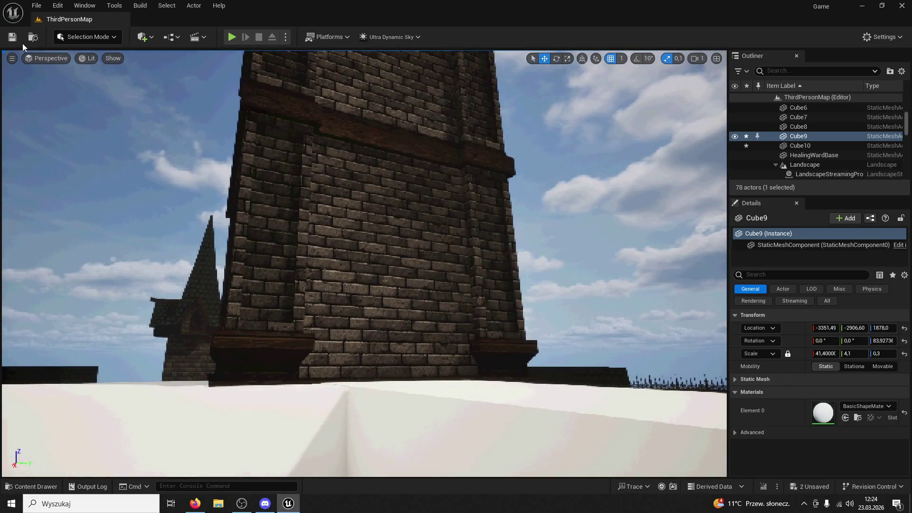
click(12, 37)
Step: Play-test running the character across the lengthened Cube9 bridge, then end the session
key(alt+p)
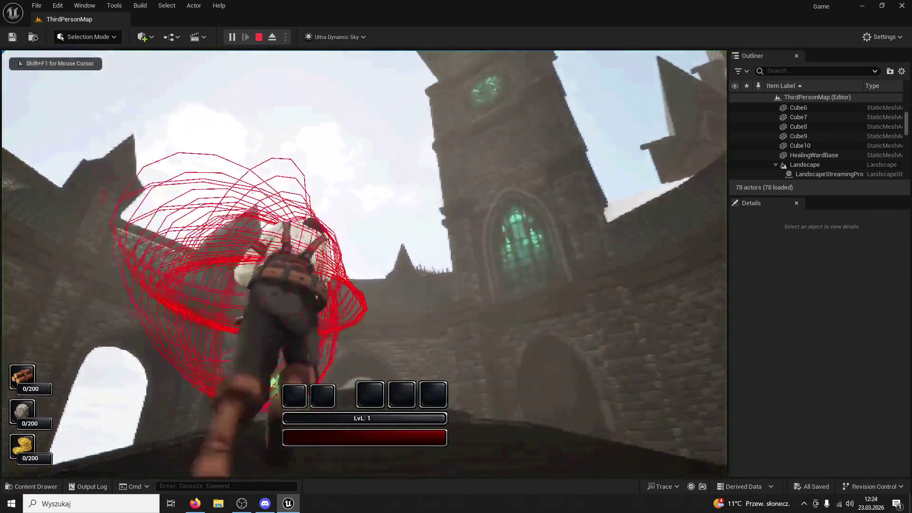
key(w)
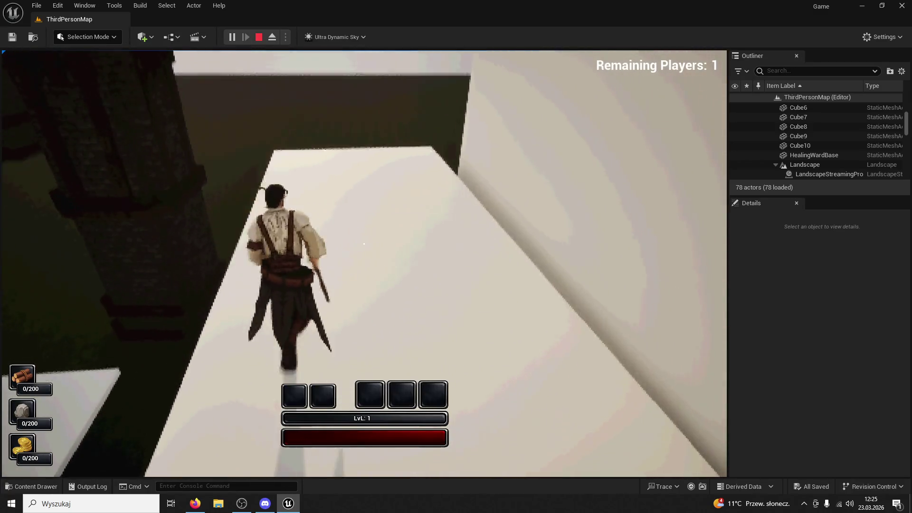
key(Escape)
Step: Select the Cube9 beam and open then dismiss the Content Drawer, keeping the editor maximized
click(387, 201)
drag(320, 352, 320, 352)
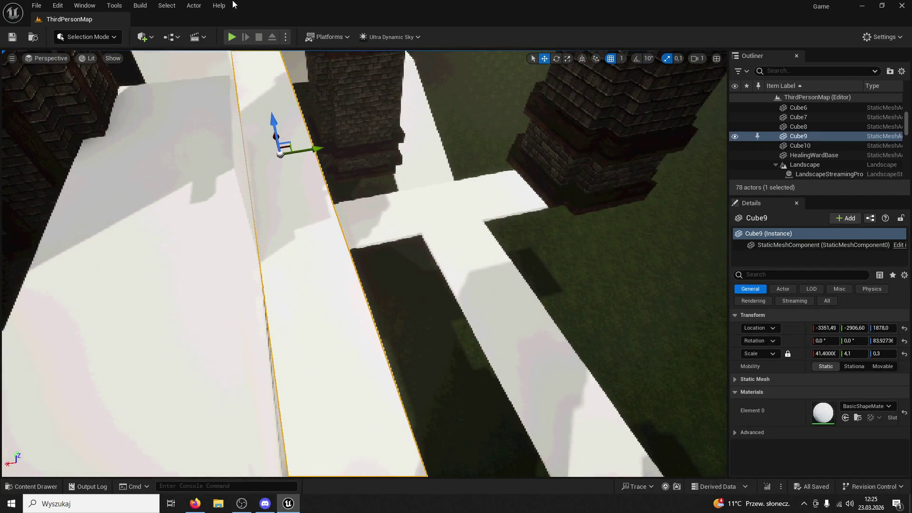
click(41, 488)
mouse_move(232, 21)
mouse_down()
mouse_move(352, 21)
mouse_move(523, 39)
mouse_up()
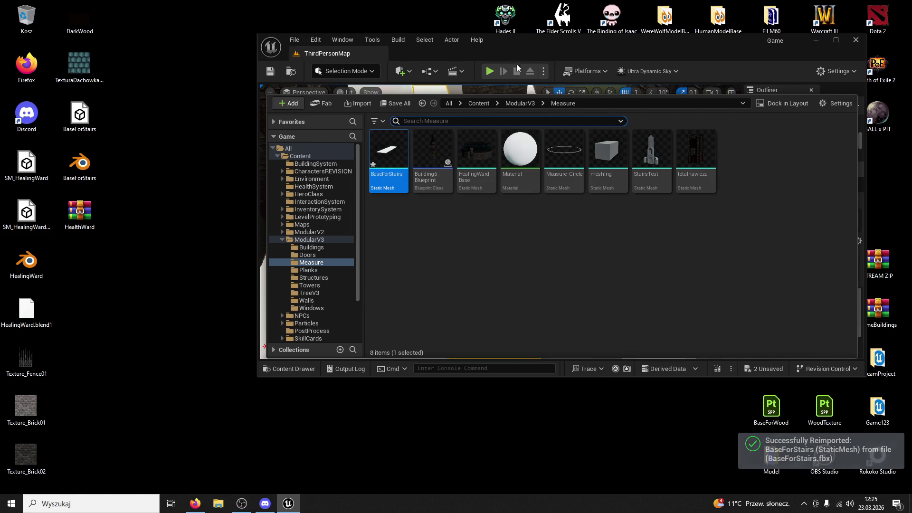
double_click(517, 40)
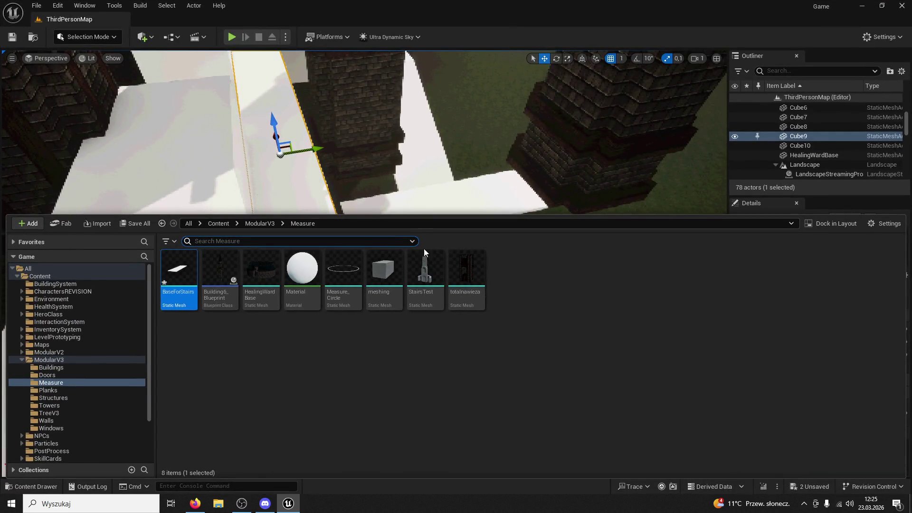
click(440, 378)
Step: Undo Cube9's last change back to X scale 40.6, then select the BaseForStairs3 slab
key(ctrl+z)
key(ctrl+z)
drag(415, 167, 416, 167)
drag(419, 201, 272, 378)
click(273, 379)
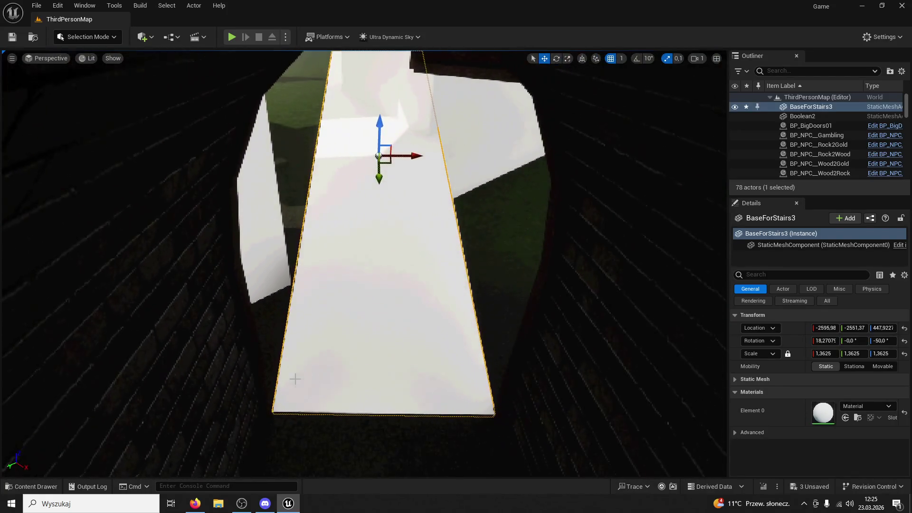
click(82, 38)
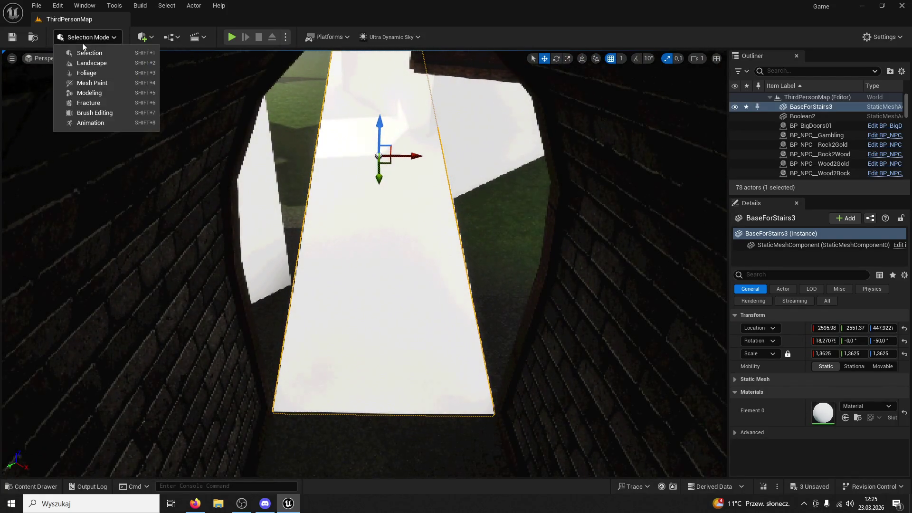
Step: Start a Space Warp on Tunnel2's white ramp mesh in Modeling Mode and reposition the bend gizmo
click(90, 93)
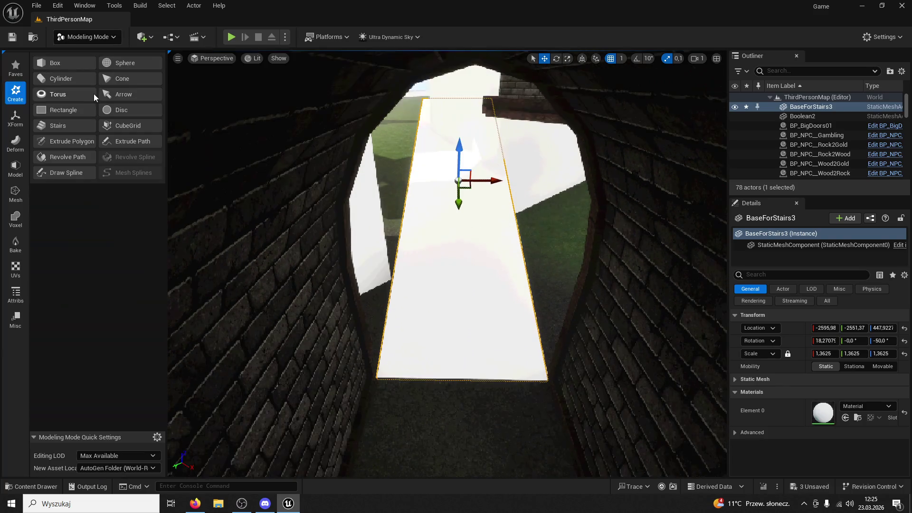
click(17, 141)
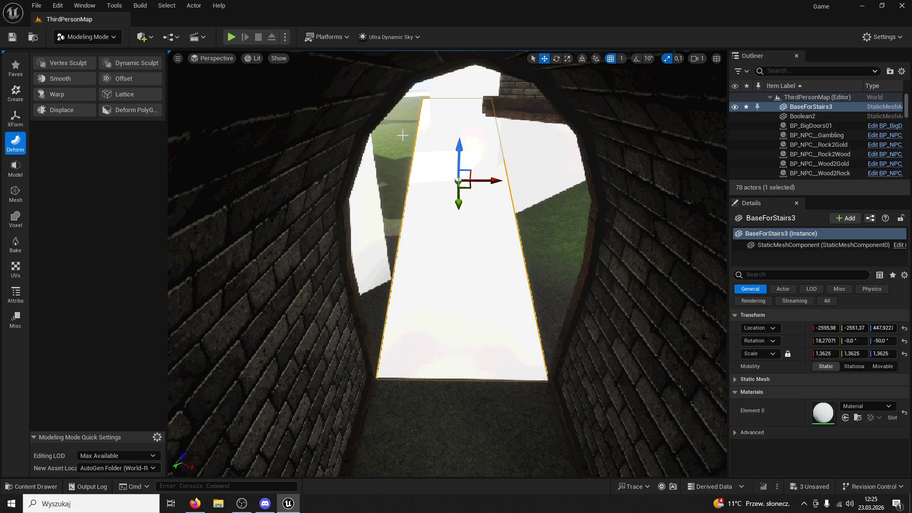
click(63, 93)
mouse_move(444, 172)
mouse_down()
mouse_move(472, 188)
mouse_move(469, 211)
mouse_up()
key(ctrl+z)
drag(562, 220, 532, 219)
mouse_move(421, 430)
mouse_down()
mouse_move(408, 264)
mouse_move(266, 394)
mouse_move(417, 274)
mouse_move(385, 304)
mouse_move(447, 299)
mouse_move(421, 292)
mouse_up()
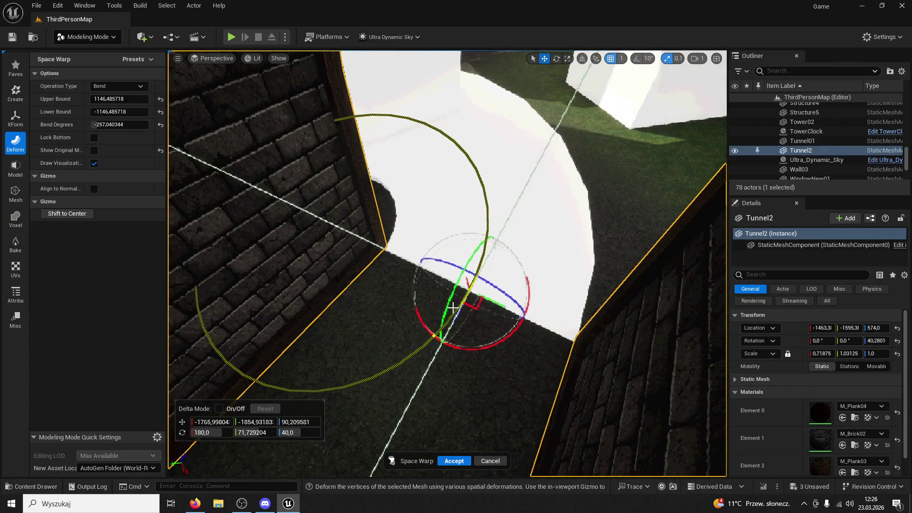
Step: Set the bend to about -77.76 degrees, inspect the curved tunnel, and accept the warp
drag(116, 124, 152, 125)
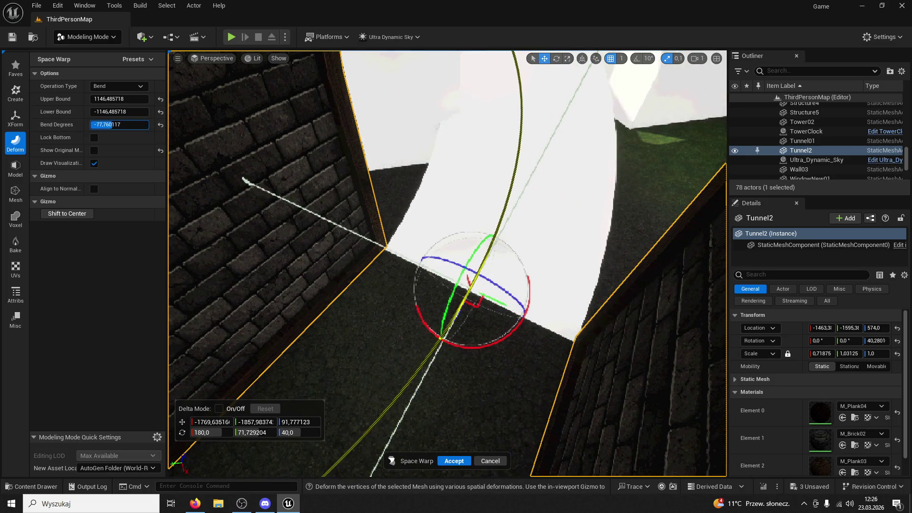
drag(211, 113, 220, 83)
drag(446, 266, 394, 292)
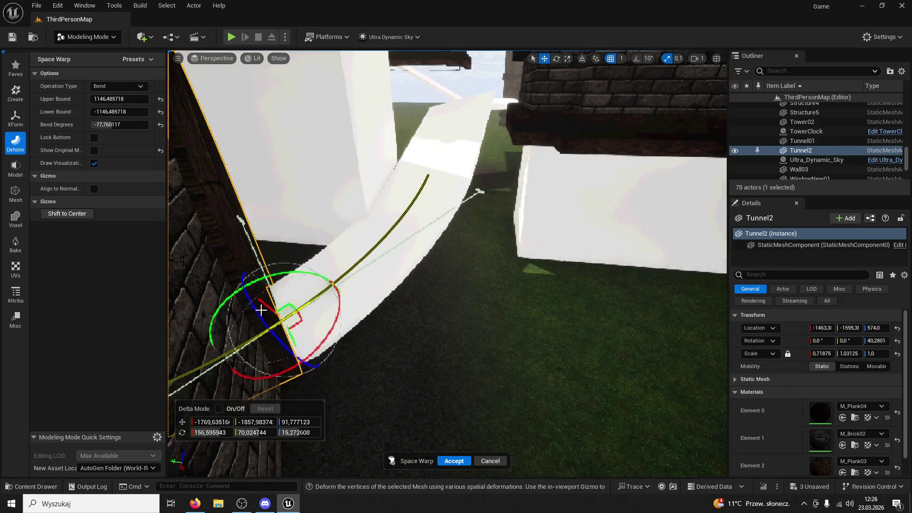
drag(311, 267, 316, 231)
drag(439, 249, 446, 243)
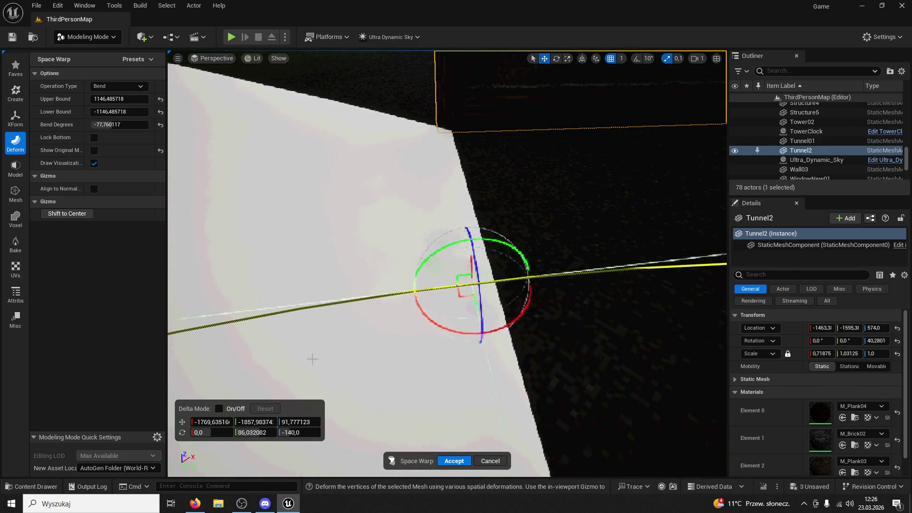
drag(390, 374, 426, 274)
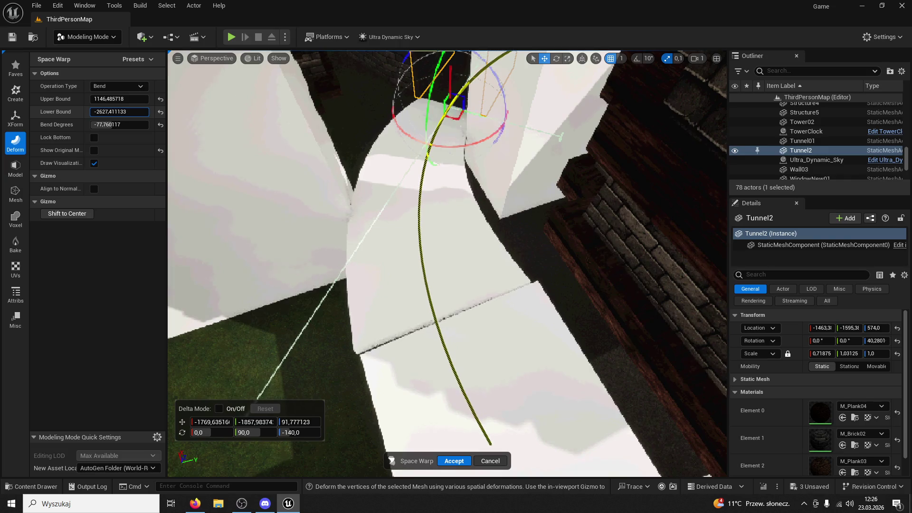
drag(617, 334, 351, 262)
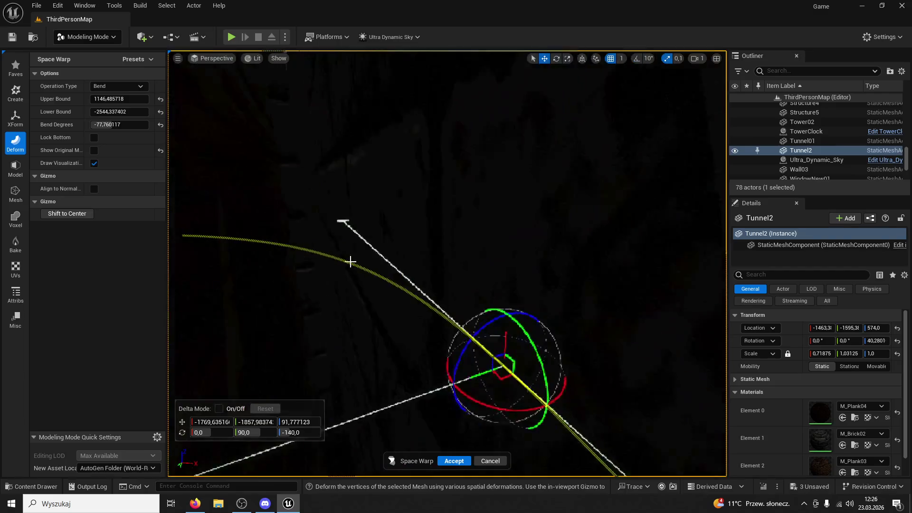
click(465, 461)
drag(482, 366, 482, 367)
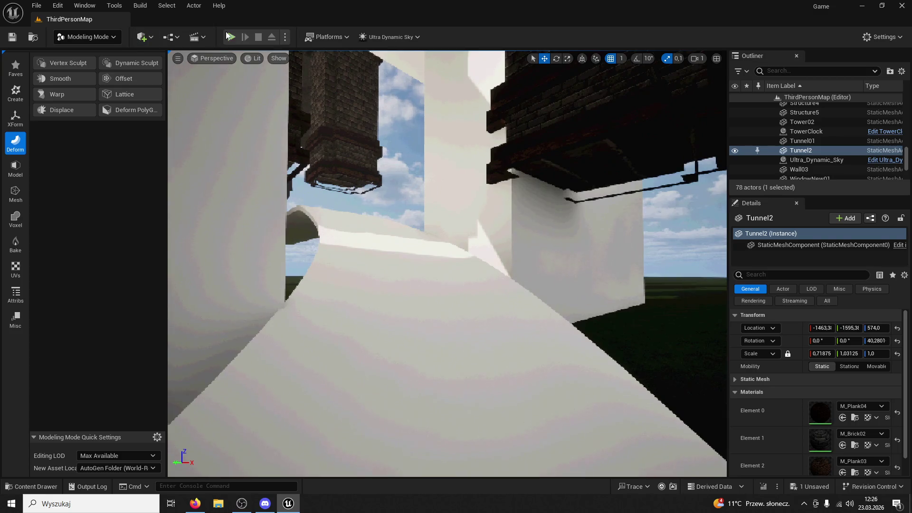
Step: Run a brief play test, stop it, and leave Modeling Mode for normal selection
click(229, 36)
key(w)
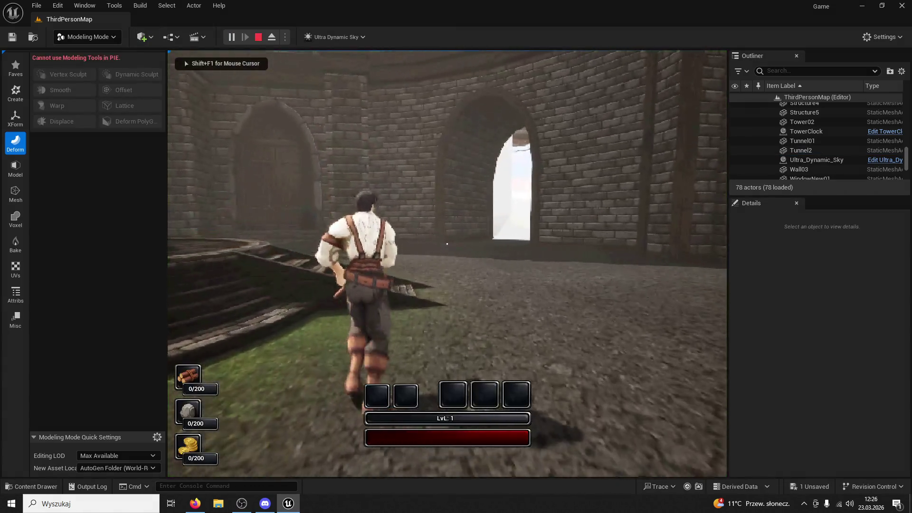
key(Escape)
click(72, 38)
click(80, 55)
Step: Play-test again, running and jumping up the white ramp toward the next building, then stop
click(233, 38)
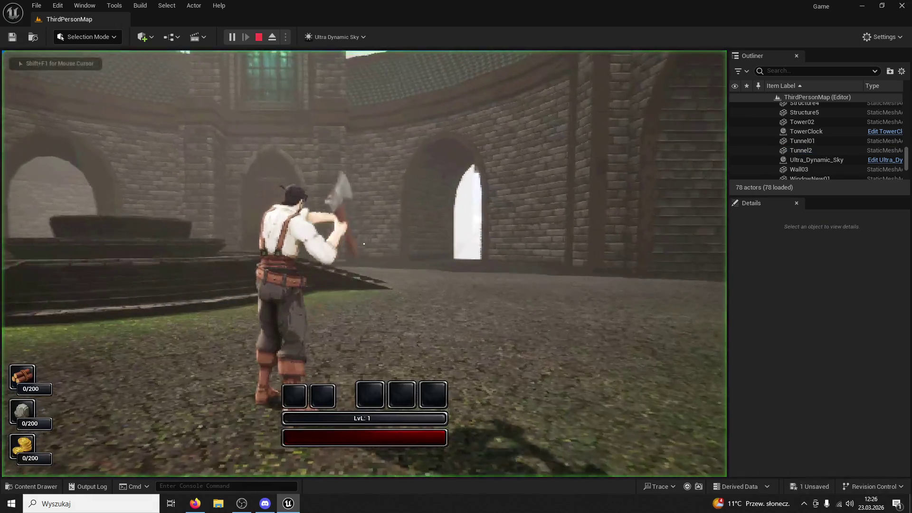
key(w)
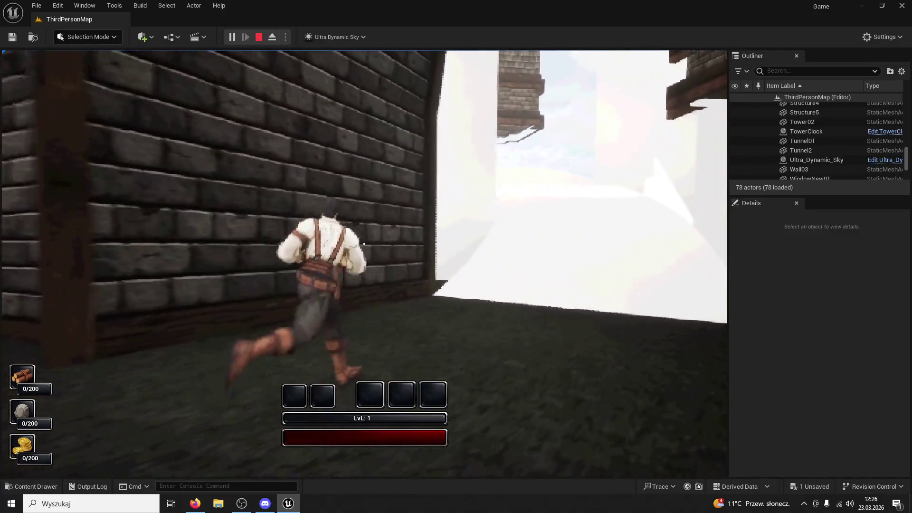
key(space)
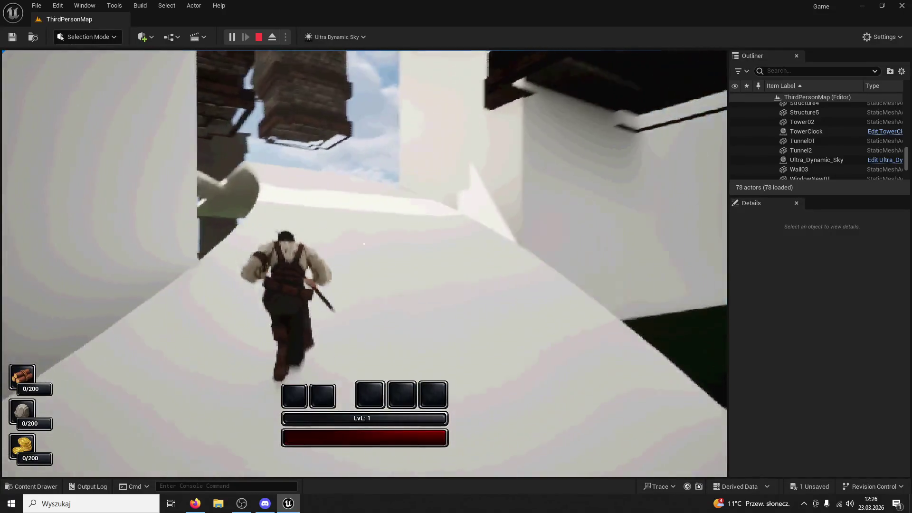
key(w)
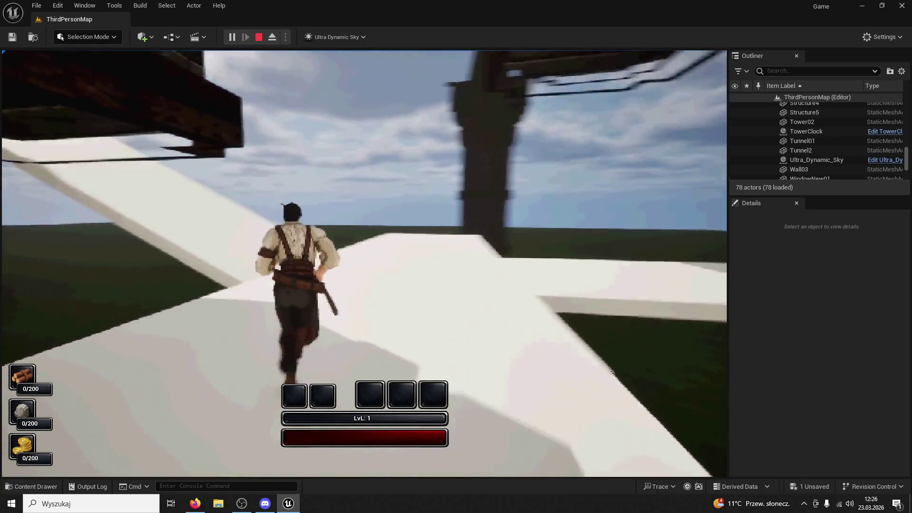
key(space)
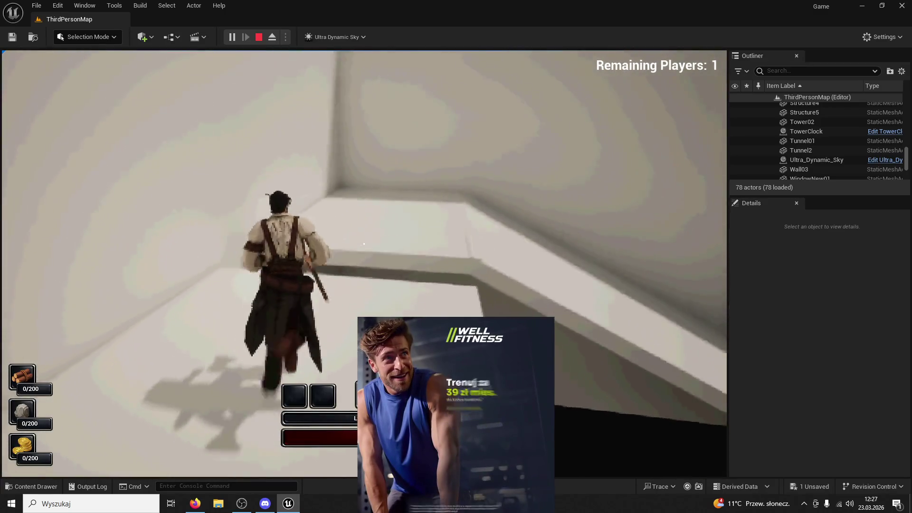
key(Escape)
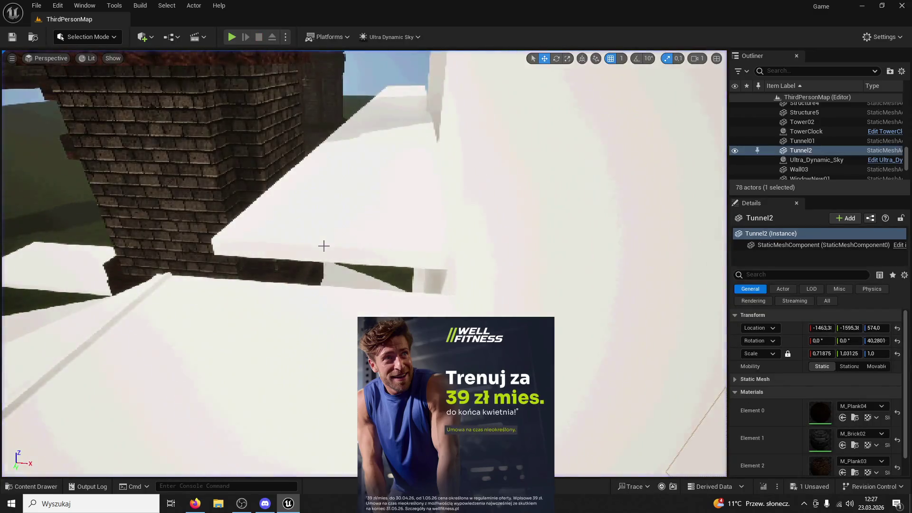
Step: Nudge the white ledge block Cube9 closer along the rooftop, then start a play test through the doorway
click(367, 173)
drag(395, 110, 391, 115)
click(231, 37)
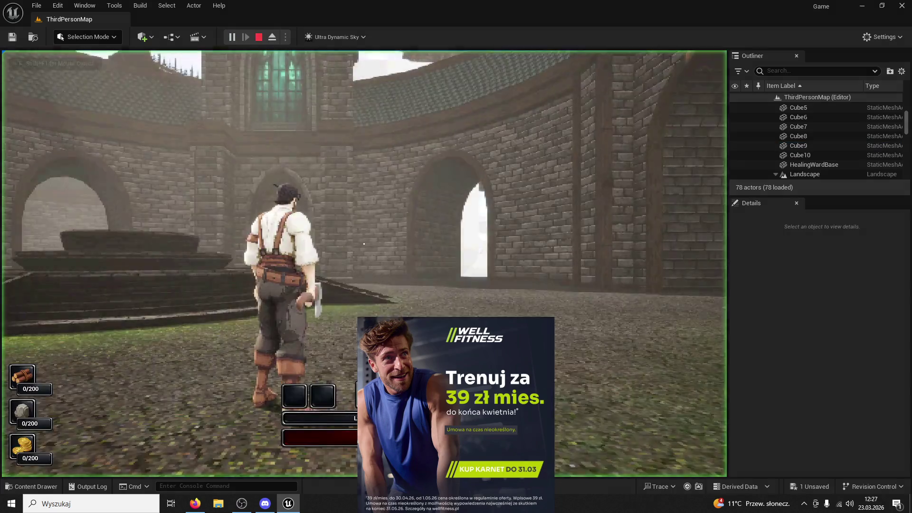
key(w)
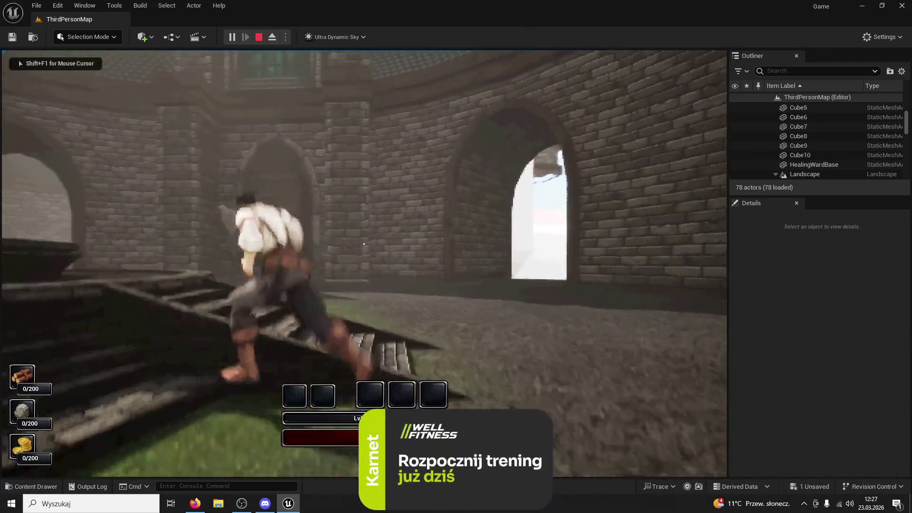
key(w)
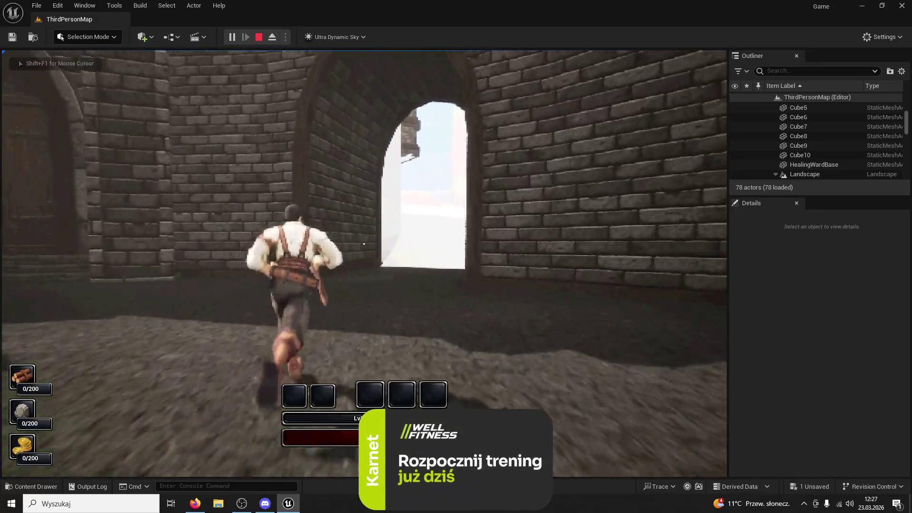
key(w)
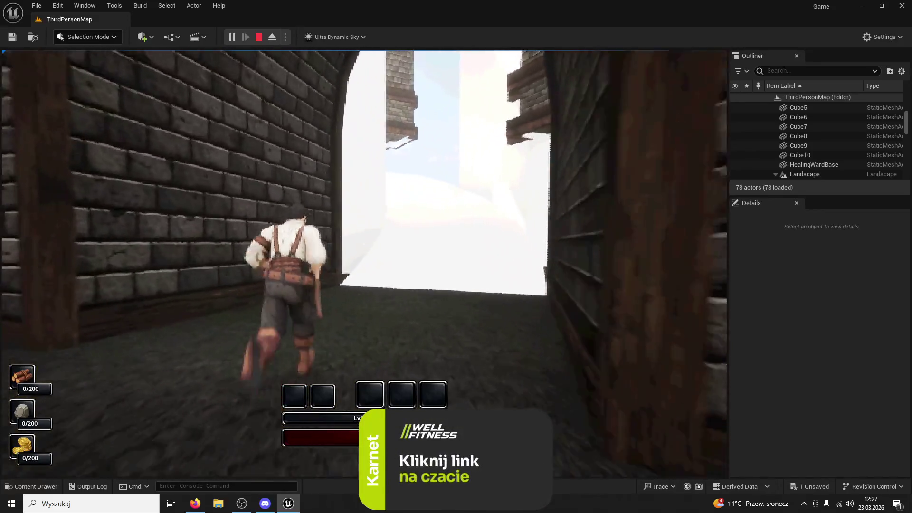
Step: Run the character up the white ramp and between the towers, then stop the play test
key(w)
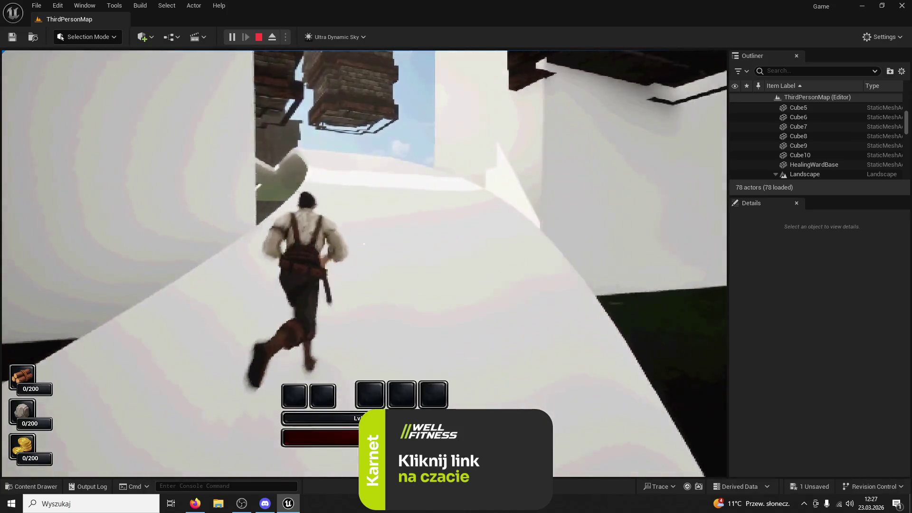
key(w)
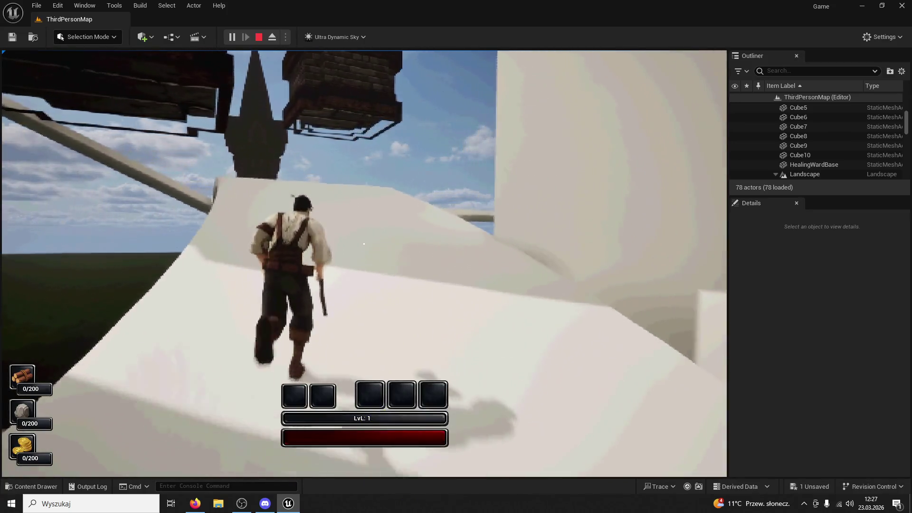
key(w)
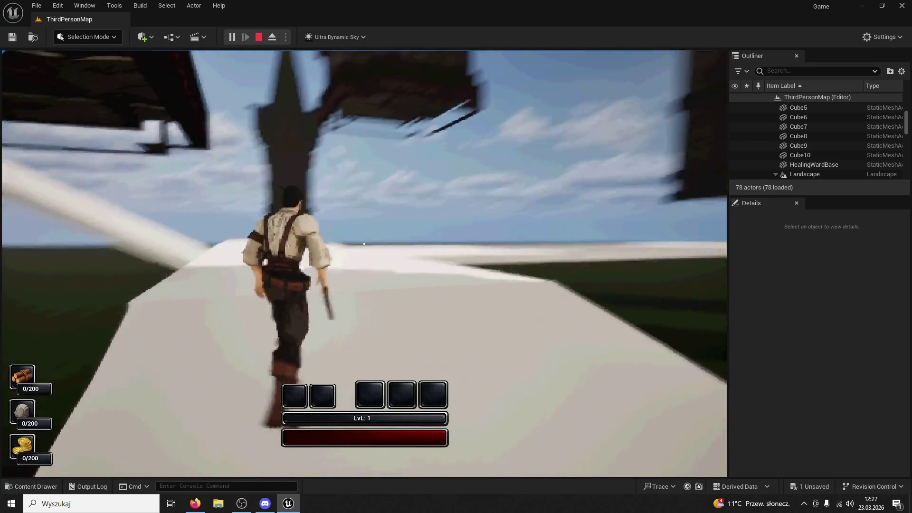
key(w)
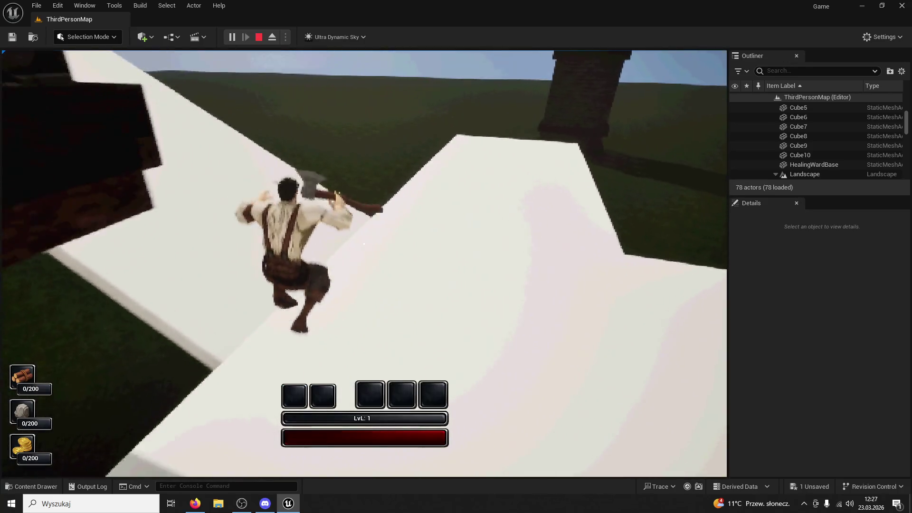
key(w)
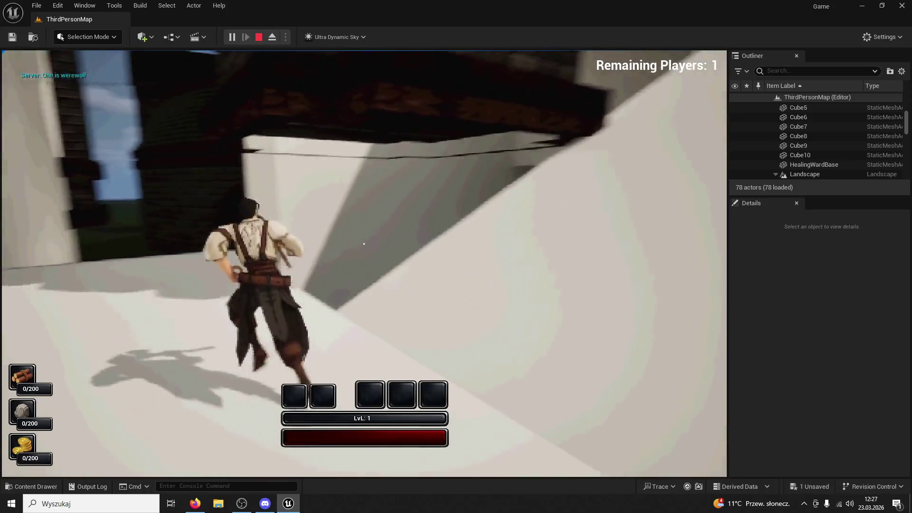
key(w)
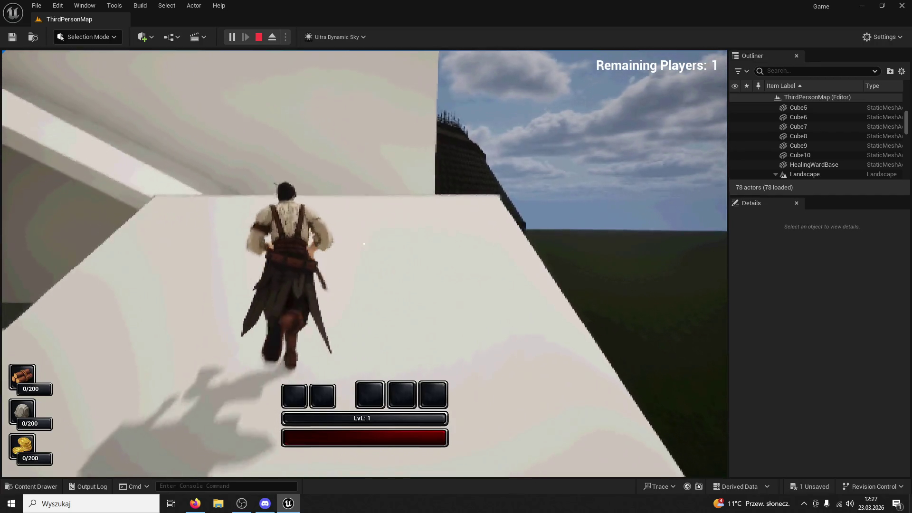
key(w)
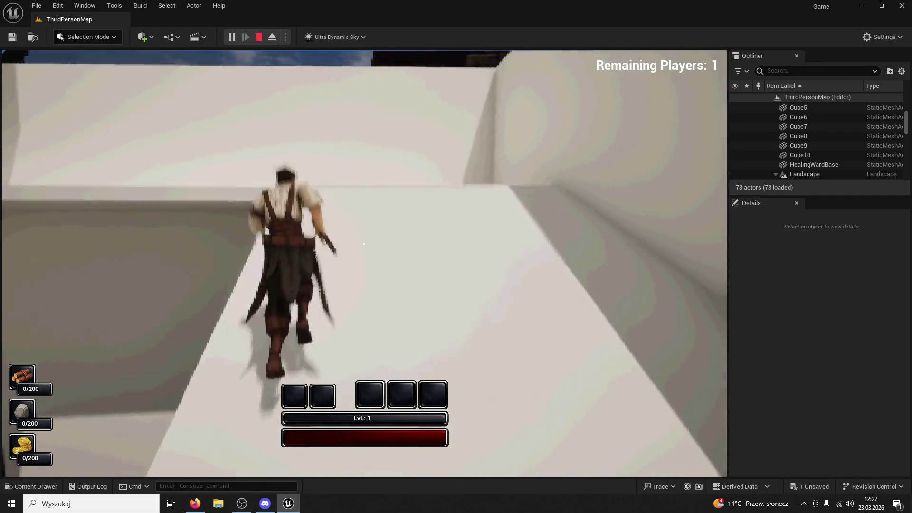
key(w)
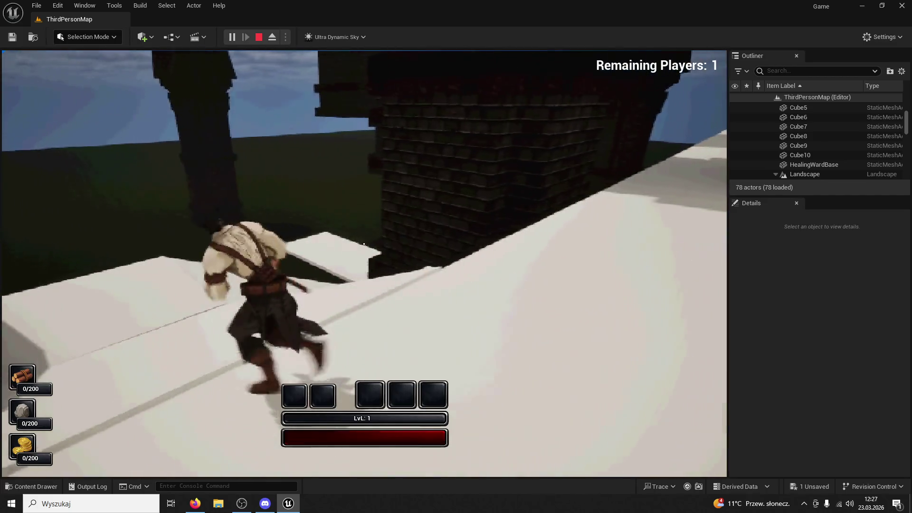
key(w)
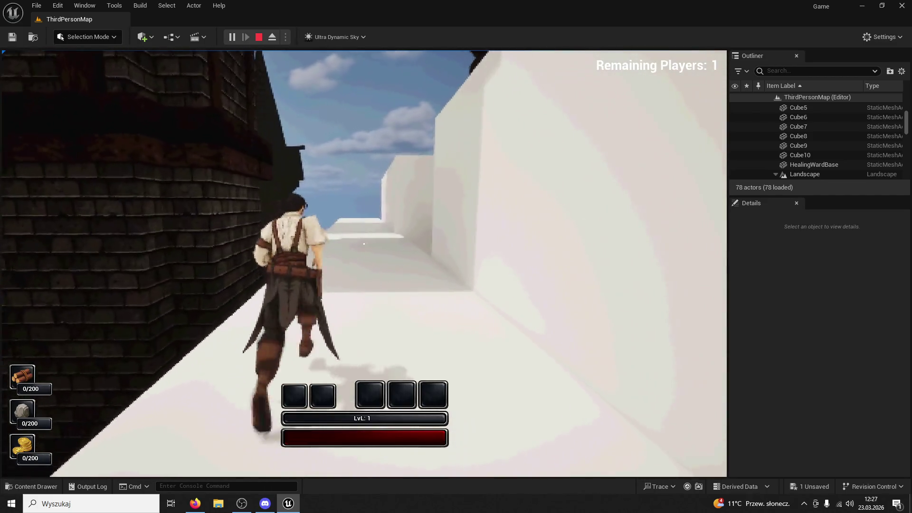
key(w)
key(w)
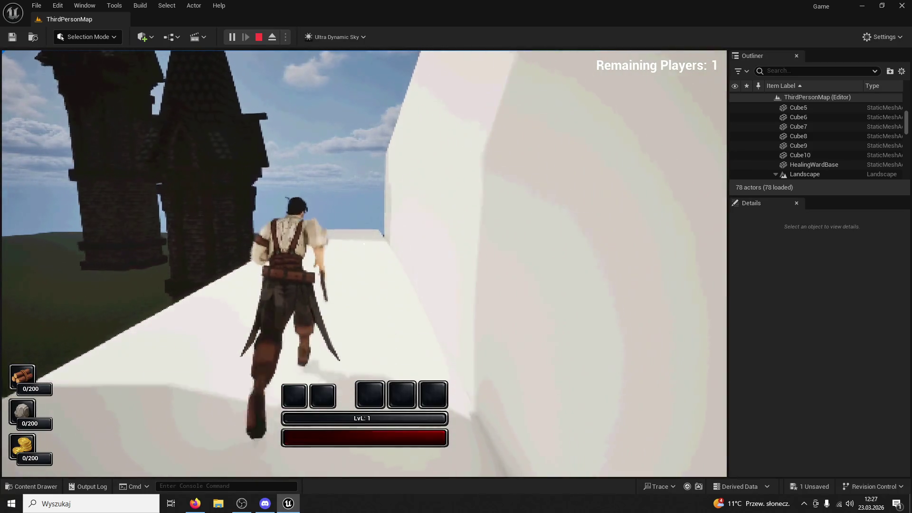
key(w)
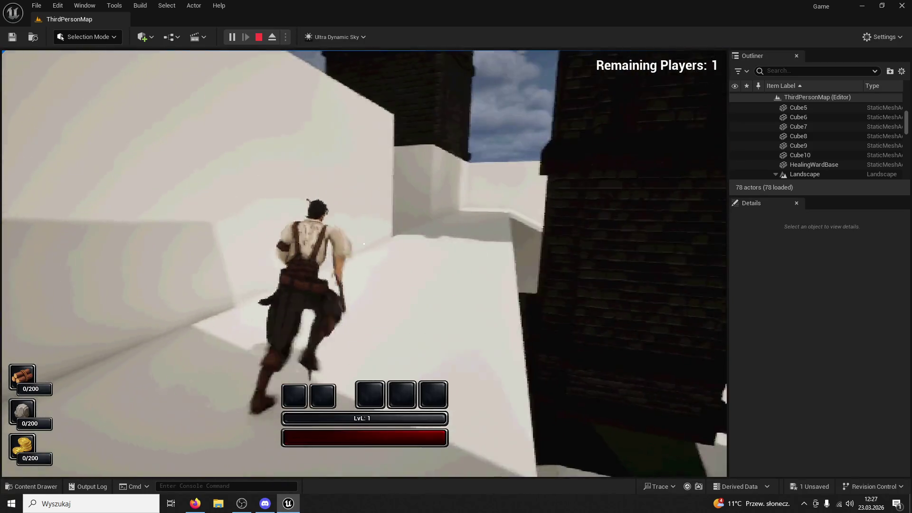
key(Escape)
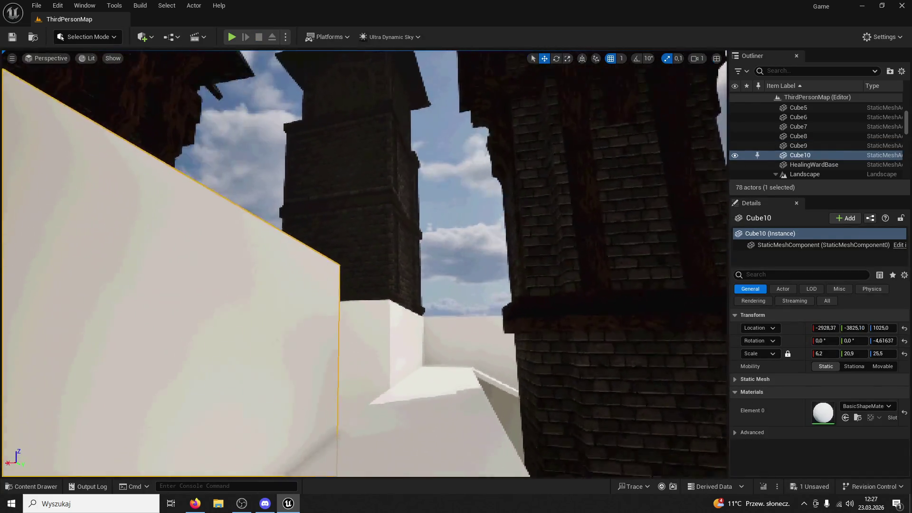
Step: Turn Cube10 about -2.8° around Z to a rotation of -7.24173 and save the level
key(w)
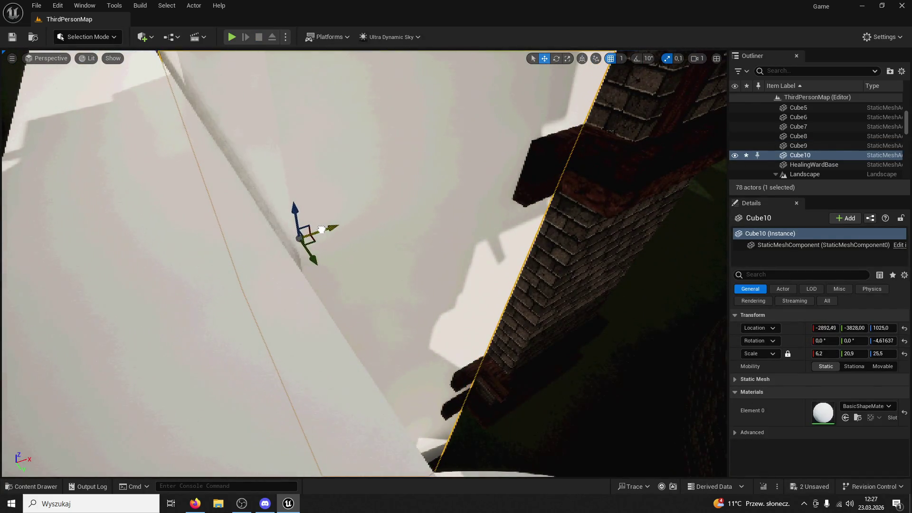
key(w)
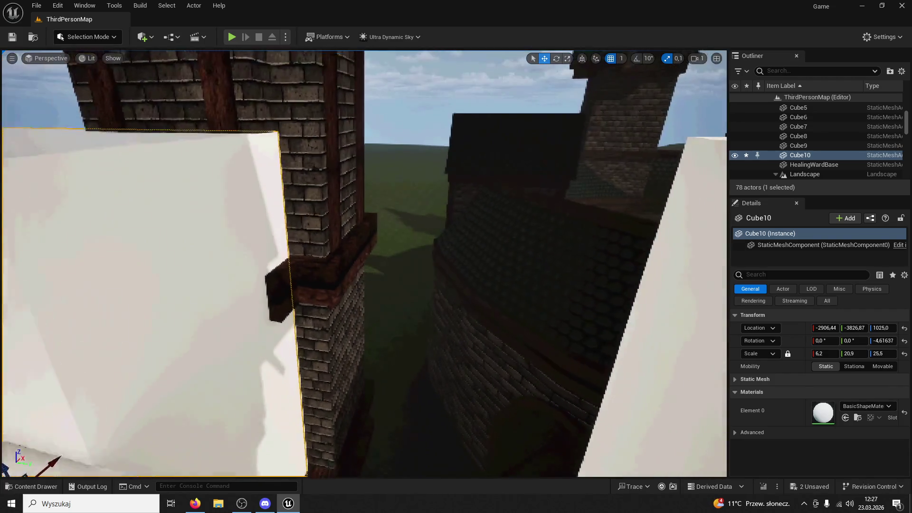
key(w)
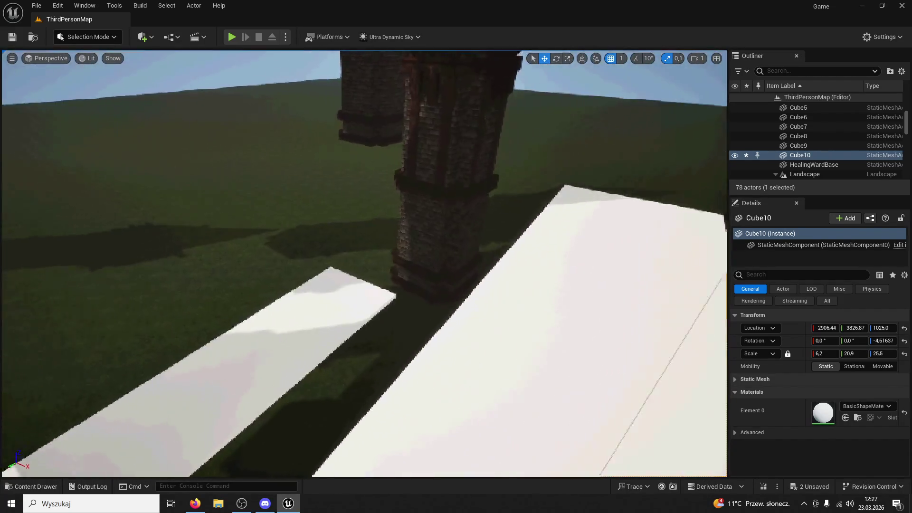
key(s)
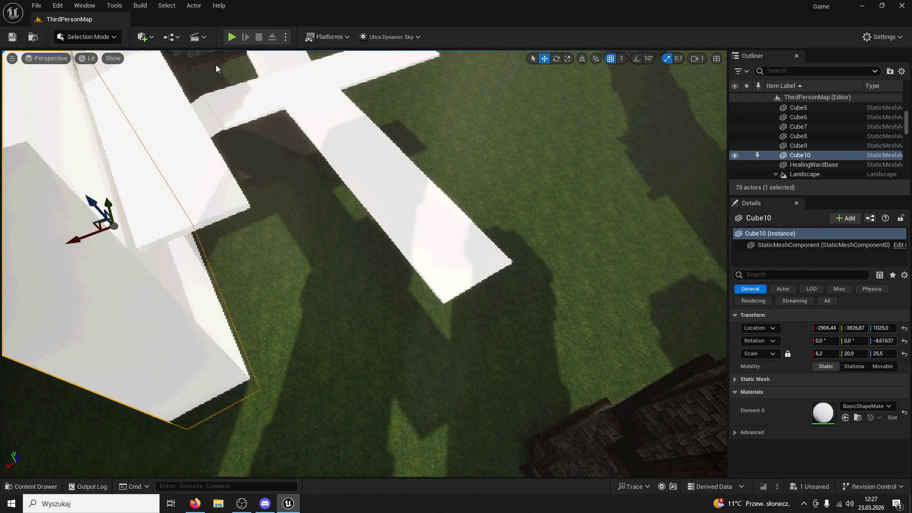
key(w)
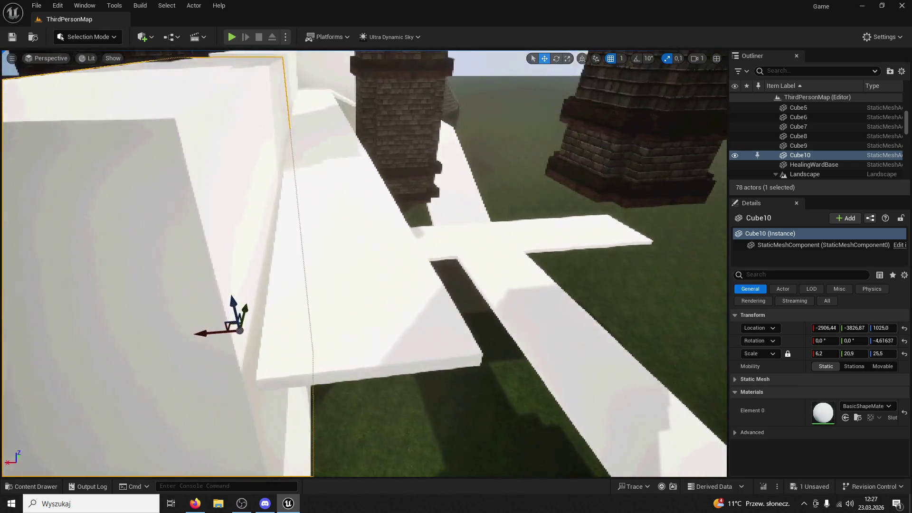
key(w)
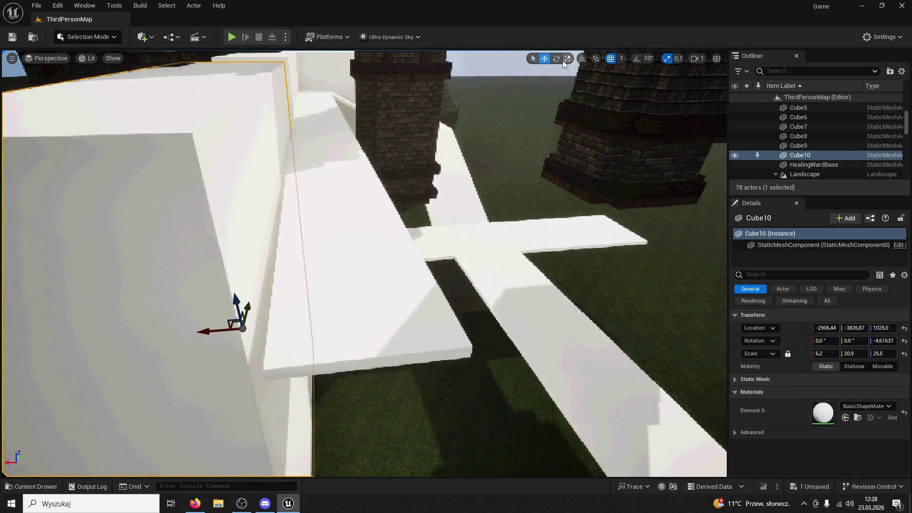
mouse_move(265, 356)
mouse_down()
mouse_move(182, 334)
mouse_move(209, 332)
mouse_move(209, 285)
mouse_move(38, 45)
mouse_up()
key(ctrl+s)
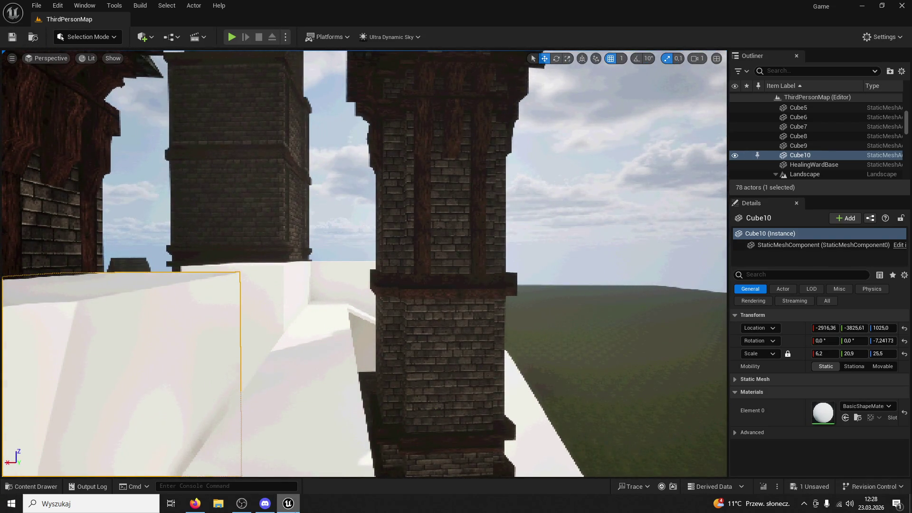
mouse_move(288, 503)
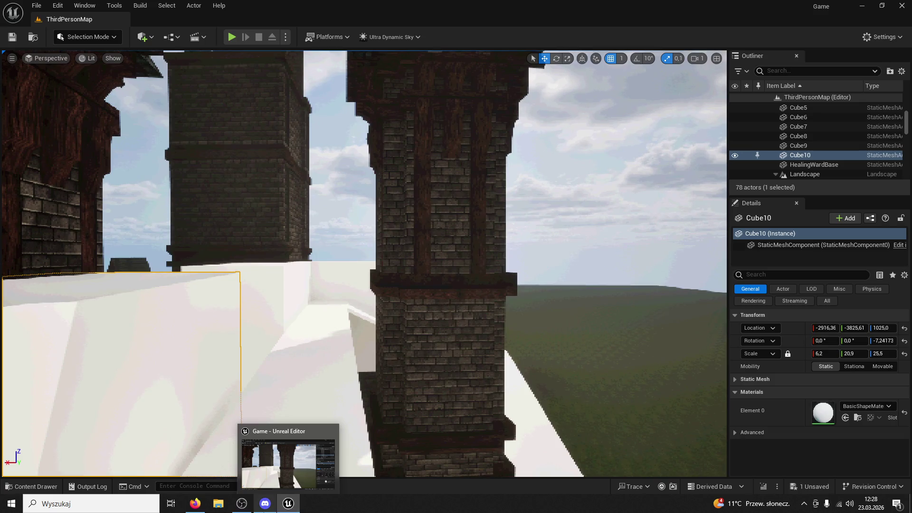
Step: Duplicate the BaseForStairs file on the desktop to create BaseForStairs02
key(f)
drag(361, 285, 361, 418)
click(287, 501)
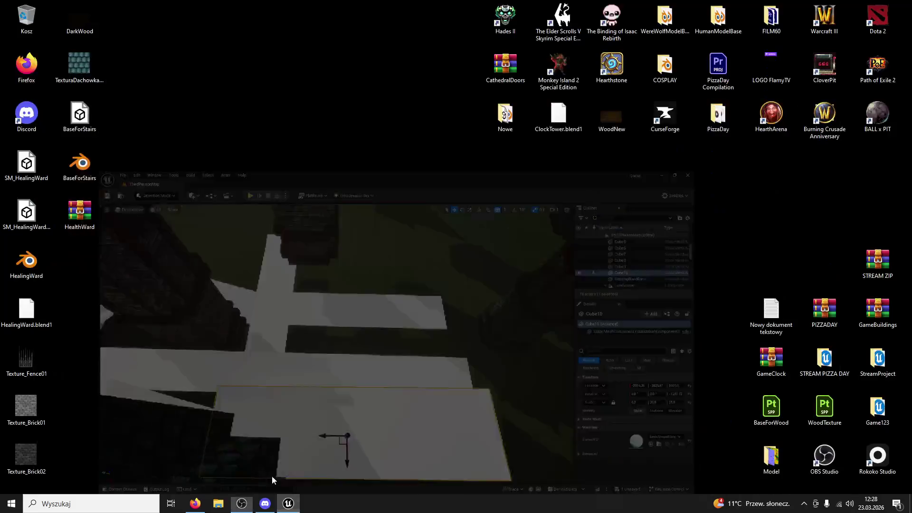
right_click(71, 102)
click(113, 255)
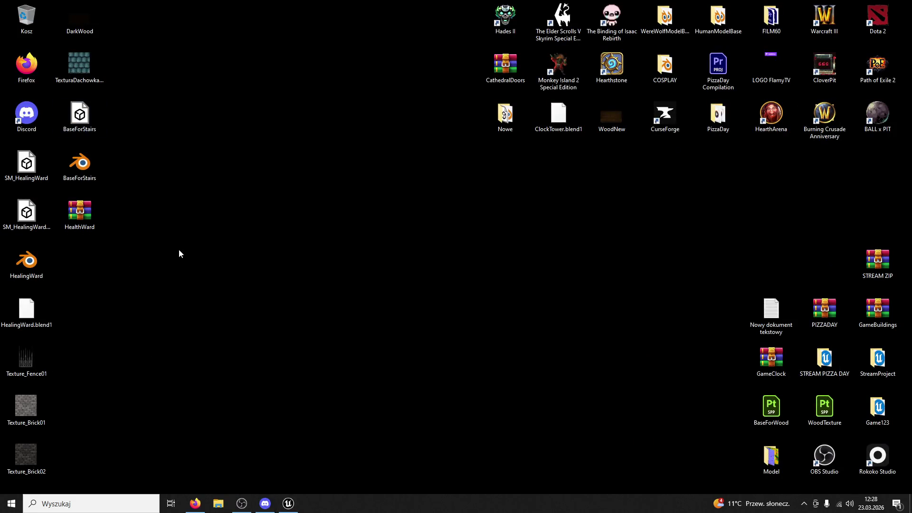
right_click(100, 246)
click(118, 284)
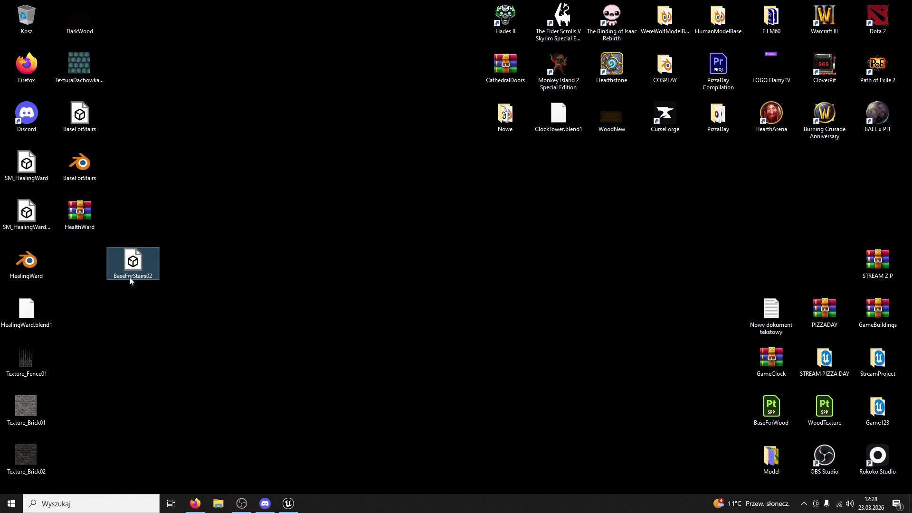
Step: Import BaseForStairs02 into the ModularV3 Measure folder and close the Message Log
click(288, 506)
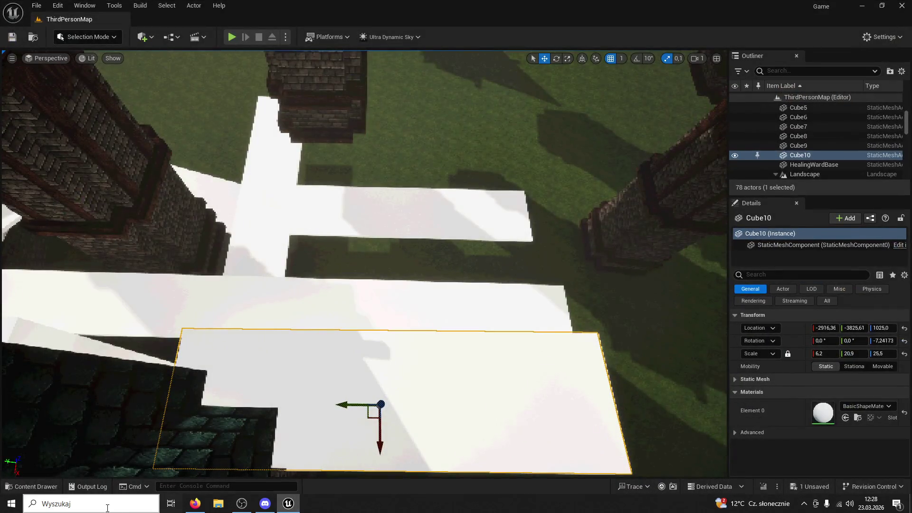
click(31, 487)
double_click(406, 18)
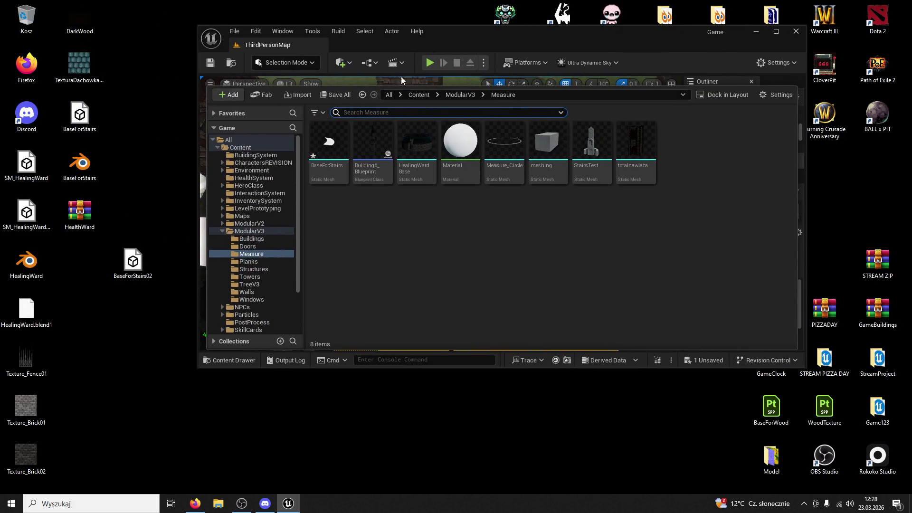
drag(569, 218, 569, 219)
click(466, 433)
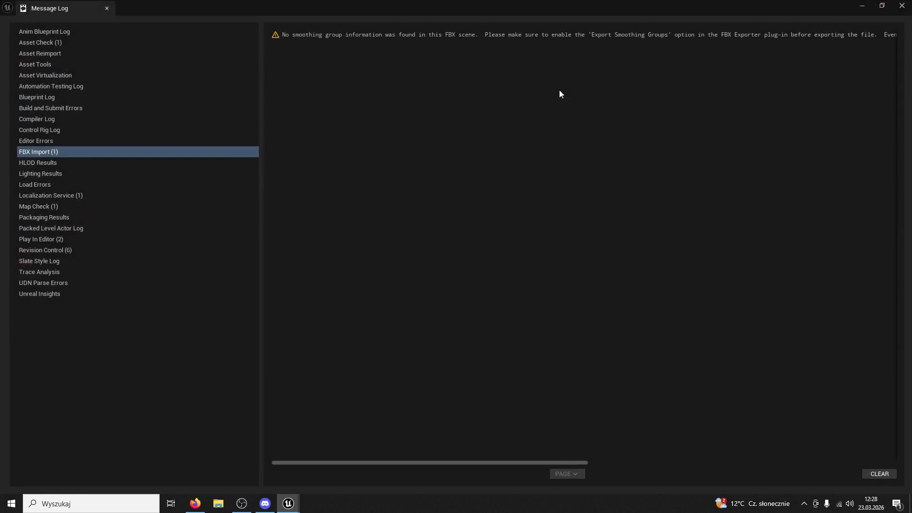
click(105, 10)
Step: Maximize the editor window and refocus the viewport on Cube10
double_click(351, 21)
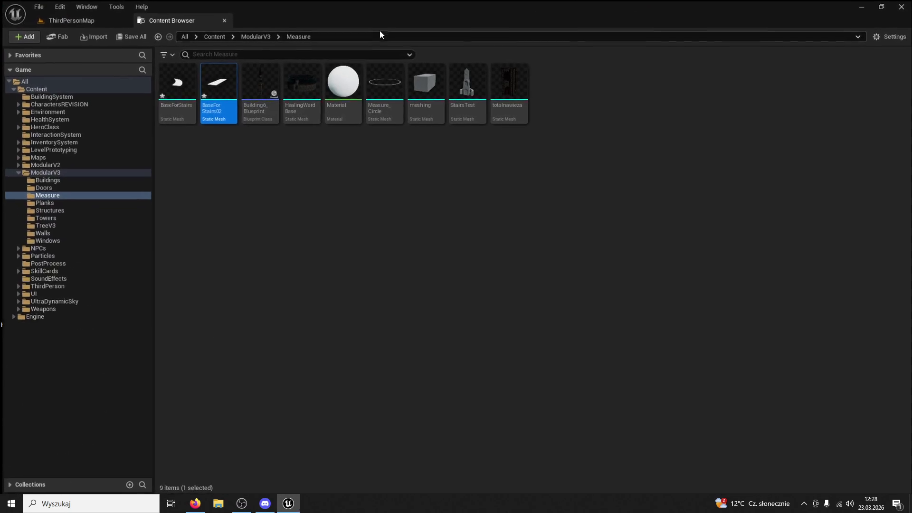
double_click(223, 22)
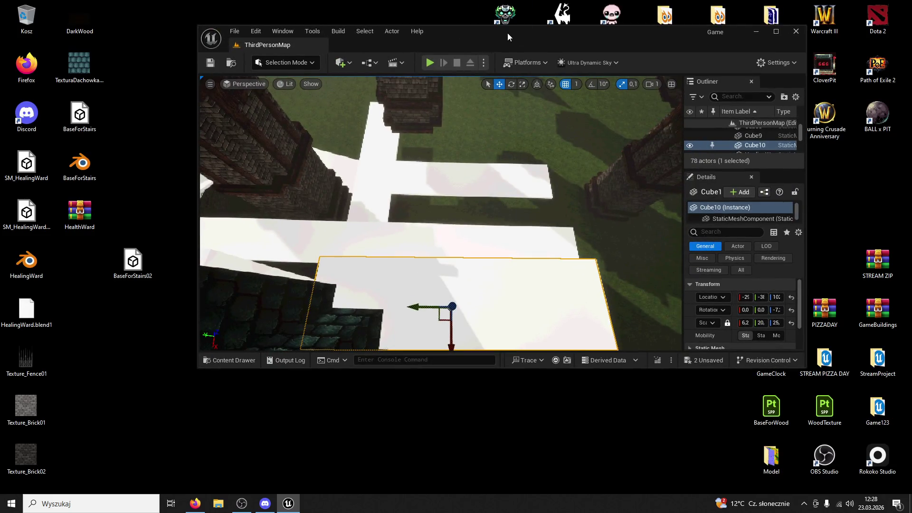
double_click(508, 32)
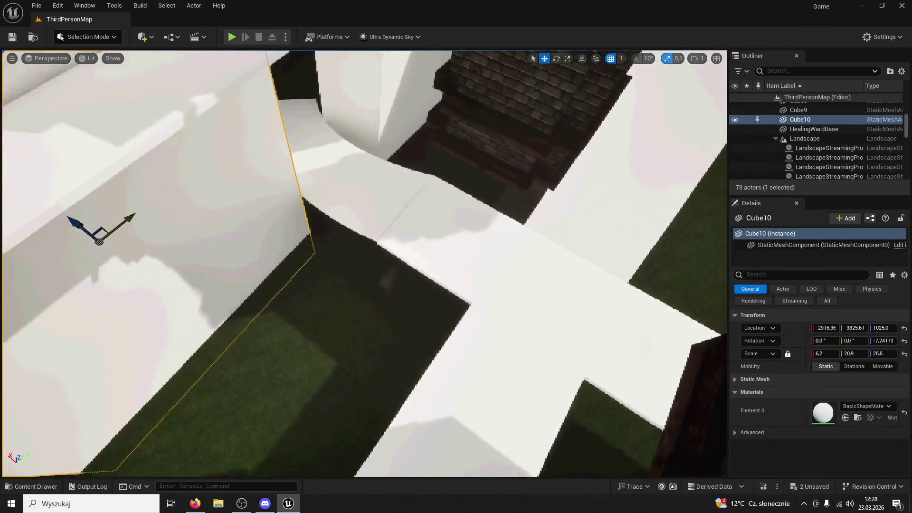
key(f)
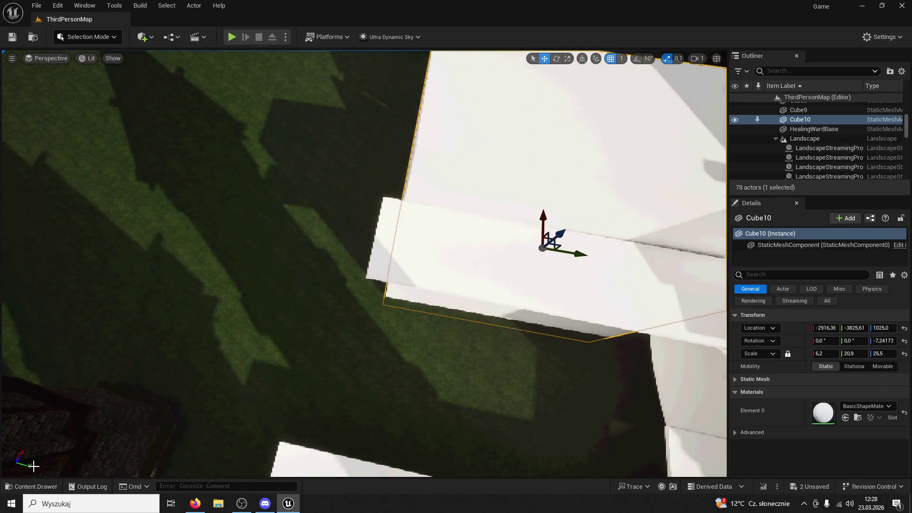
click(31, 487)
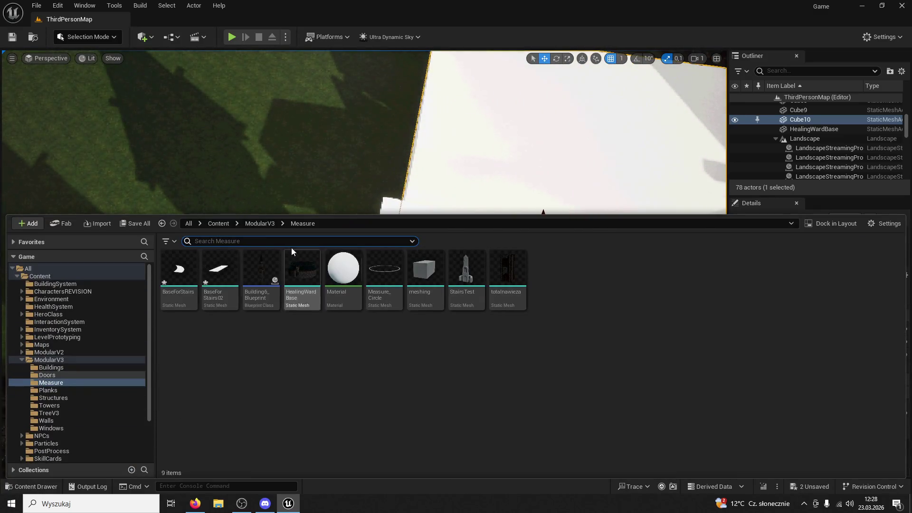
Step: Drop BaseForStairs02 into the level and move it near the white blocks
mouse_move(261, 268)
mouse_down()
mouse_move(356, 254)
mouse_move(389, 269)
mouse_move(475, 270)
mouse_up()
drag(579, 98, 579, 98)
drag(362, 283, 371, 286)
click(543, 59)
drag(389, 353, 385, 54)
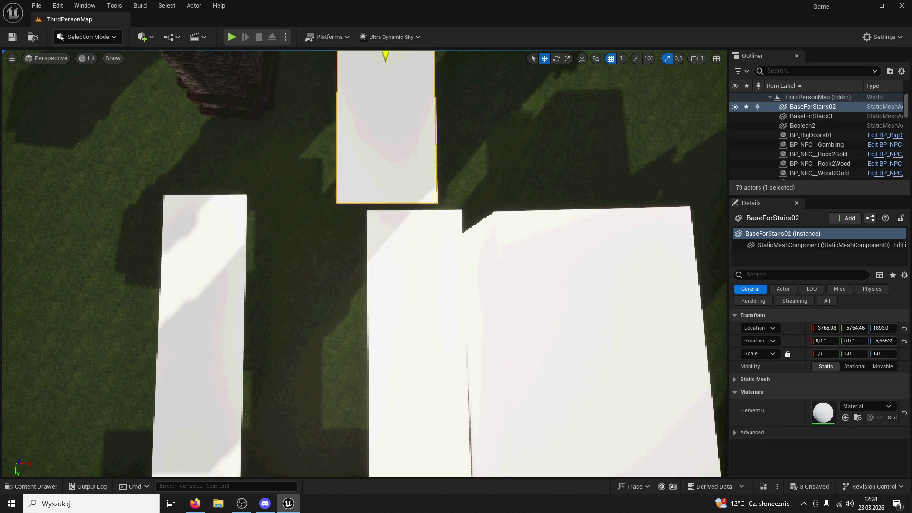
key(f)
mouse_move(420, 164)
mouse_down()
mouse_move(478, 191)
mouse_move(470, 238)
mouse_move(480, 266)
mouse_move(436, 166)
mouse_move(297, 354)
mouse_up()
Step: Fine-tune the slab's position and height, then set its Z rotation to -5°
key(r)
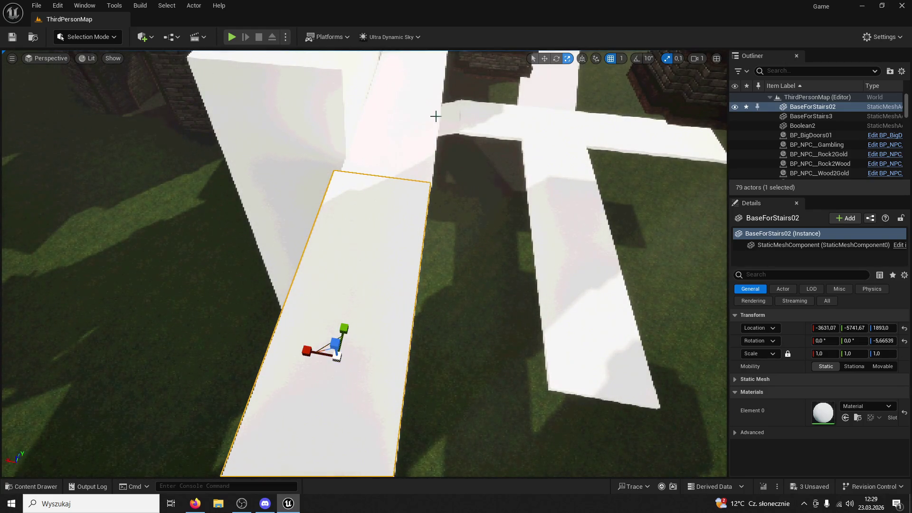
key(w)
drag(304, 351, 310, 237)
key(f)
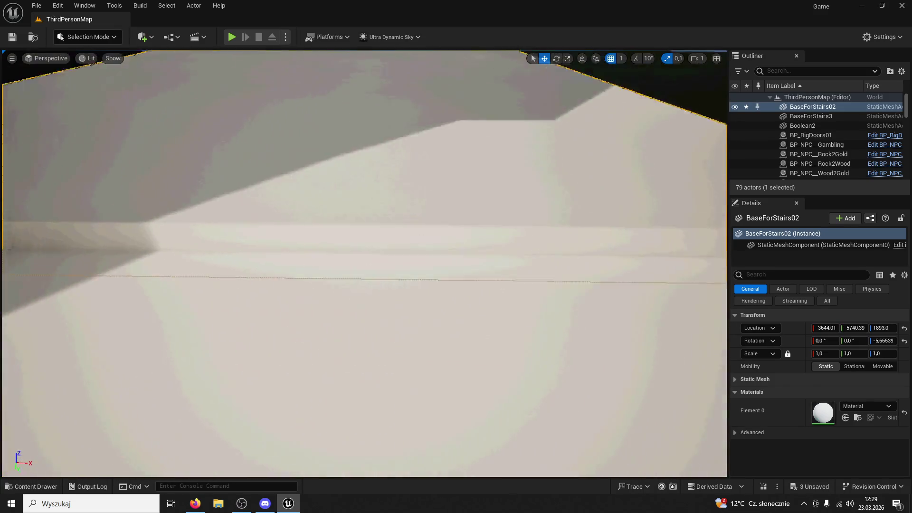
drag(381, 83, 381, 88)
click(525, 184)
click(430, 184)
drag(882, 340, 886, 341)
key(Return)
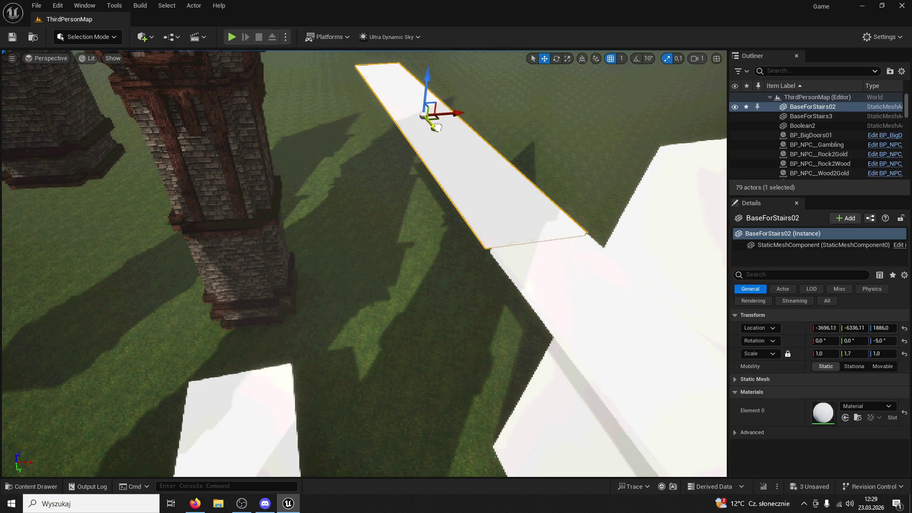
click(118, 41)
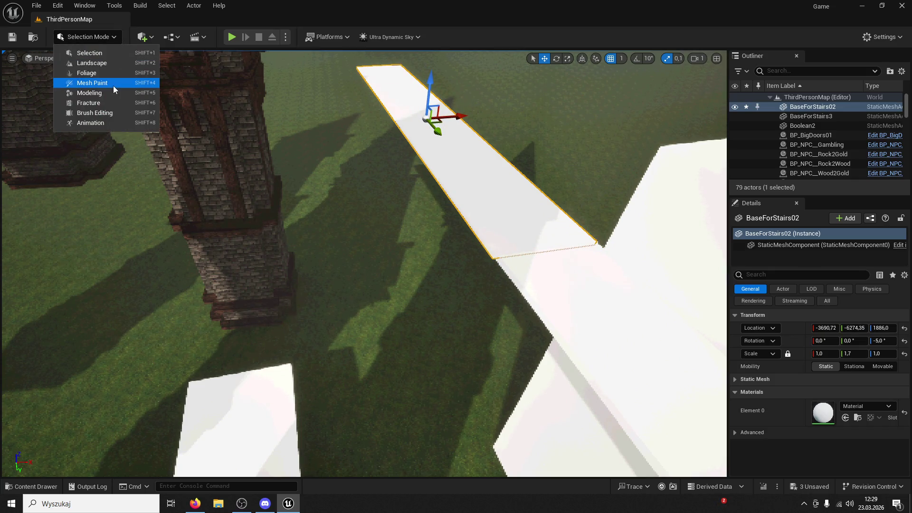
Step: Enter Modeling Mode, try a Space Warp with Lock Bottom on the slab, then cancel it
click(106, 92)
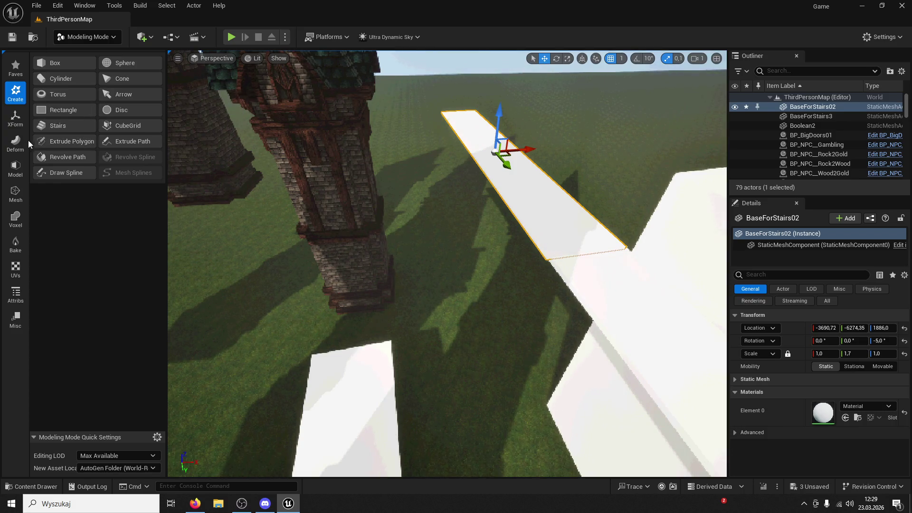
click(16, 143)
click(72, 98)
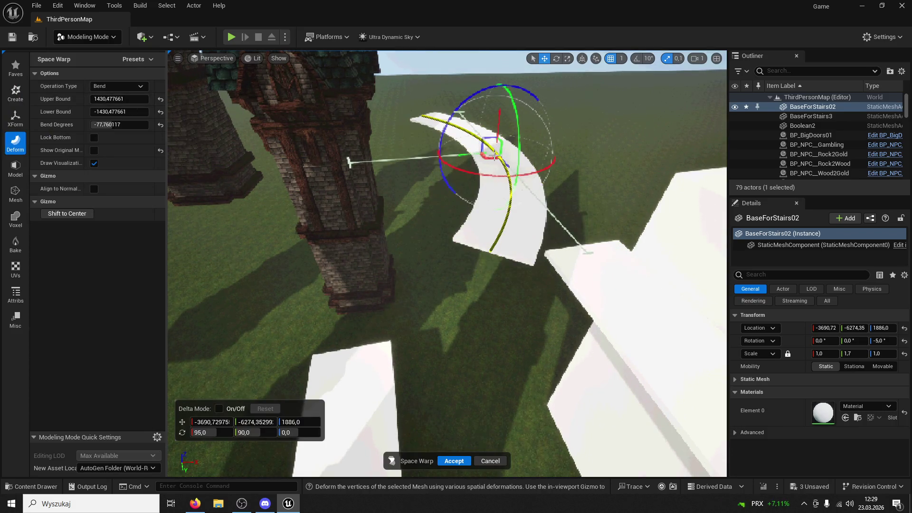
click(100, 138)
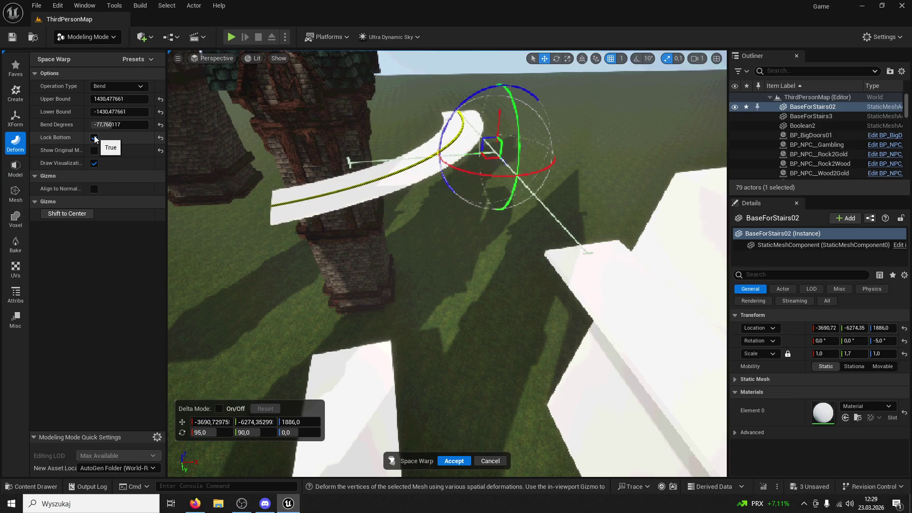
drag(497, 178, 408, 180)
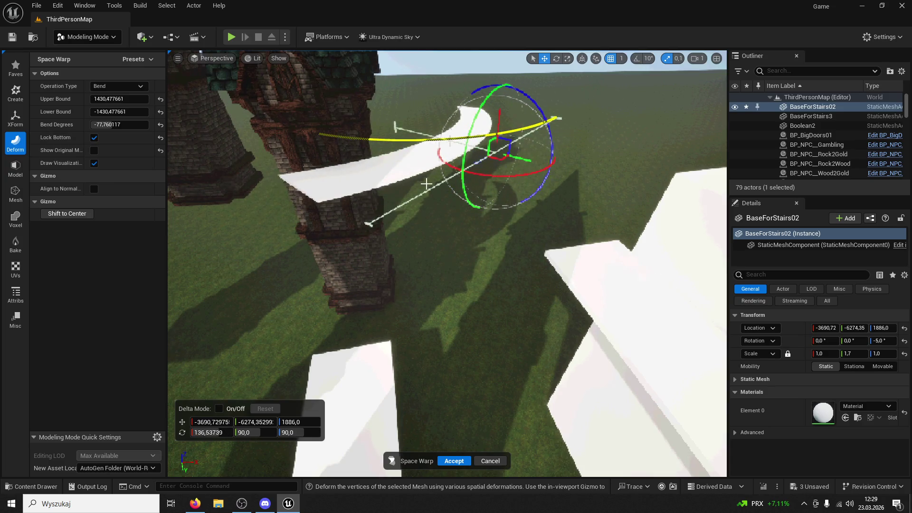
key(ctrl+z)
key(Escape)
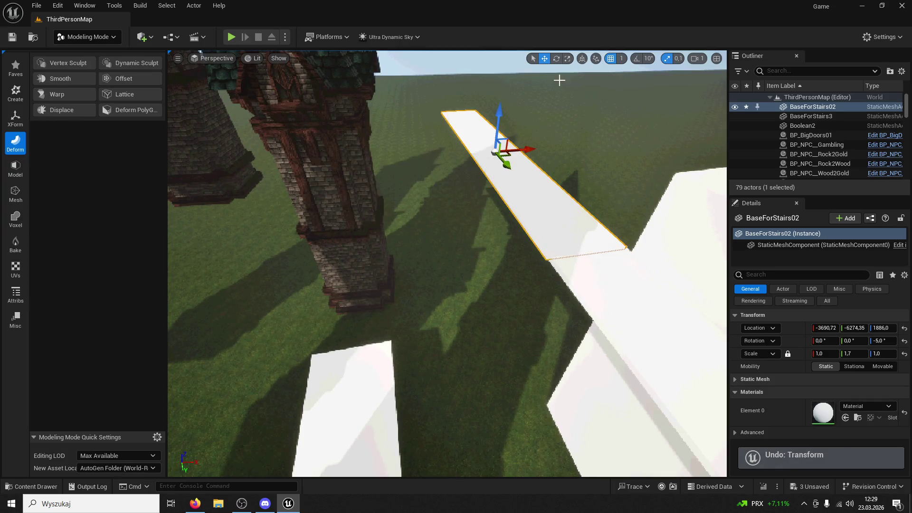
Step: Rotate the BaseForStairs02 slab around by about 180 degrees
key(e)
mouse_move(465, 173)
mouse_down()
mouse_move(546, 228)
mouse_move(423, 157)
mouse_move(623, 297)
mouse_up()
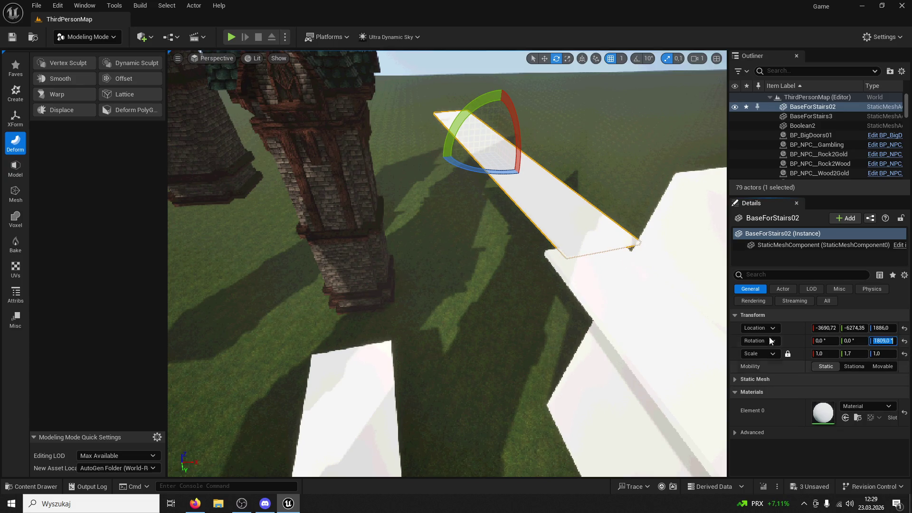
drag(522, 153, 535, 151)
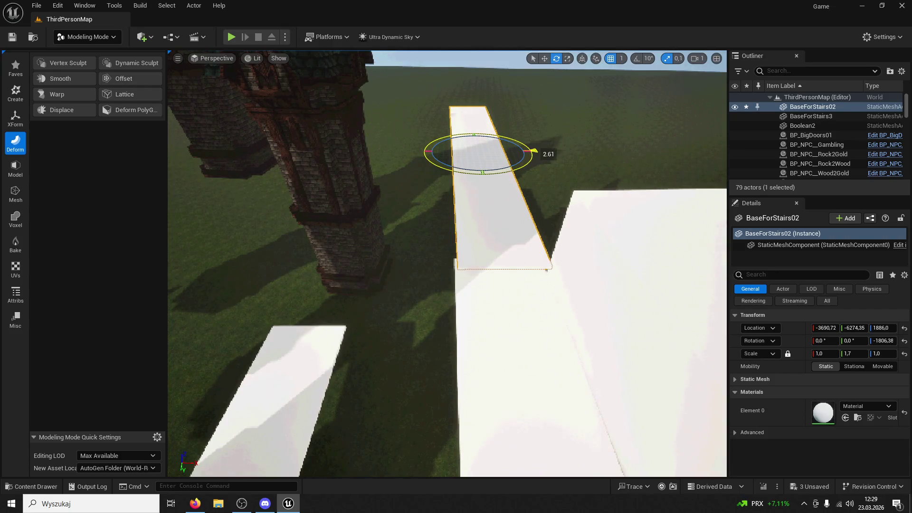
Step: Start a Space Warp on the slab with Lock Bottom unchecked
click(62, 98)
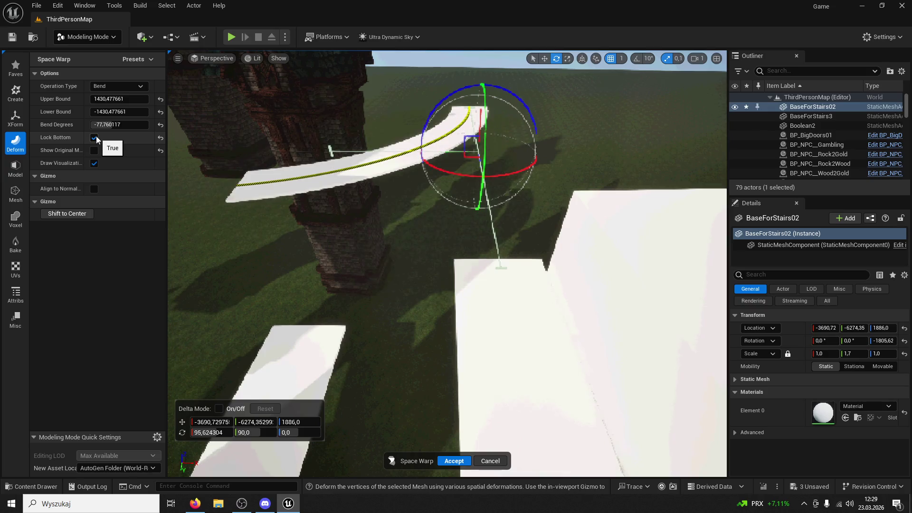
click(94, 138)
mouse_move(495, 193)
mouse_down()
mouse_move(433, 174)
mouse_move(499, 223)
mouse_move(536, 285)
mouse_move(577, 290)
mouse_move(532, 275)
mouse_up()
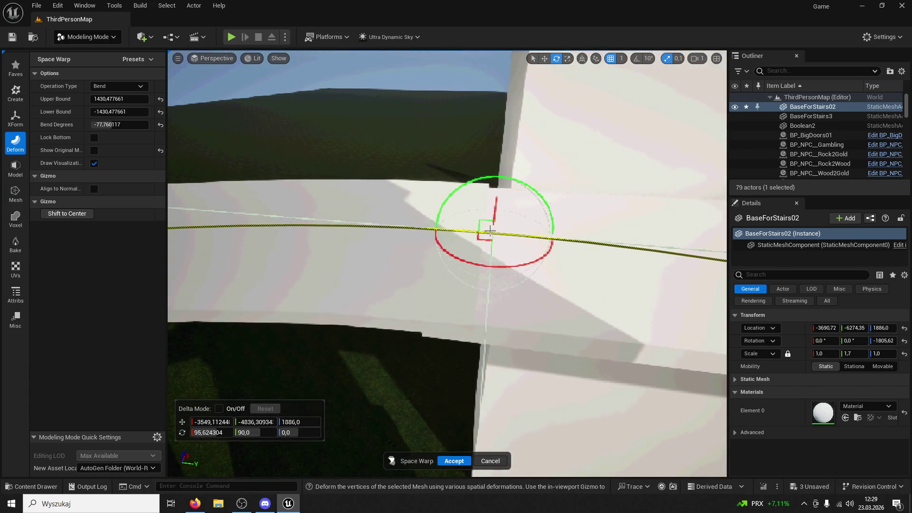
drag(465, 236, 427, 257)
mouse_move(560, 223)
mouse_down()
mouse_move(583, 193)
mouse_move(568, 170)
mouse_up()
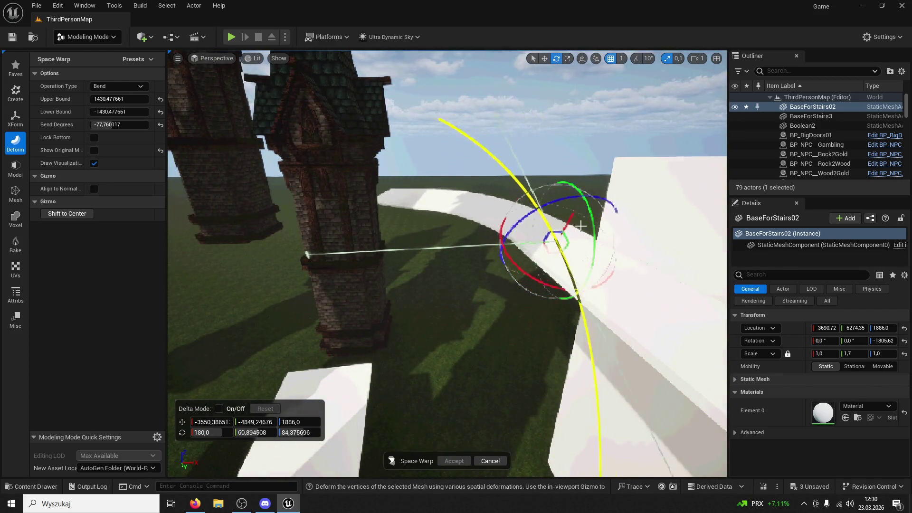
drag(558, 209, 559, 180)
Step: Set Bend Degrees to -360, shift the bend centre, and accept the U-shaped bend
drag(110, 124, 62, 124)
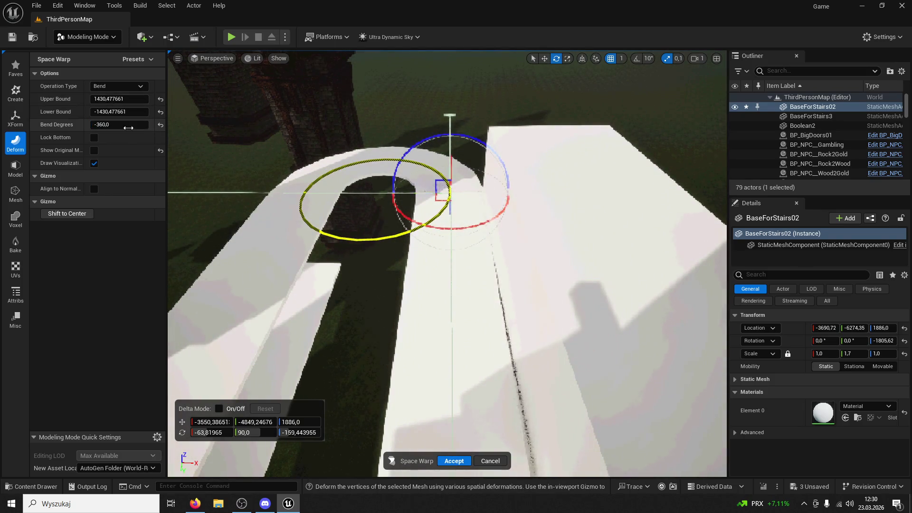
drag(446, 285, 323, 273)
mouse_move(501, 186)
mouse_down()
mouse_move(486, 190)
mouse_move(477, 152)
mouse_move(503, 215)
mouse_up()
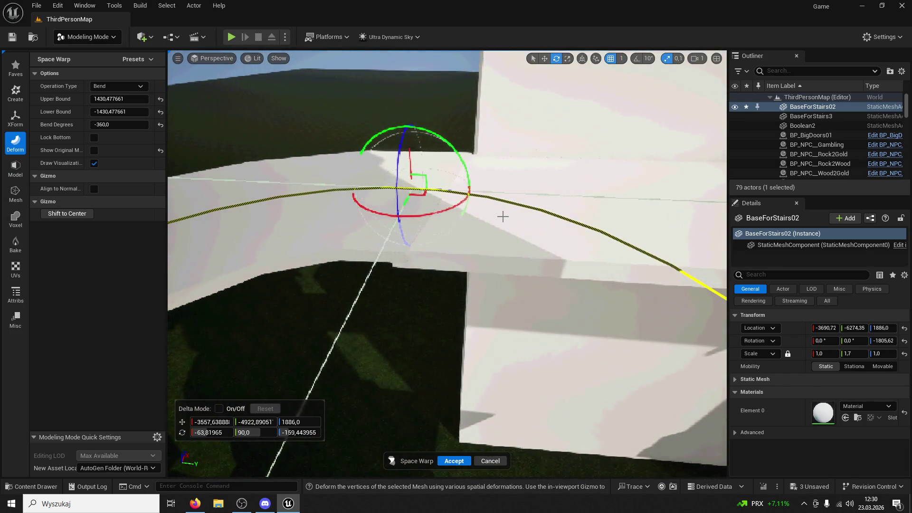
click(454, 461)
mouse_move(451, 428)
mouse_down()
mouse_move(456, 309)
mouse_move(505, 376)
mouse_up()
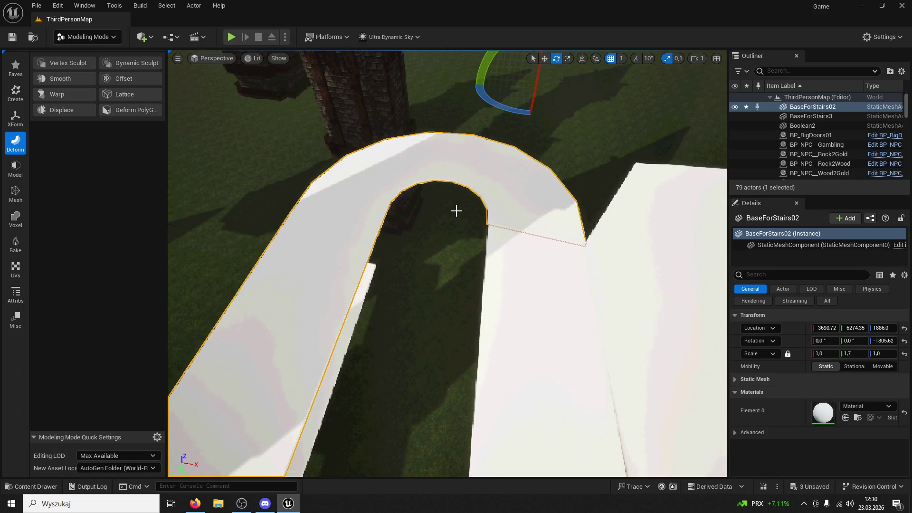
click(66, 95)
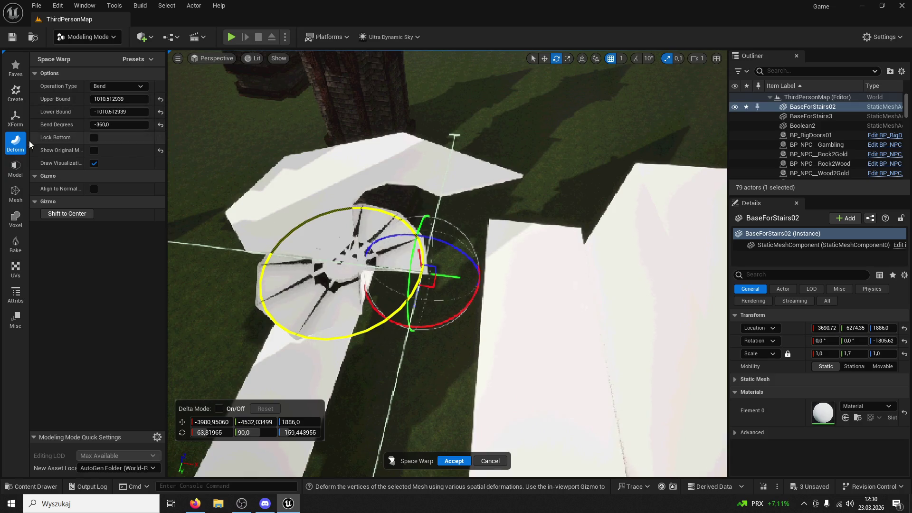
Step: Try the smoothing deform tool on the slab, then close it and undo the change
click(16, 143)
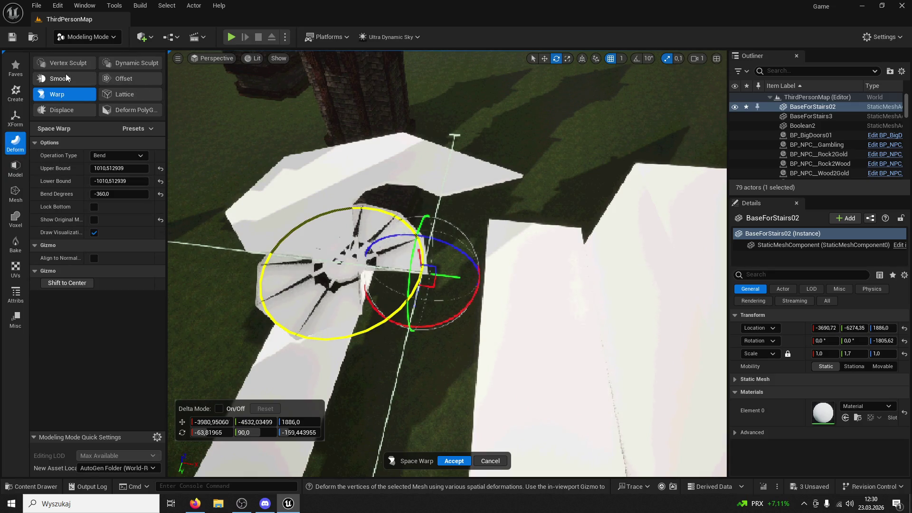
click(67, 79)
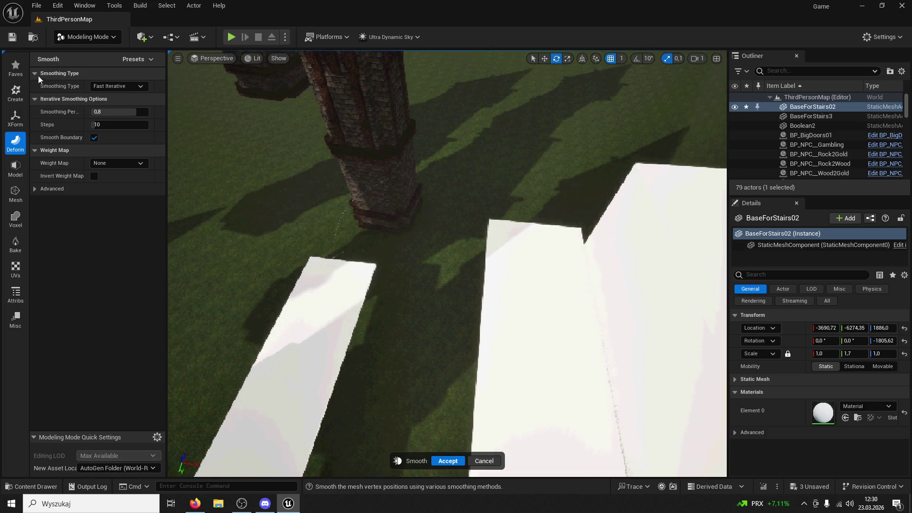
click(492, 459)
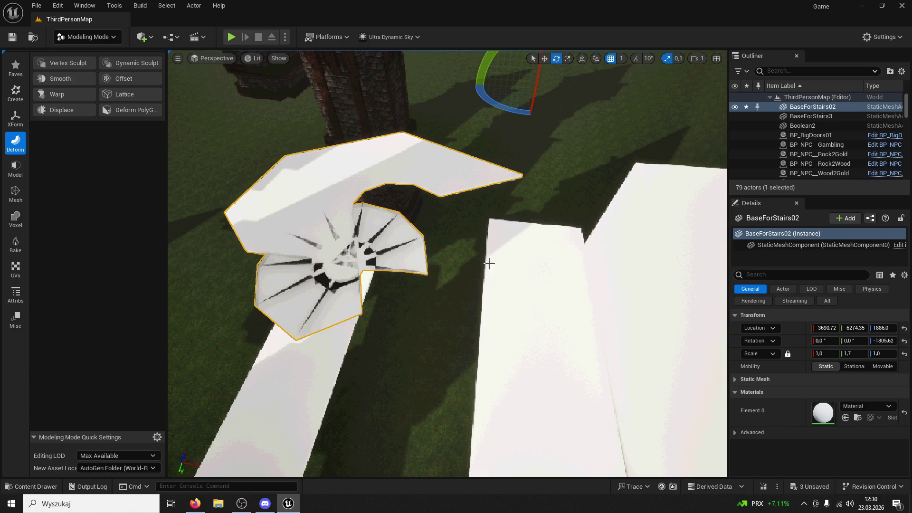
key(ctrl+z)
right_click(414, 195)
key(Escape)
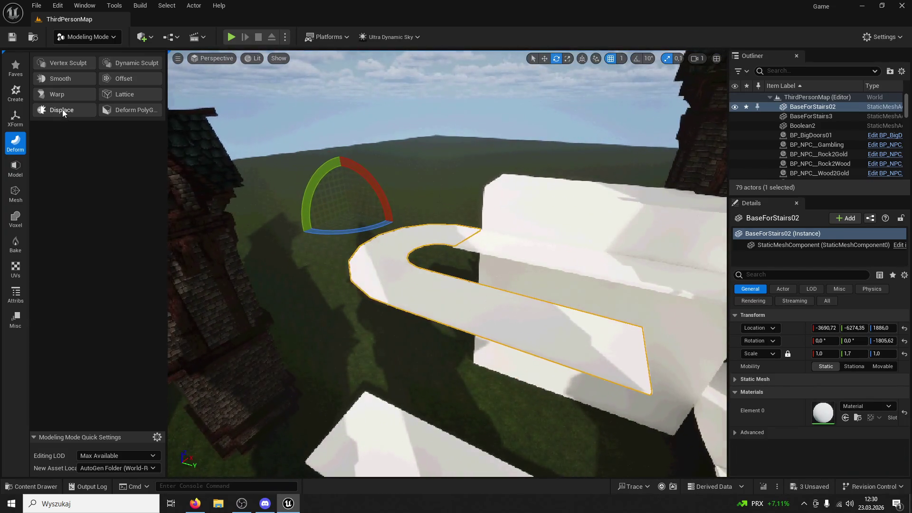
Step: Apply Displace noise at intensity about 63, then cancel it to keep the slab smooth
click(62, 110)
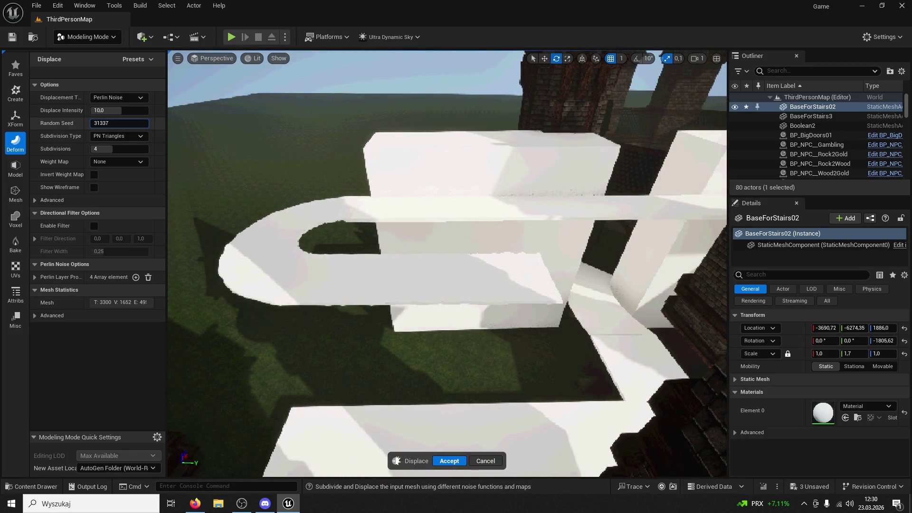
mouse_move(114, 115)
mouse_down()
mouse_move(142, 115)
mouse_move(105, 115)
mouse_up()
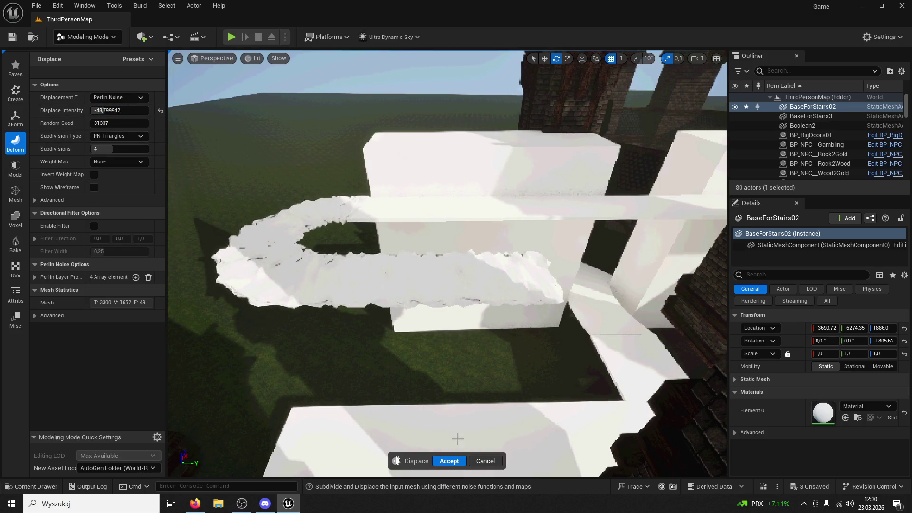
click(485, 461)
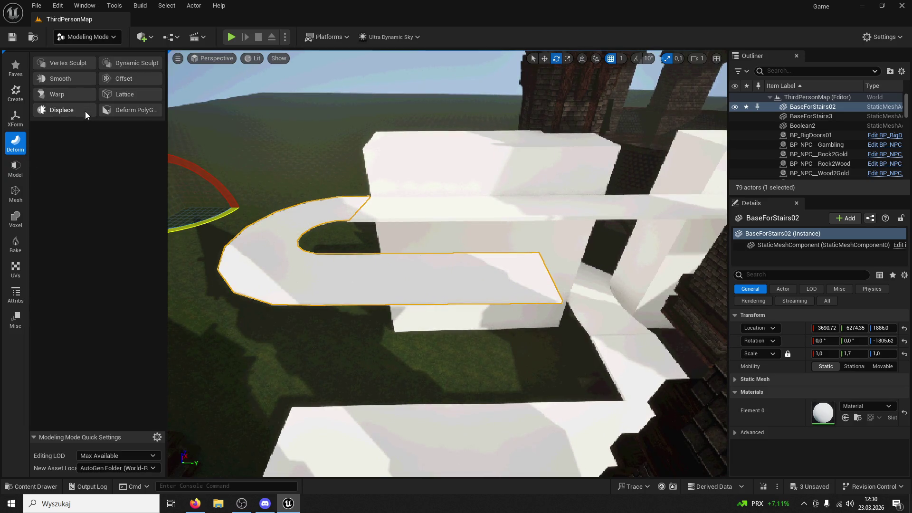
Step: Start a Lattice Deform on the stair base and trial-lower selected lattice points, then undo
click(138, 93)
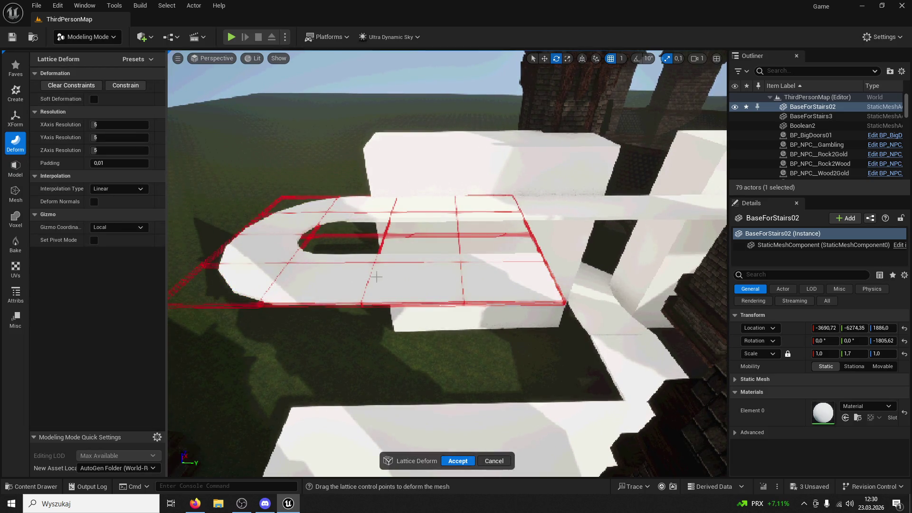
click(459, 260)
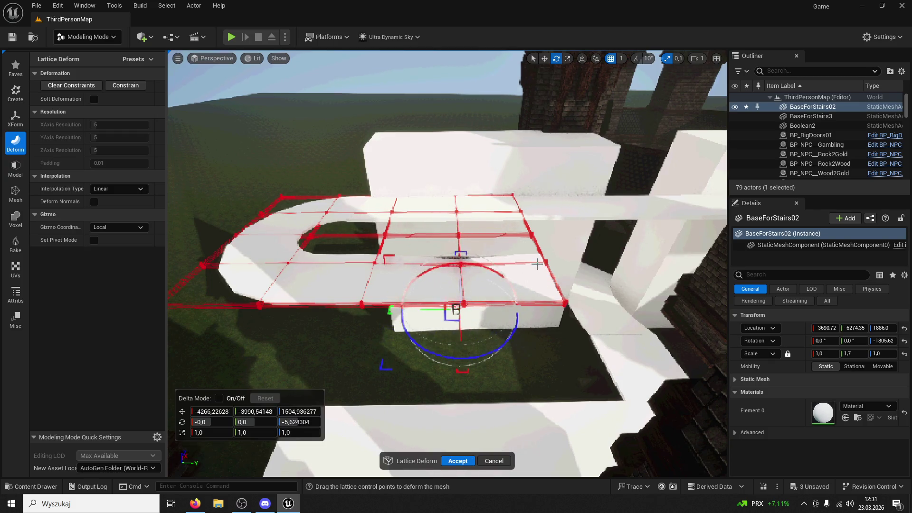
key(ctrl+z)
mouse_move(606, 336)
mouse_down()
mouse_move(380, 305)
mouse_move(281, 259)
mouse_up()
drag(222, 260, 175, 259)
drag(385, 255, 471, 312)
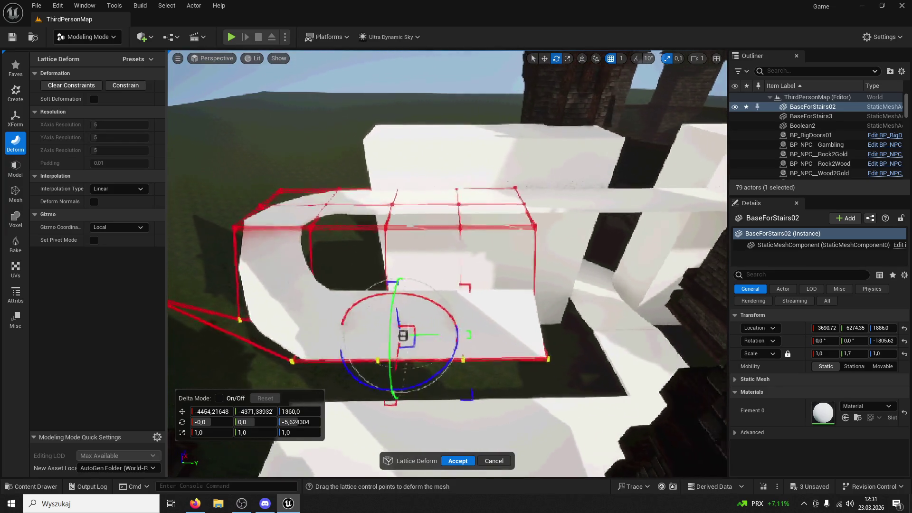
key(ctrl+z)
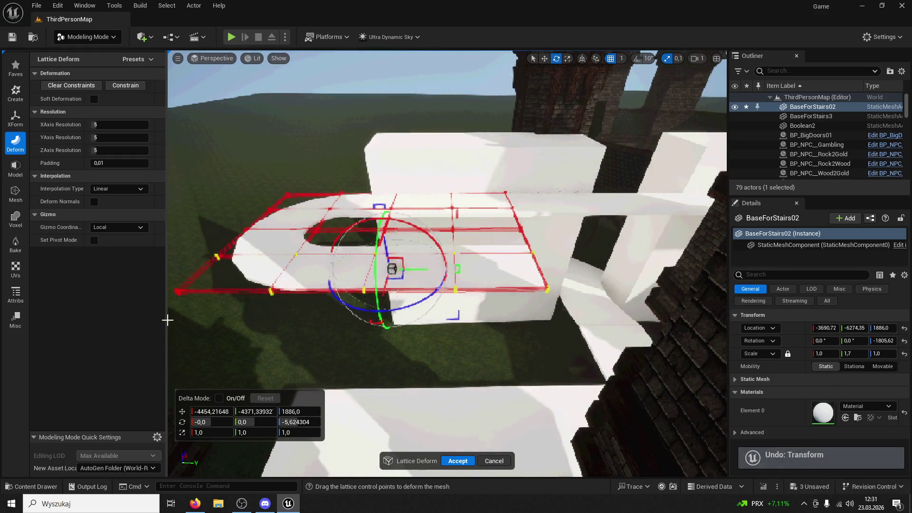
Step: Reselect lattice points and lower them again to slope the ramp, then undo
drag(563, 313, 442, 283)
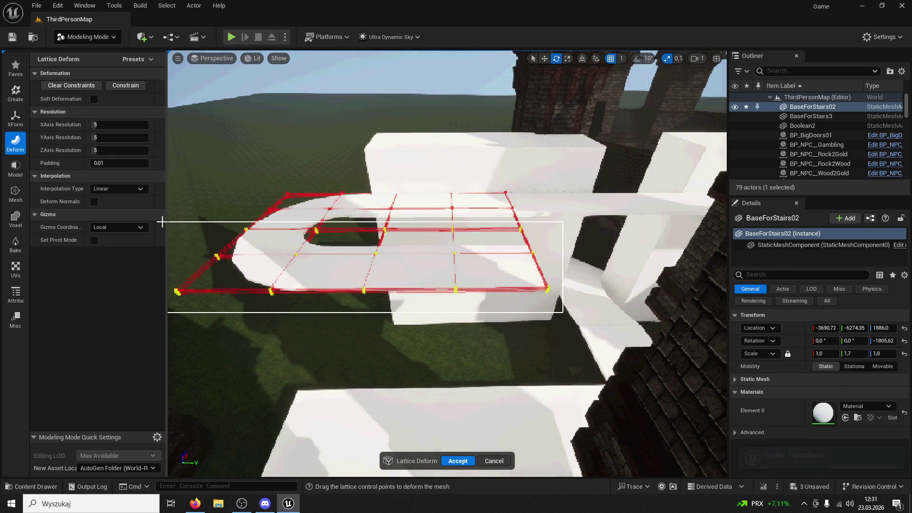
drag(162, 221, 163, 222)
mouse_move(376, 225)
mouse_down()
mouse_move(364, 290)
mouse_move(350, 256)
mouse_up()
key(ctrl+z)
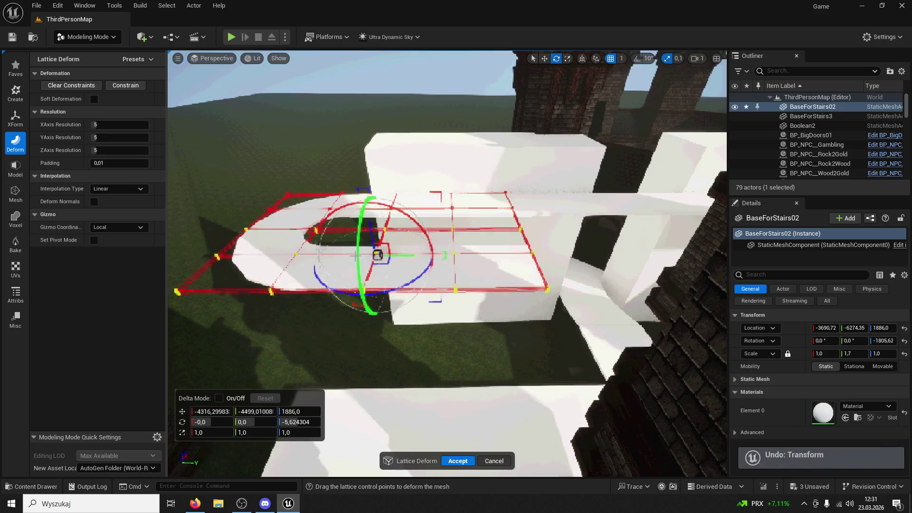
click(15, 118)
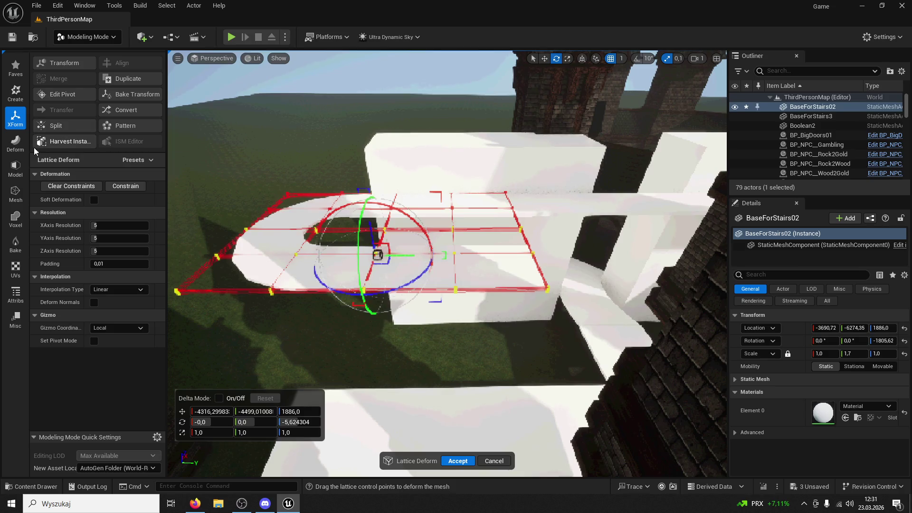
Step: Try the Deform PolyGroups tool and its deformation styles, then try Offset on the stair base
click(19, 142)
click(147, 111)
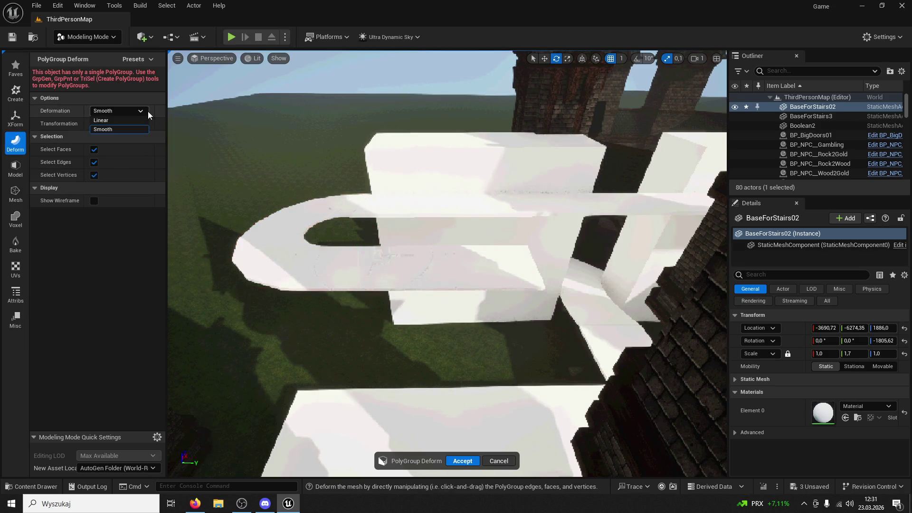
click(143, 111)
click(20, 144)
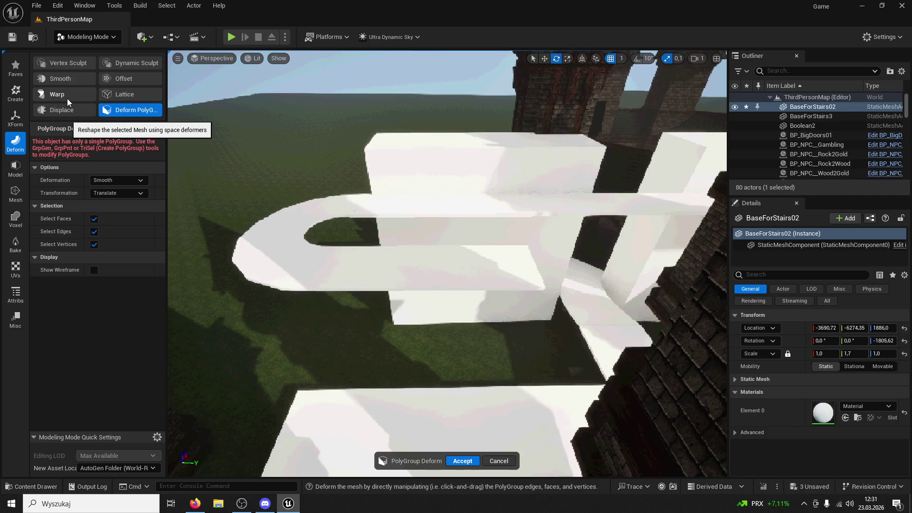
click(125, 78)
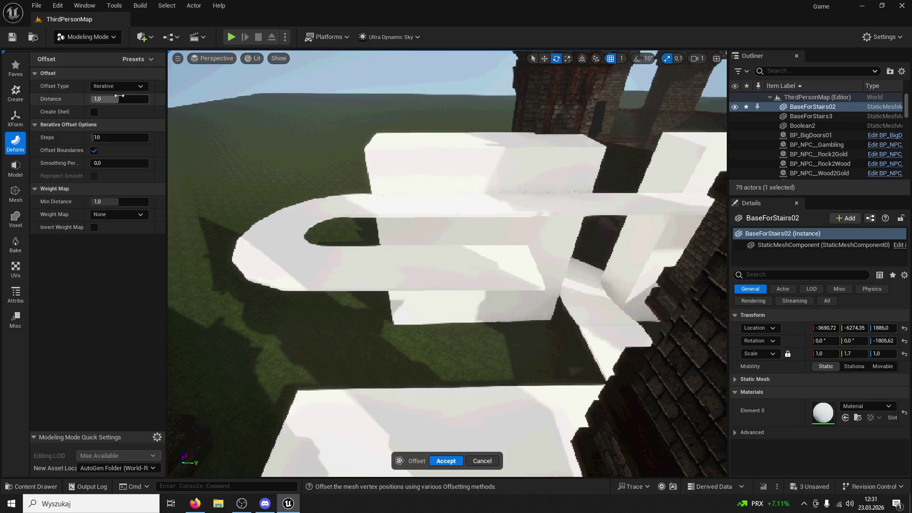
Step: Displace BaseForStairs02 with Perlin noise, then preview a -360° Space Warp Bend on it
click(16, 142)
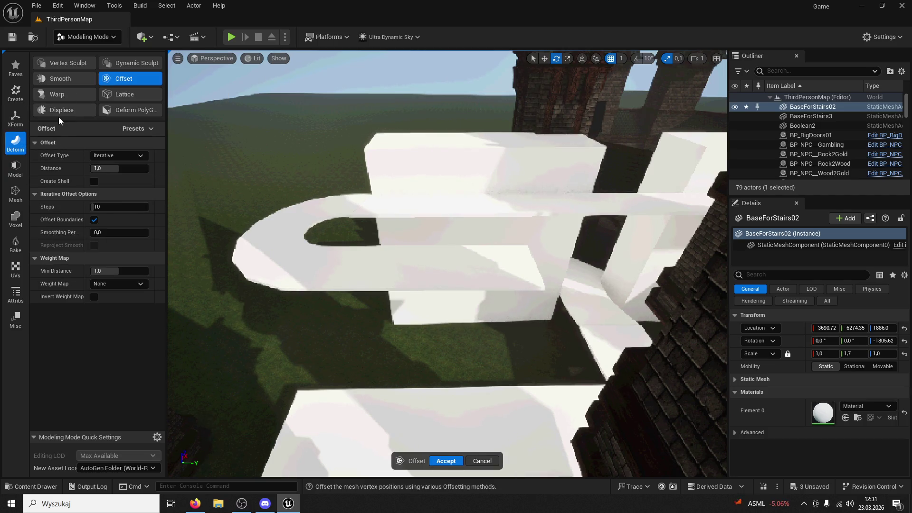
click(58, 113)
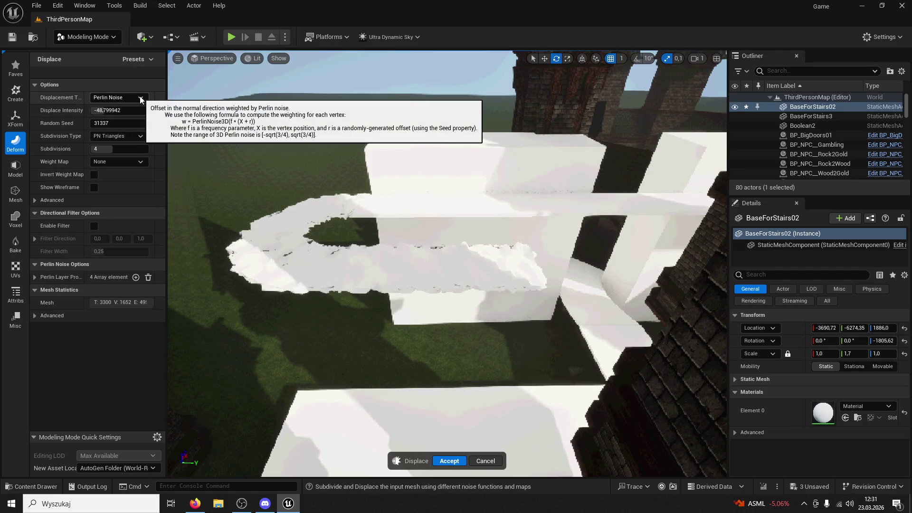
click(16, 142)
click(69, 93)
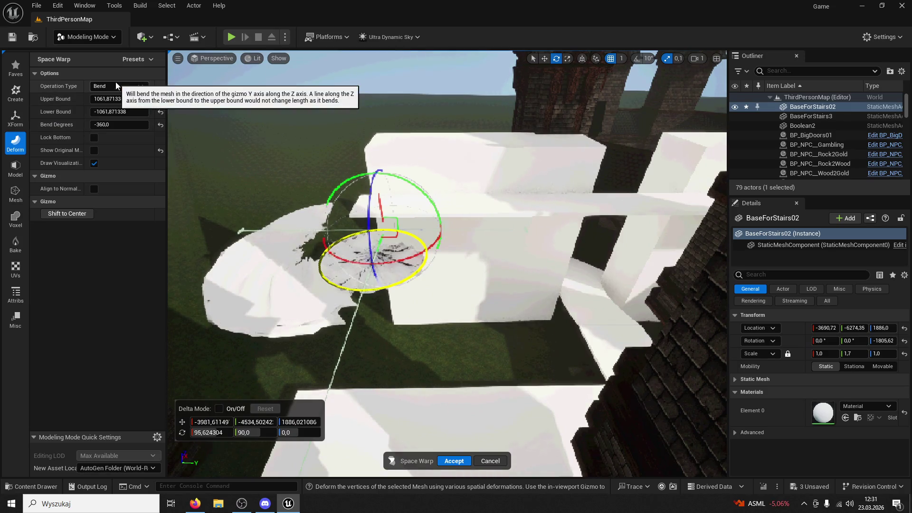
Step: Try the Flare/Squish and Twist warp operations on the noise-displaced slab
click(118, 84)
click(115, 98)
click(120, 100)
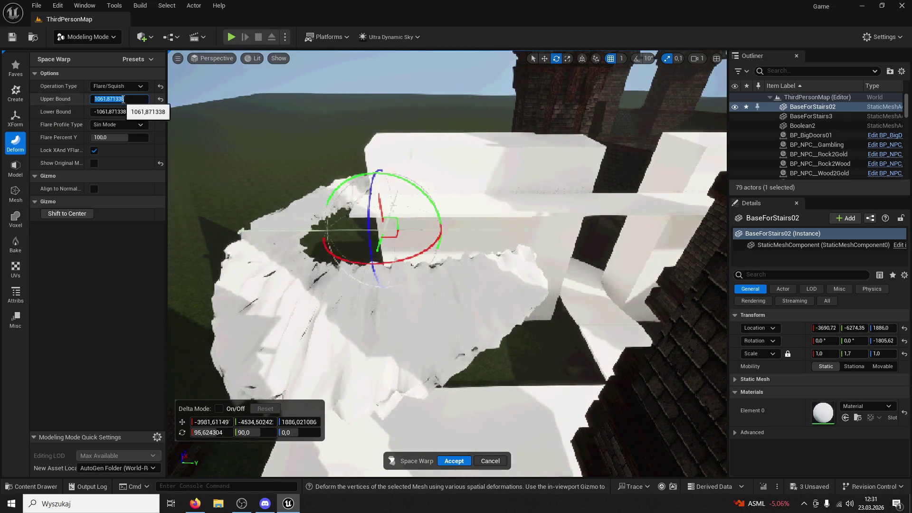
click(135, 87)
click(118, 87)
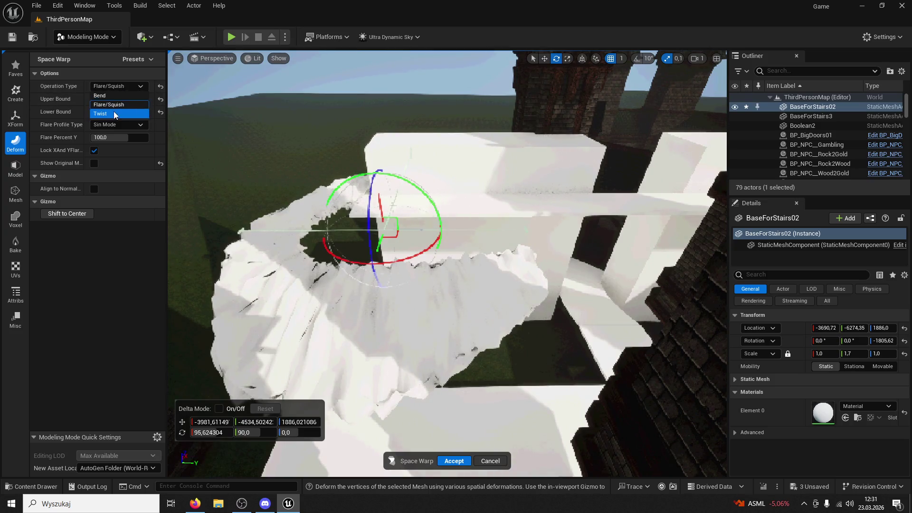
click(113, 113)
click(113, 112)
mouse_move(379, 285)
mouse_down()
mouse_move(356, 209)
mouse_move(366, 261)
mouse_up()
Step: Exit the warp, undo the noise displacement, and briefly trial a Bend warp
key(Return)
key(ctrl+z)
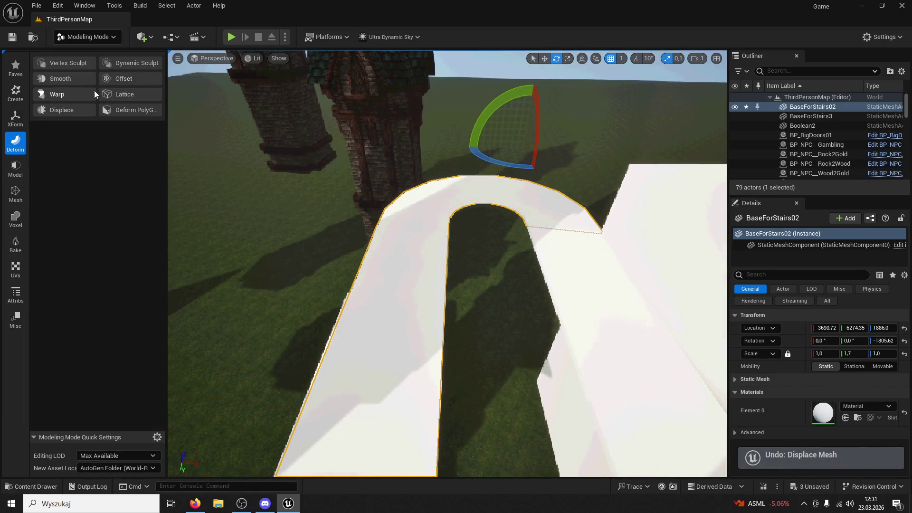
click(74, 92)
click(139, 86)
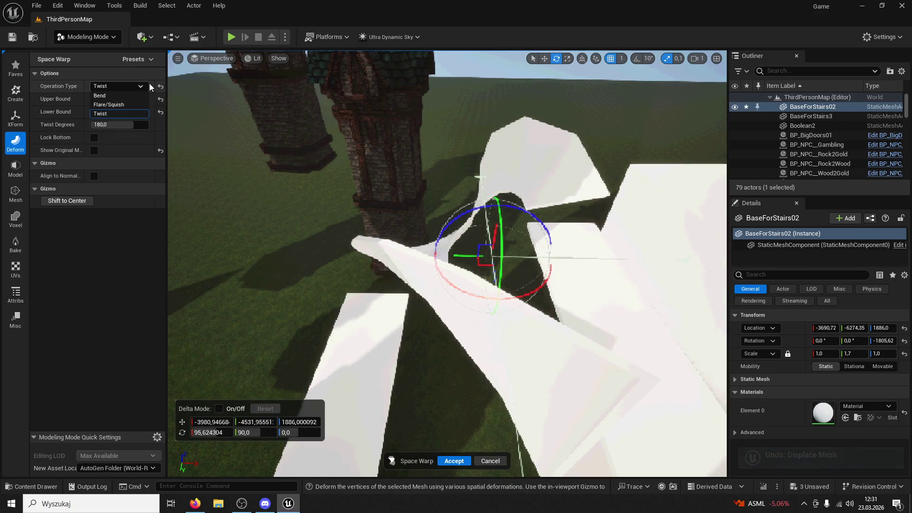
click(128, 96)
key(ctrl+z)
Step: Reopen Space Warp as a Twist and move the warp centre along the ramp
click(69, 95)
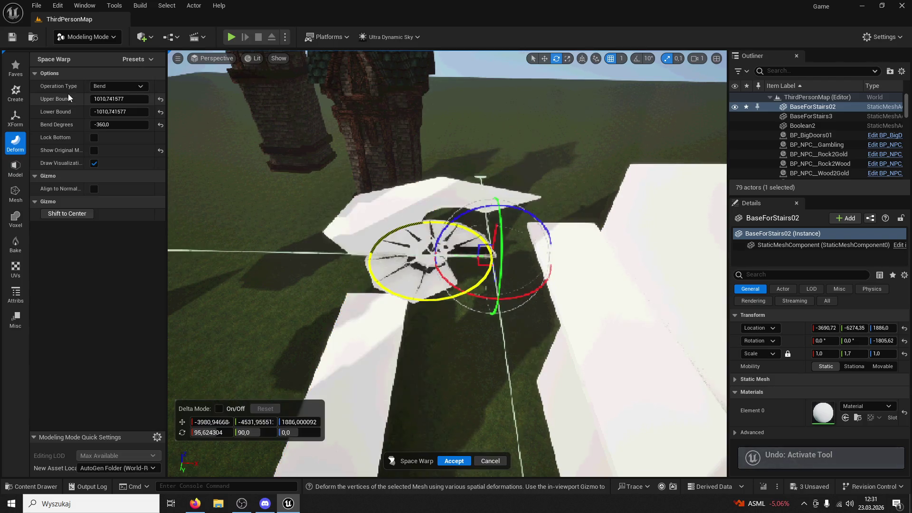
click(120, 85)
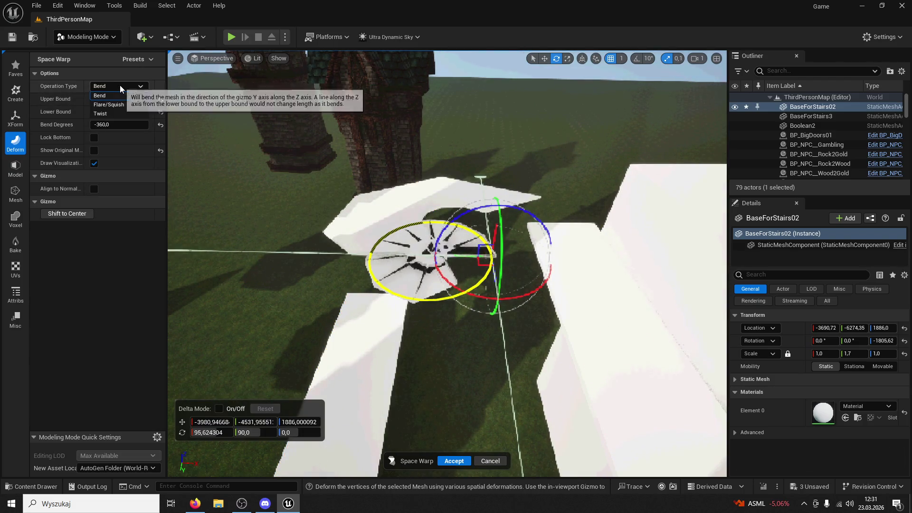
click(110, 113)
mouse_move(513, 270)
mouse_down()
mouse_move(475, 257)
mouse_move(513, 270)
mouse_up()
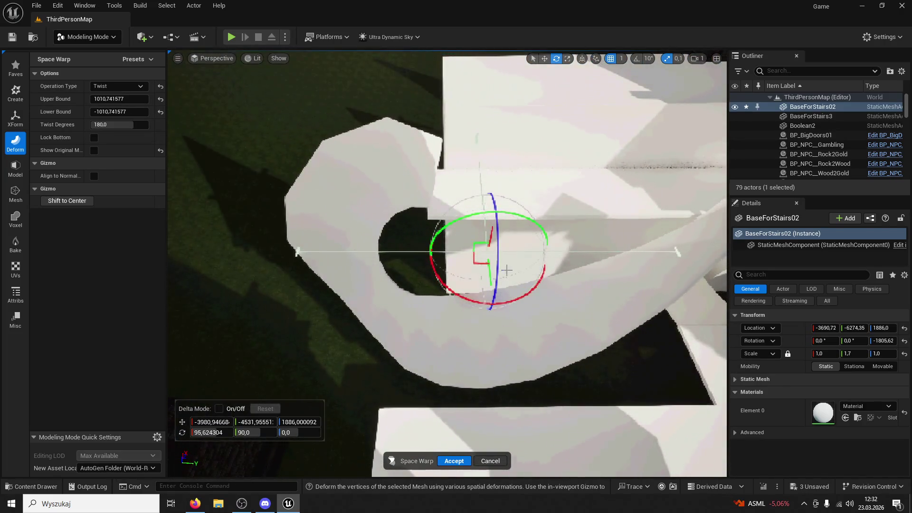
mouse_move(458, 252)
mouse_down()
mouse_move(393, 259)
mouse_move(426, 297)
mouse_move(404, 285)
mouse_up()
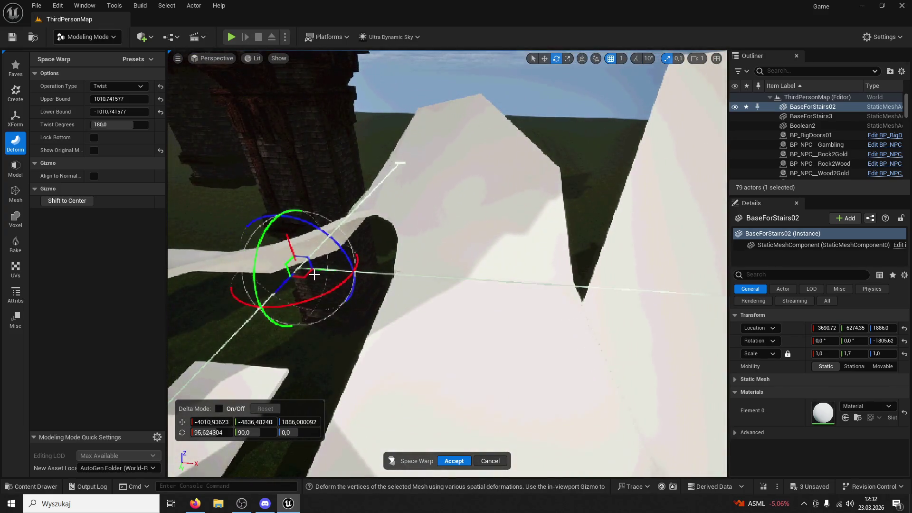
mouse_move(323, 272)
mouse_down()
mouse_move(473, 326)
mouse_move(379, 289)
mouse_up()
Step: Adjust the twist's upper bound and rotate its axis, then switch to Flare/Squish
mouse_move(120, 99)
mouse_down()
mouse_move(152, 98)
mouse_move(78, 112)
mouse_move(112, 111)
mouse_up()
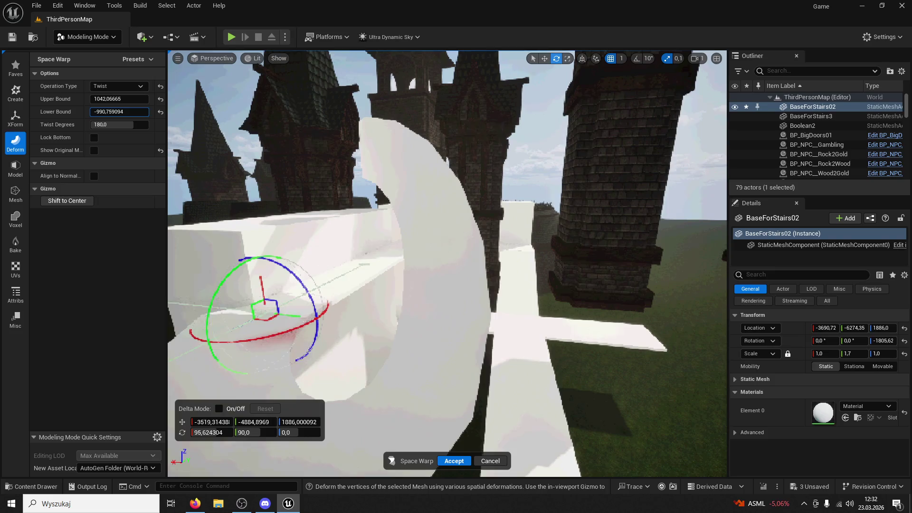
mouse_move(313, 327)
mouse_down()
mouse_move(295, 247)
mouse_move(321, 193)
mouse_move(390, 155)
mouse_move(434, 146)
mouse_move(380, 163)
mouse_move(399, 157)
mouse_up()
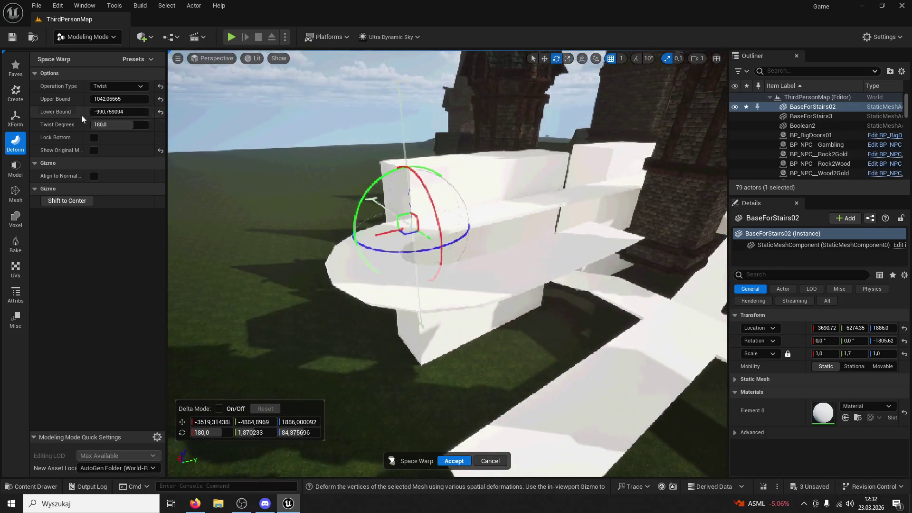
mouse_move(110, 100)
mouse_down()
mouse_move(90, 99)
mouse_move(133, 112)
mouse_move(99, 112)
mouse_move(119, 99)
mouse_up()
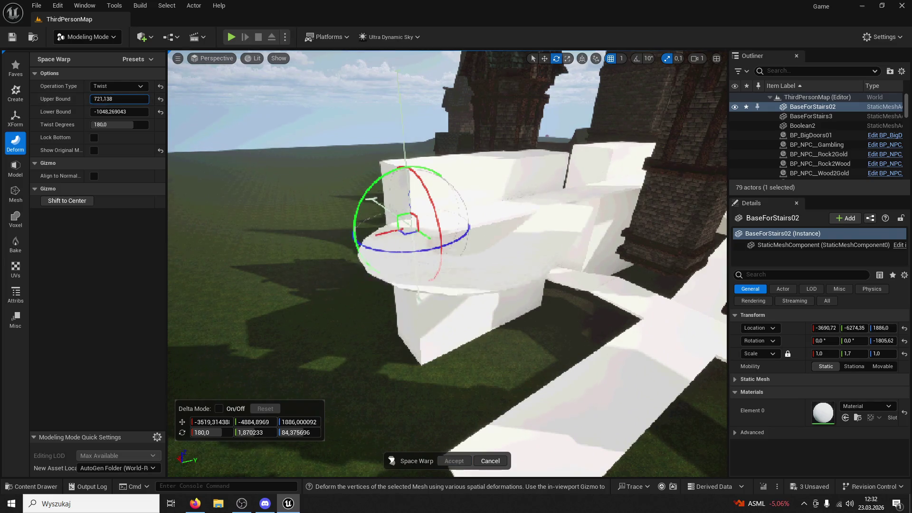
click(118, 86)
Step: Preview a Flare/Squish warp, raising and lowering its upper bound while orbiting the ramp
click(124, 106)
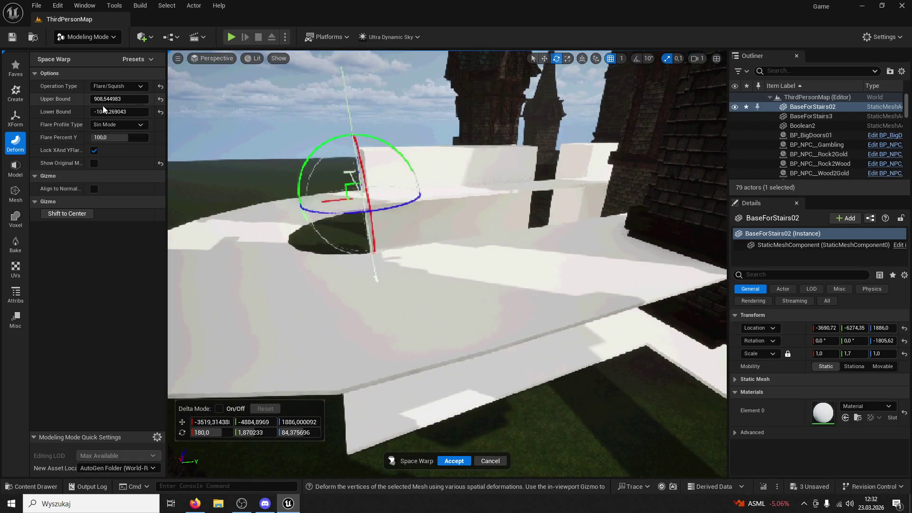
mouse_move(102, 99)
mouse_down()
mouse_move(124, 99)
mouse_move(110, 99)
mouse_up()
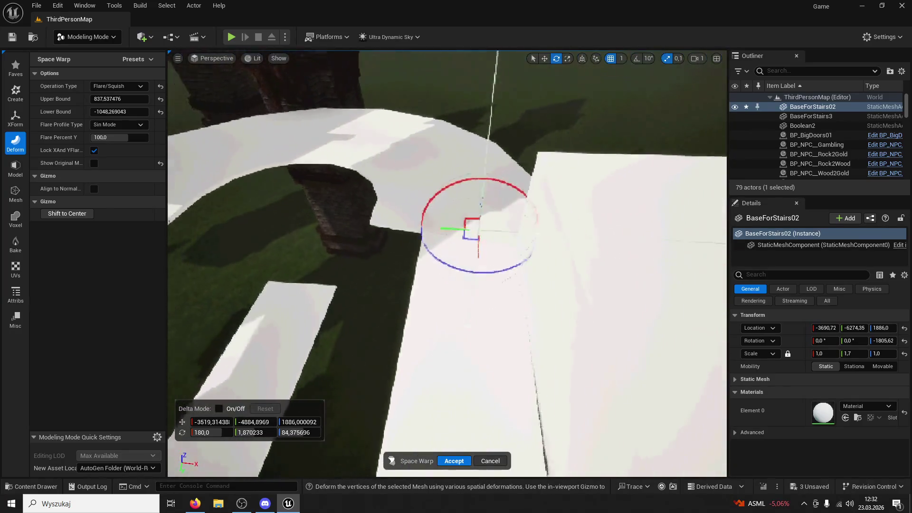
drag(225, 116, 225, 116)
drag(129, 101, 112, 111)
drag(232, 133, 231, 133)
click(472, 369)
drag(472, 369, 472, 369)
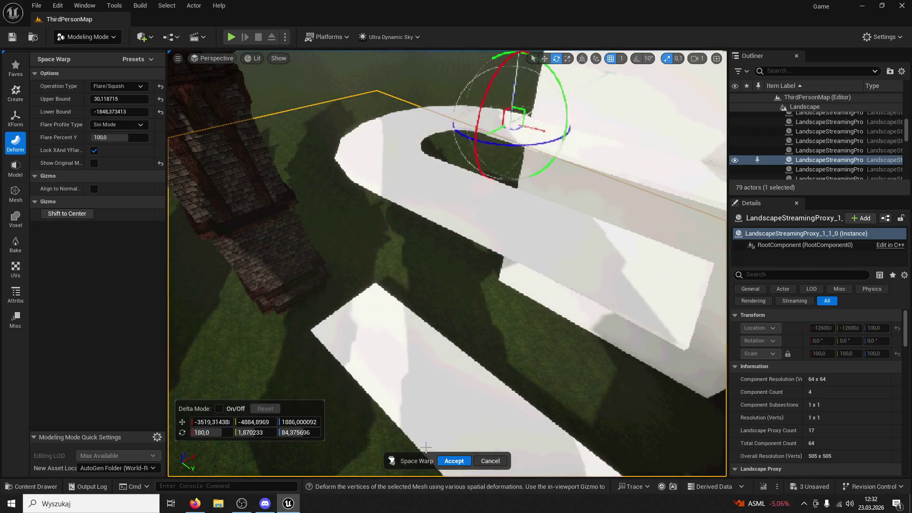
Step: Cancel the warp, retry it with Sin Squared profile and Bend, then discard it
click(505, 462)
click(459, 197)
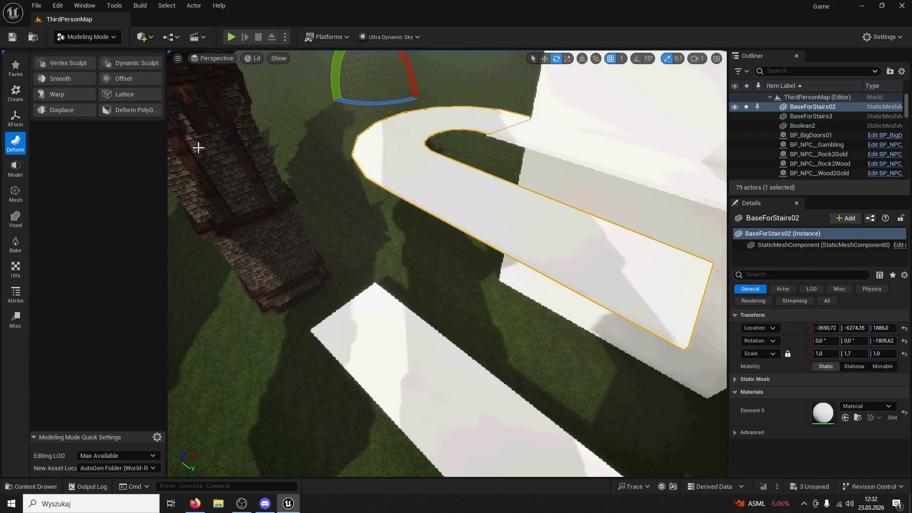
click(52, 96)
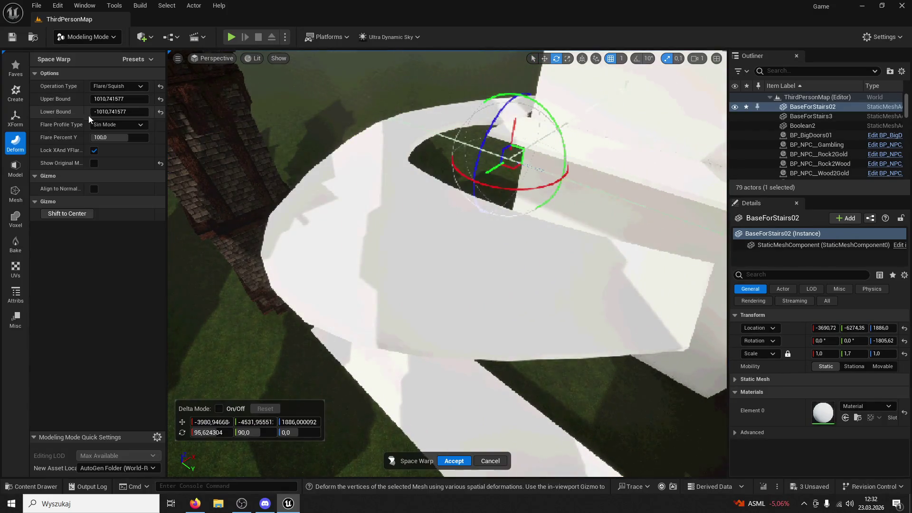
click(126, 127)
click(120, 146)
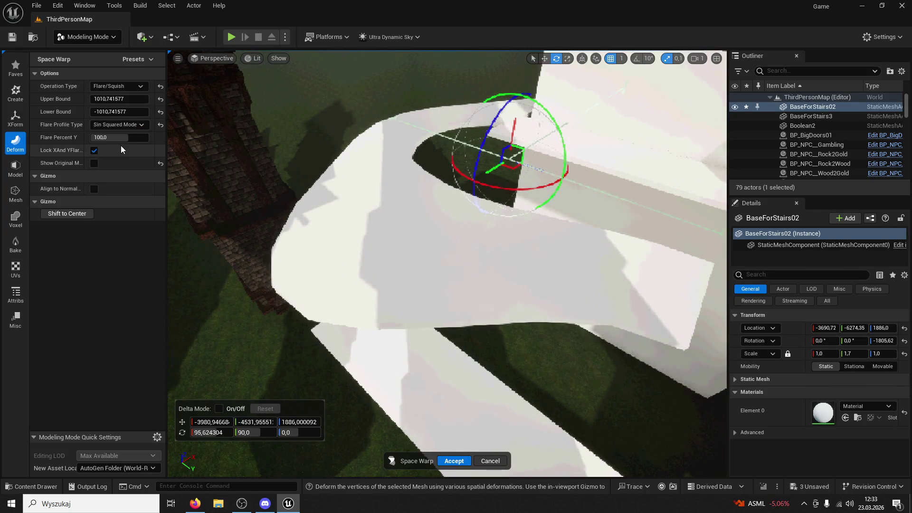
click(127, 90)
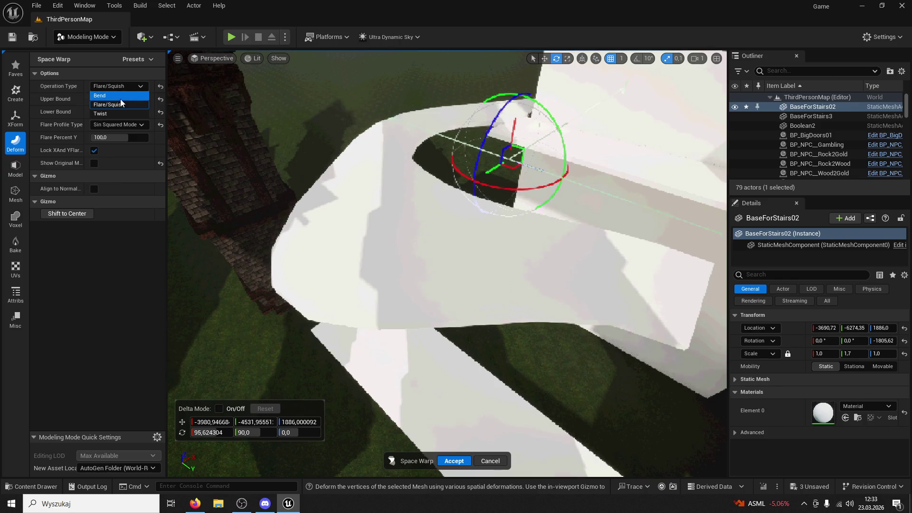
click(121, 99)
click(494, 460)
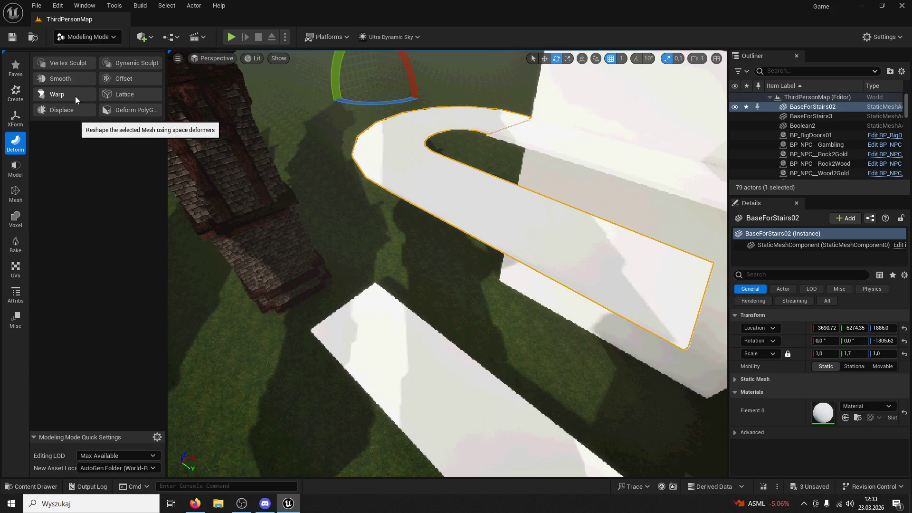
click(123, 97)
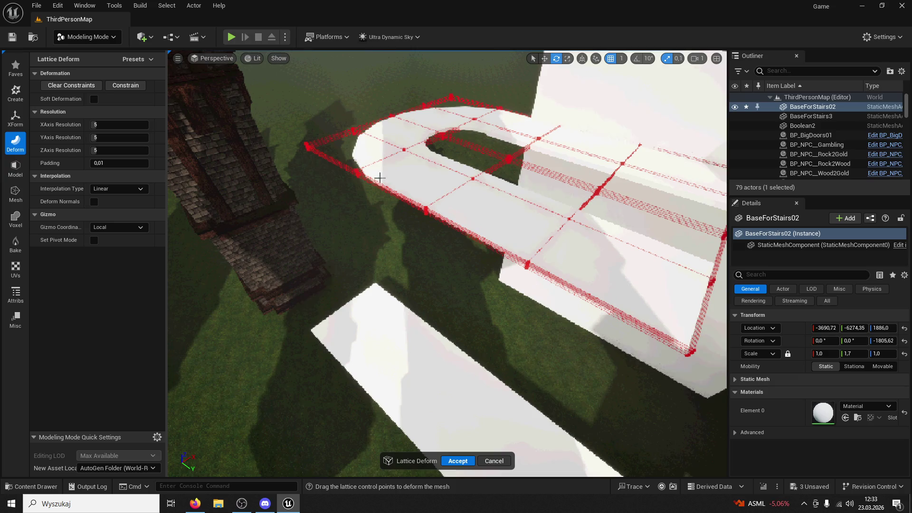
Step: Set the lattice X and Y resolution to 10 and view the mesh from above
drag(119, 124, 135, 125)
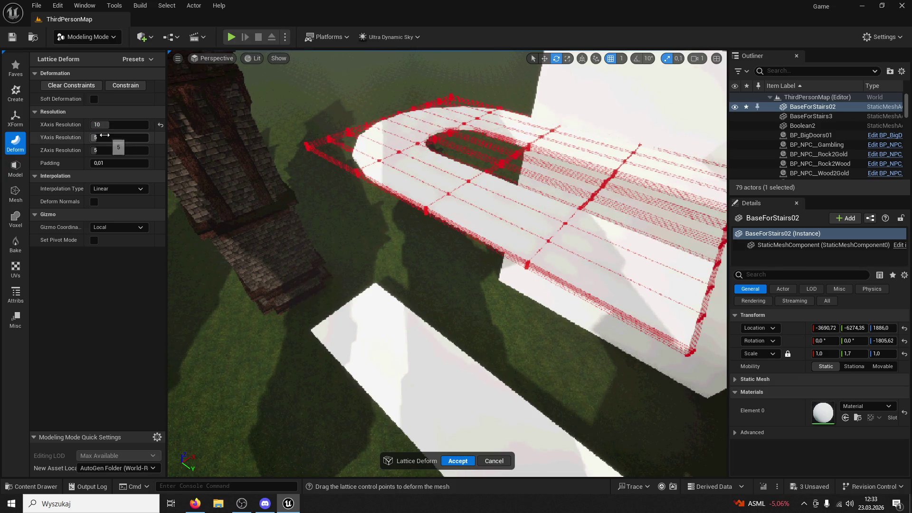
text(10)
key(Return)
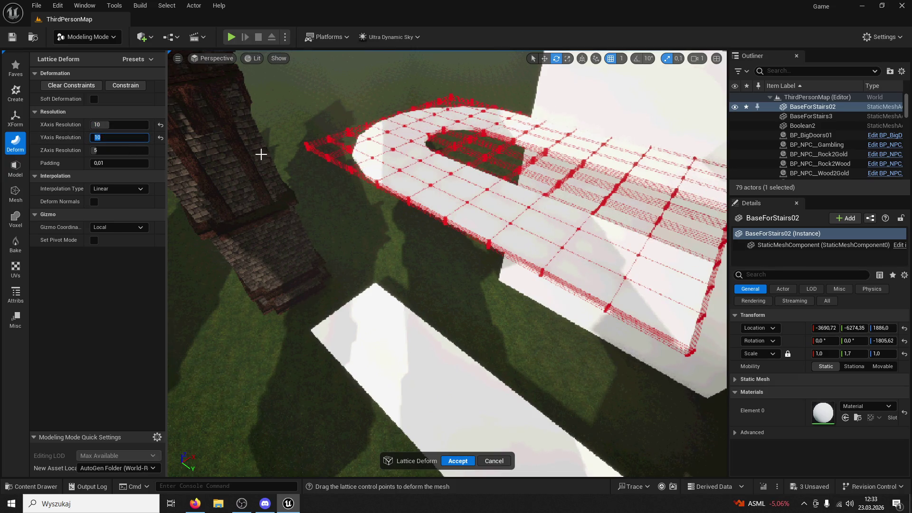
drag(591, 184, 550, 226)
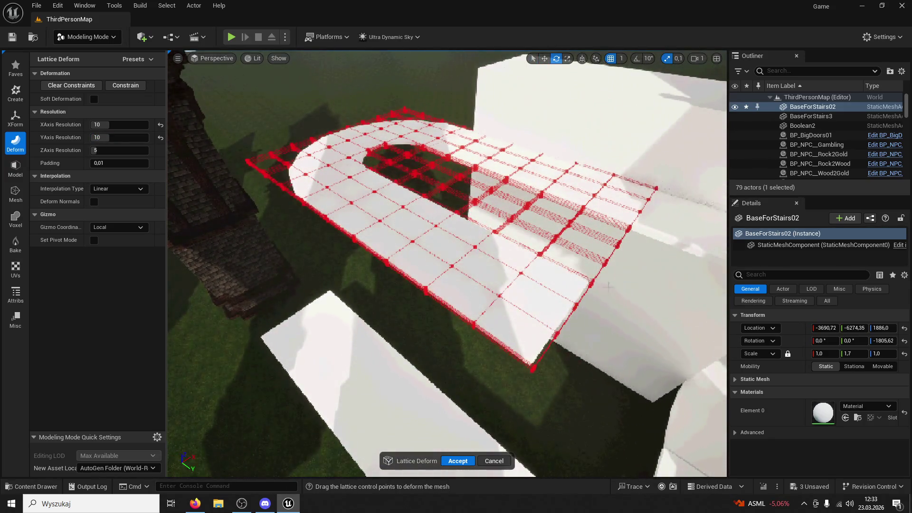
drag(621, 272, 522, 342)
Step: Marquee-select lattice points on one arm and lower them, undoing and reselecting as needed
mouse_move(559, 371)
mouse_down()
mouse_move(401, 67)
mouse_move(377, 82)
mouse_move(486, 289)
mouse_up()
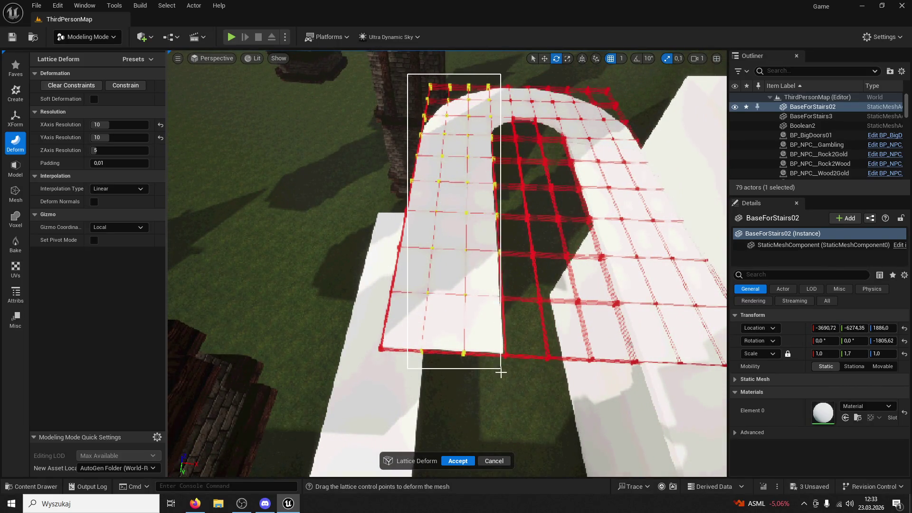
drag(508, 382, 339, 132)
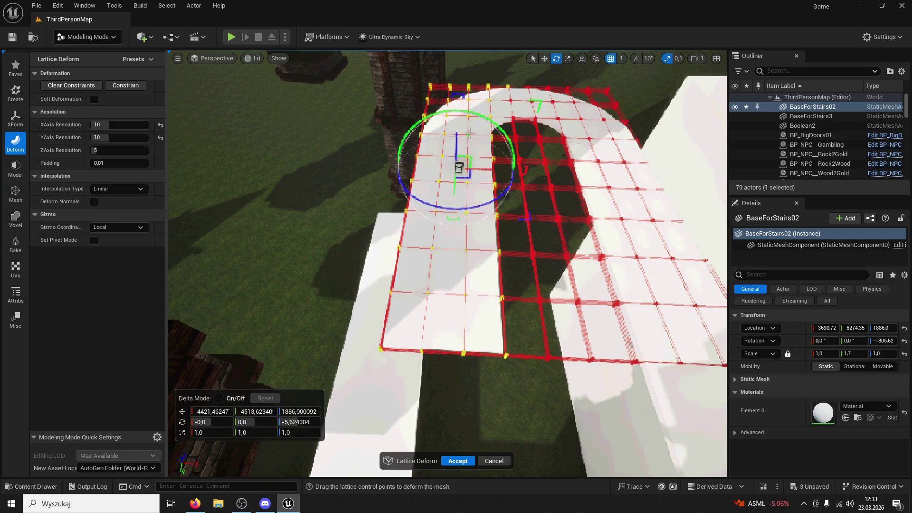
mouse_move(436, 139)
mouse_down()
mouse_move(436, 157)
mouse_move(437, 143)
mouse_up()
key(ctrl+z)
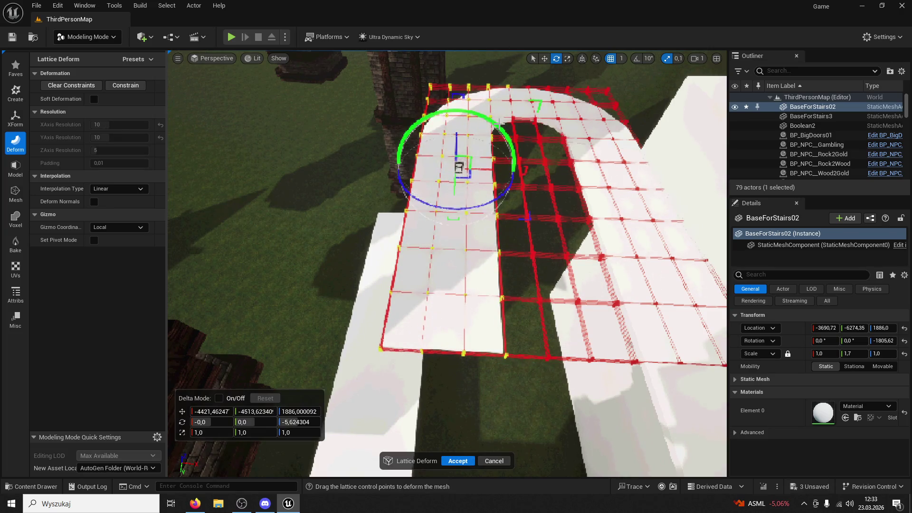
drag(483, 318, 483, 318)
click(543, 359)
drag(480, 232, 480, 233)
mouse_move(539, 238)
mouse_down()
mouse_move(502, 163)
mouse_move(508, 149)
mouse_move(468, 161)
mouse_up()
click(520, 165)
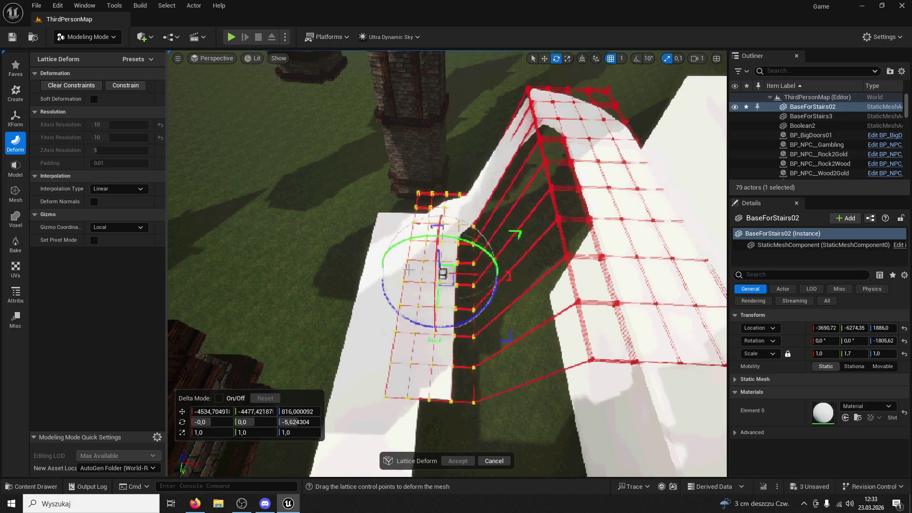
click(452, 230)
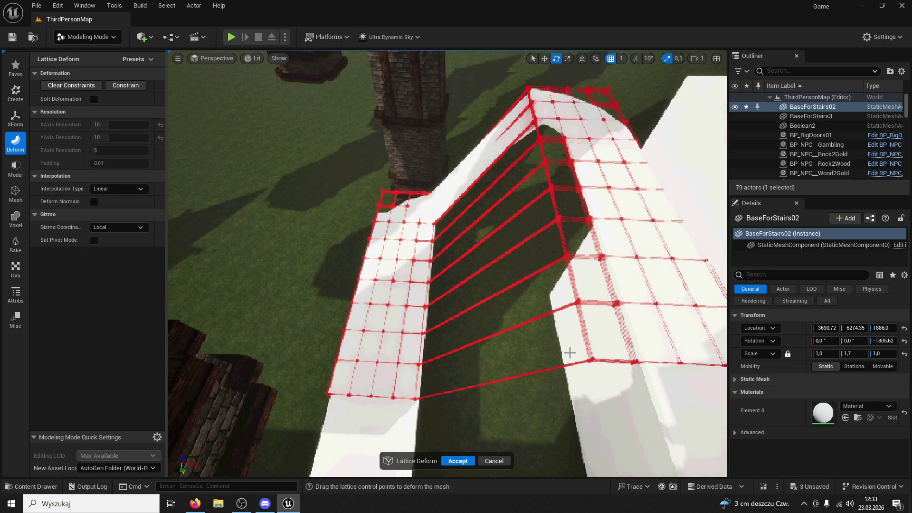
Step: Select another lattice column, shift it sideways, drop it far down, and apply the lattice
drag(476, 103, 476, 102)
click(526, 90)
scroll(463, 336, down, 10)
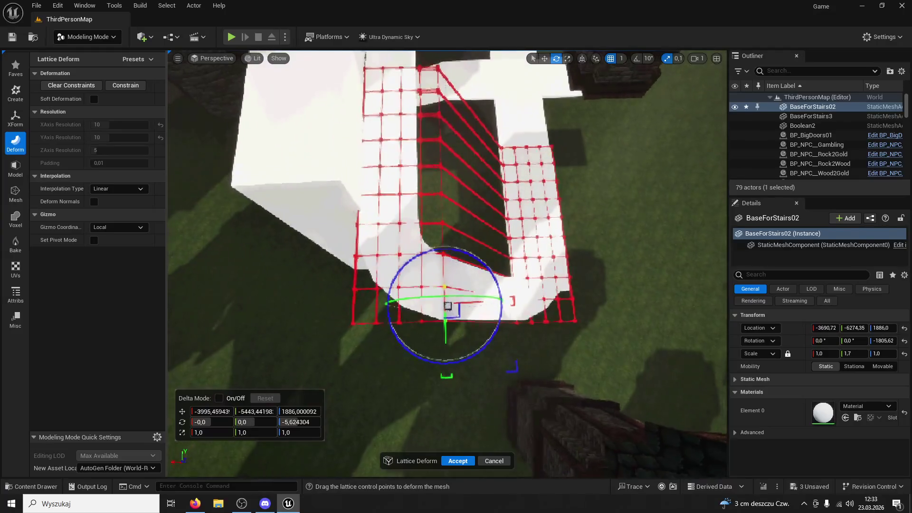
mouse_move(469, 71)
mouse_down()
mouse_move(434, 331)
mouse_move(434, 69)
mouse_up()
drag(471, 183, 456, 185)
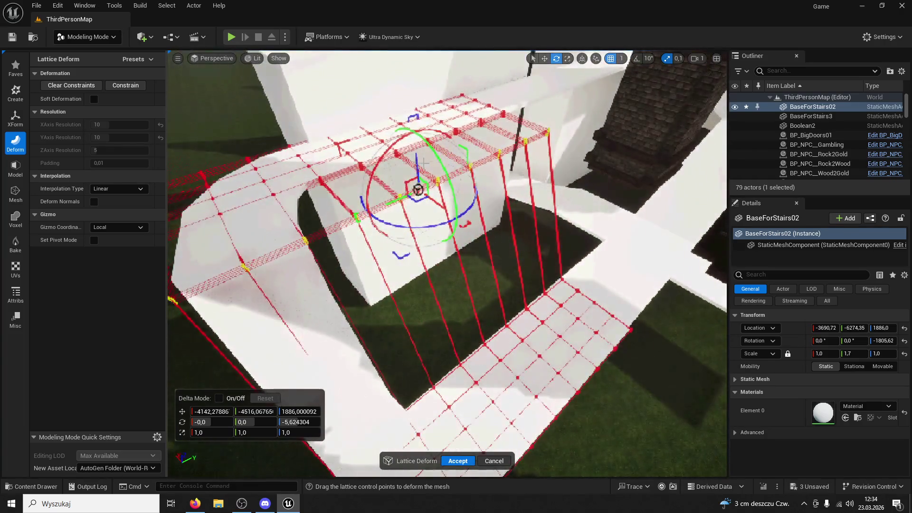
mouse_move(387, 182)
mouse_down()
mouse_move(389, 293)
mouse_move(398, 309)
mouse_move(413, 296)
mouse_move(420, 309)
mouse_up()
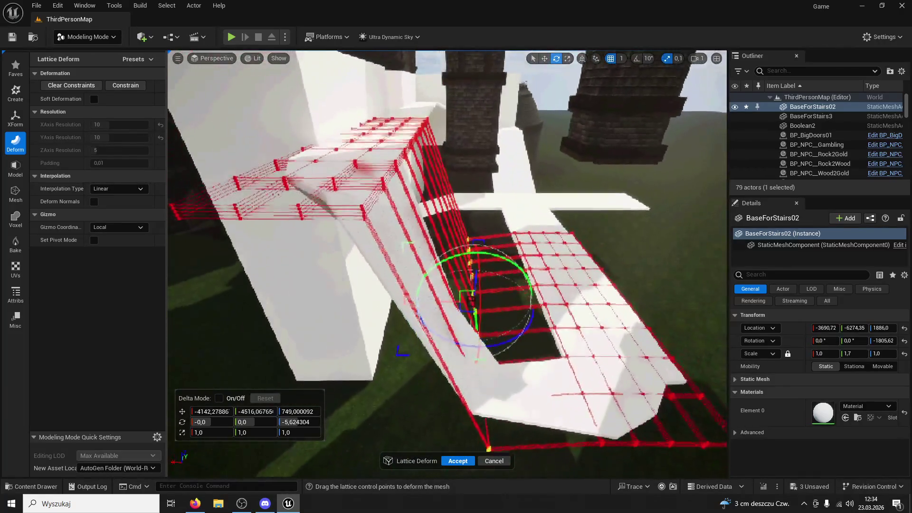
key(Return)
drag(427, 266, 429, 304)
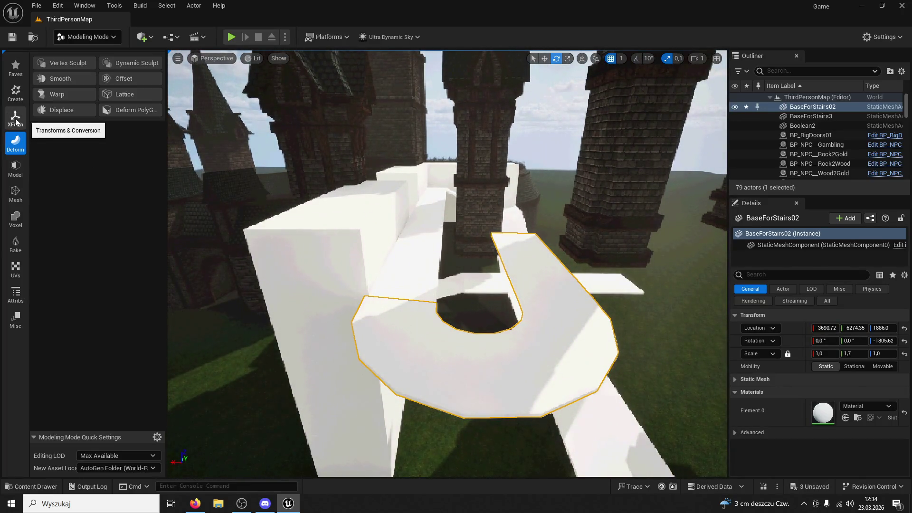
click(69, 98)
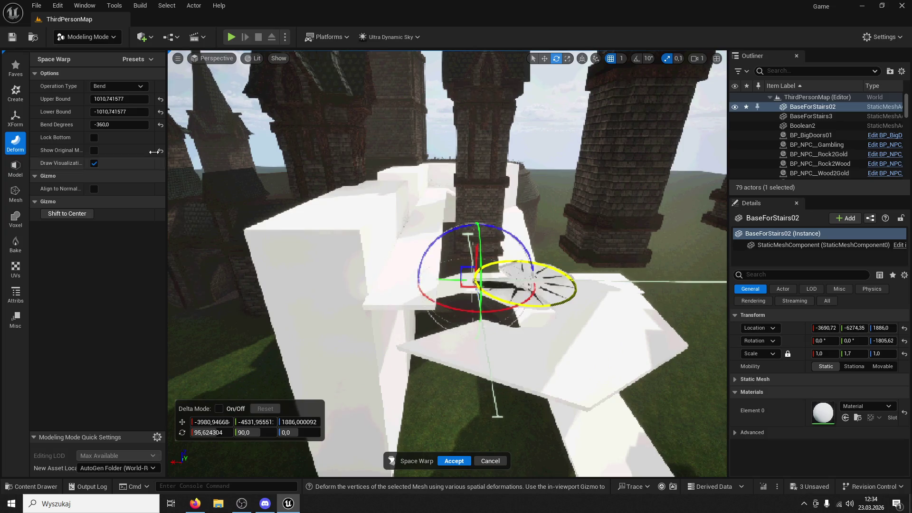
Step: Bend the ramp to -43.2°, moving and rotating the warp gizmo and shrinking the upper bound
drag(121, 124, 123, 123)
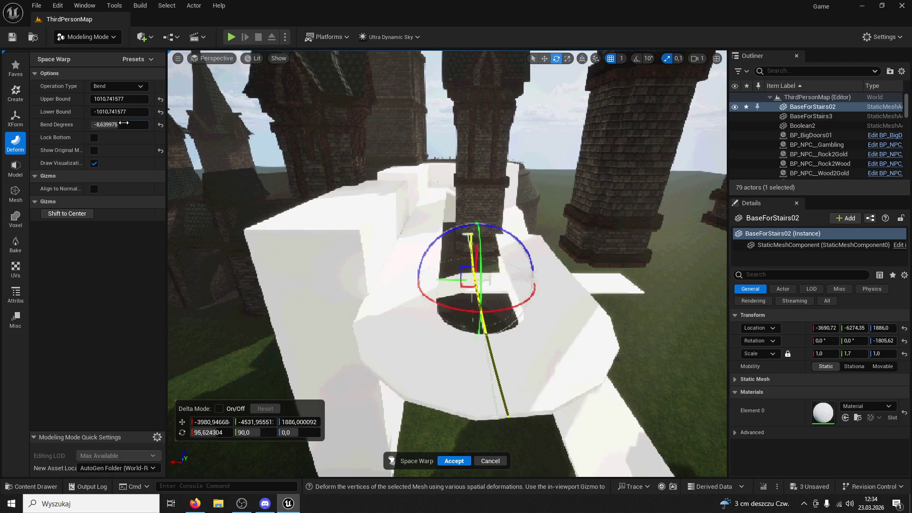
drag(433, 278, 387, 280)
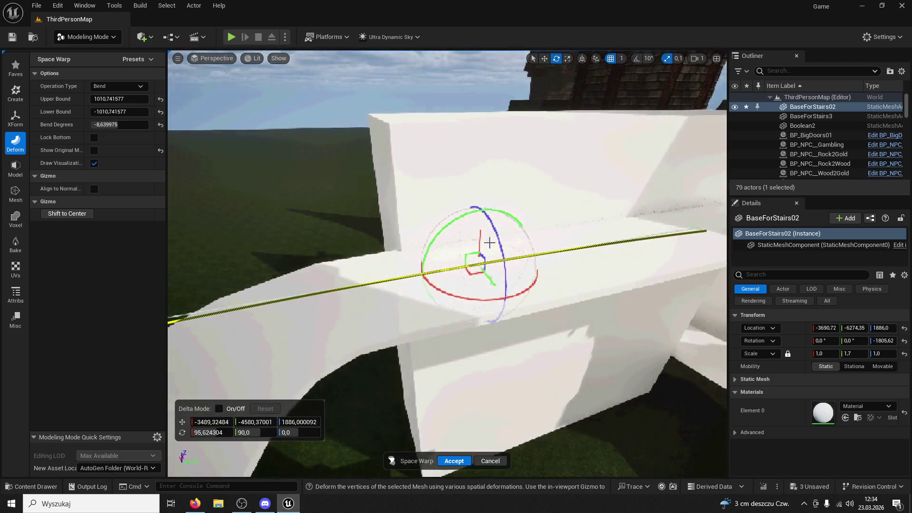
drag(471, 246, 466, 282)
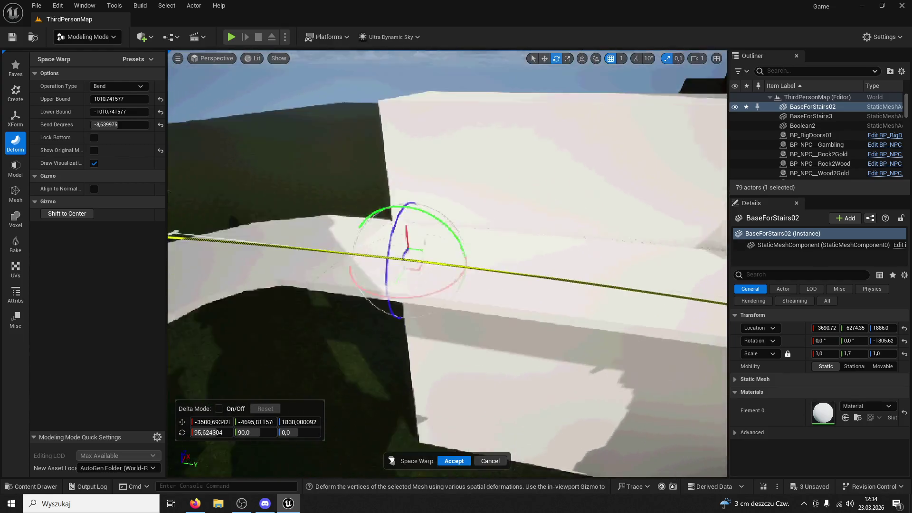
mouse_move(467, 228)
mouse_down()
mouse_move(459, 223)
mouse_move(523, 228)
mouse_up()
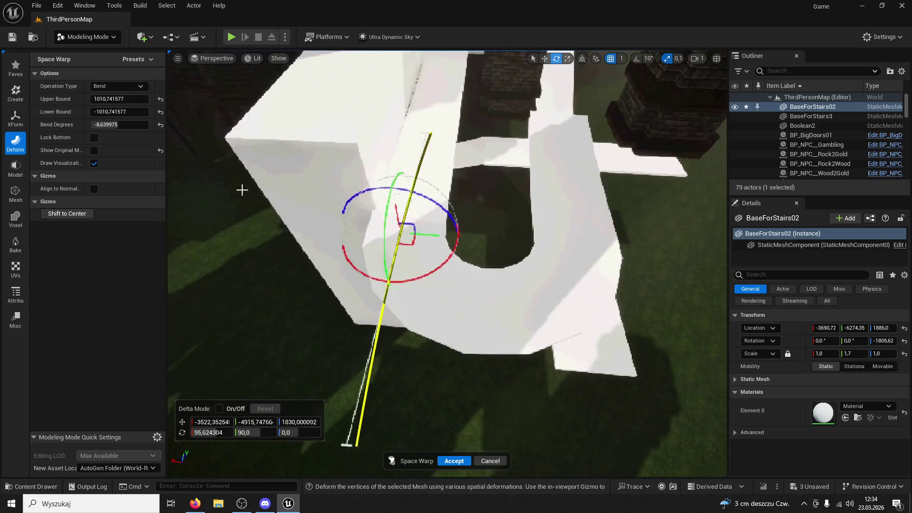
mouse_move(109, 124)
mouse_down()
mouse_move(90, 125)
mouse_move(102, 124)
mouse_move(114, 99)
mouse_move(145, 99)
mouse_up()
mouse_move(392, 216)
mouse_down()
mouse_move(374, 234)
mouse_move(342, 358)
mouse_move(401, 238)
mouse_move(423, 112)
mouse_move(409, 126)
mouse_up()
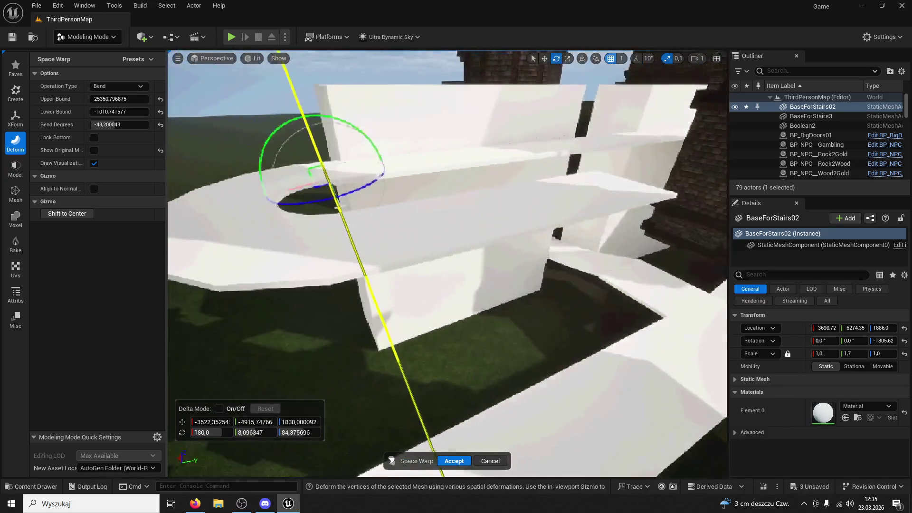
drag(307, 163, 307, 163)
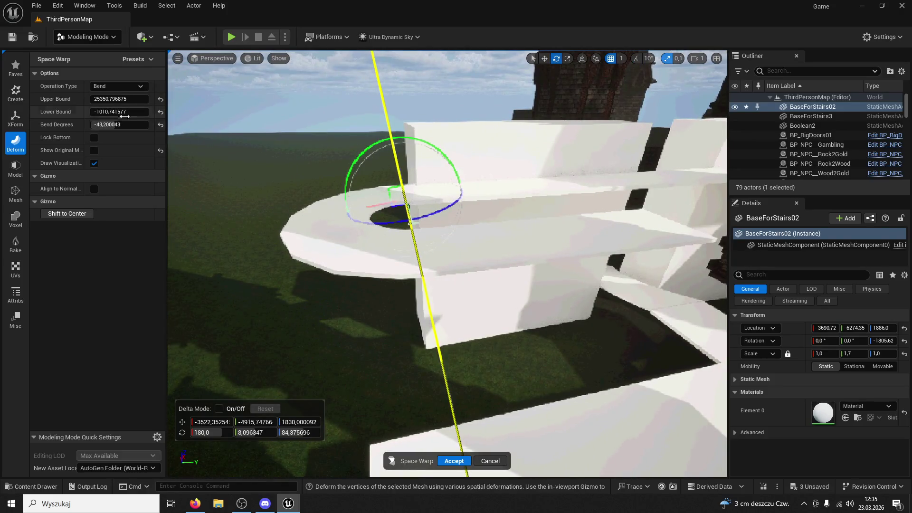
drag(118, 98, 117, 101)
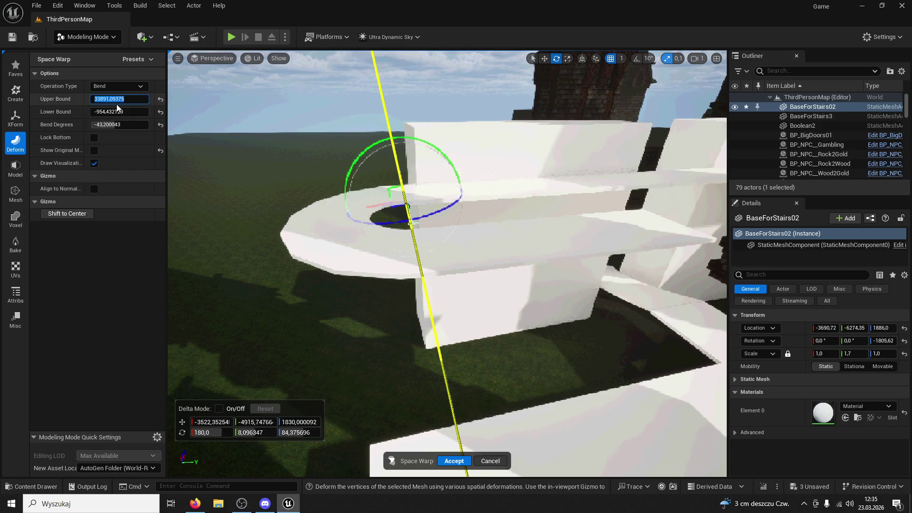
click(501, 461)
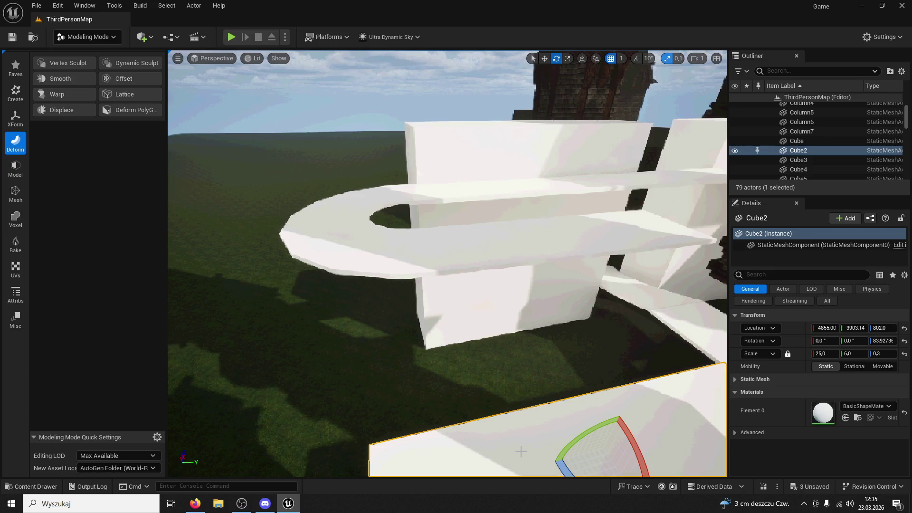
Step: Try Space Warp and Lattice on Cube2 and cancel, then start a Lattice Deform on BaseForStairs02
click(324, 229)
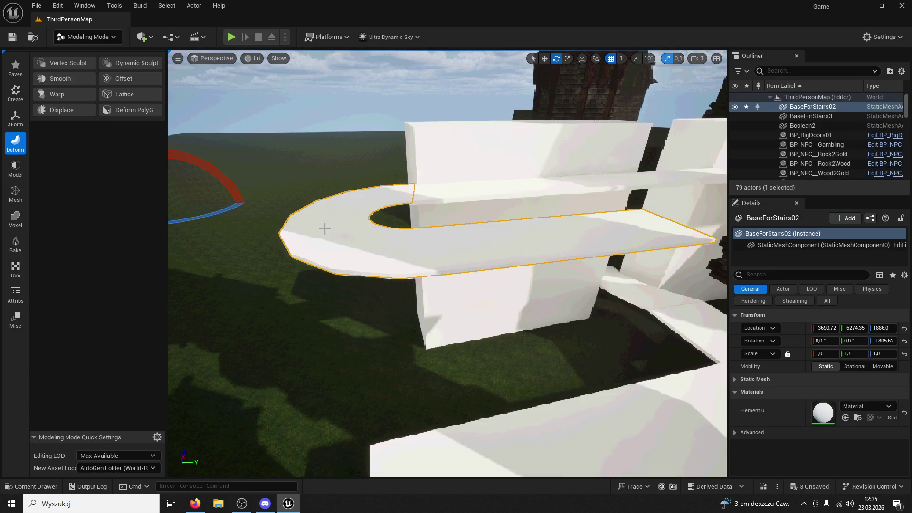
click(62, 96)
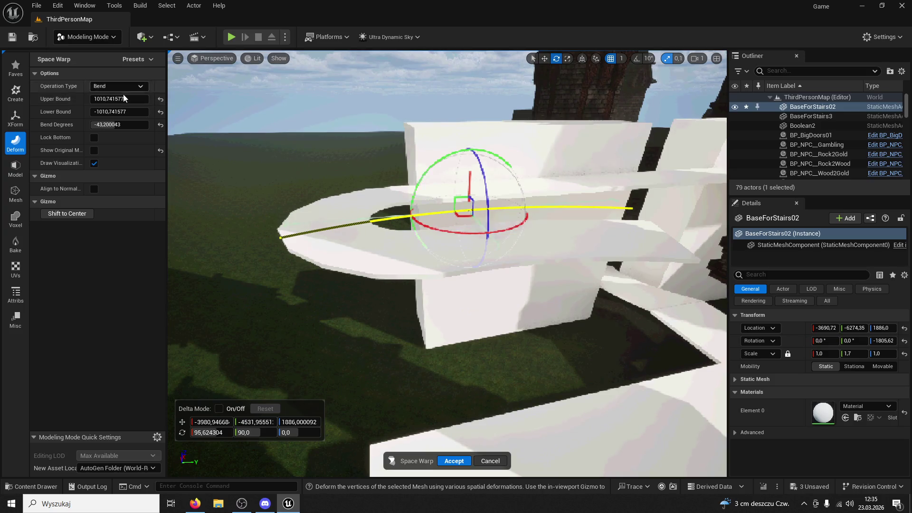
click(503, 472)
click(123, 94)
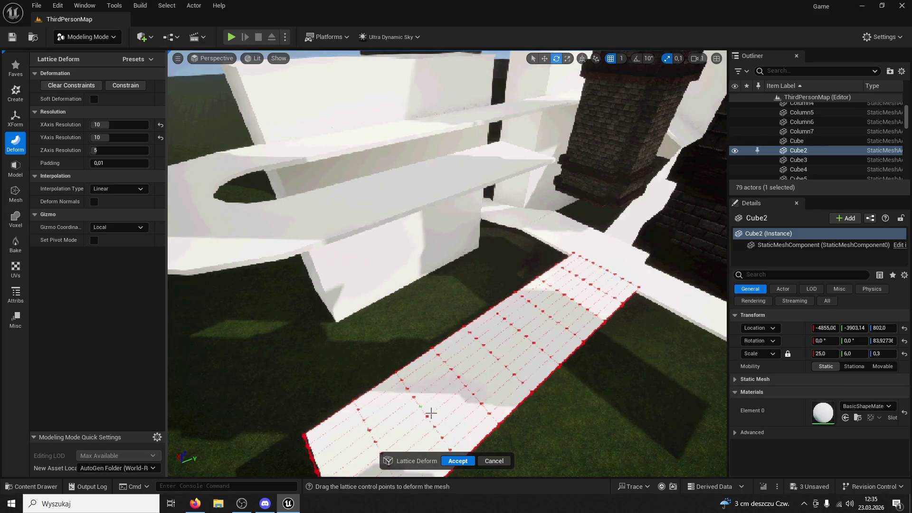
click(492, 461)
click(198, 151)
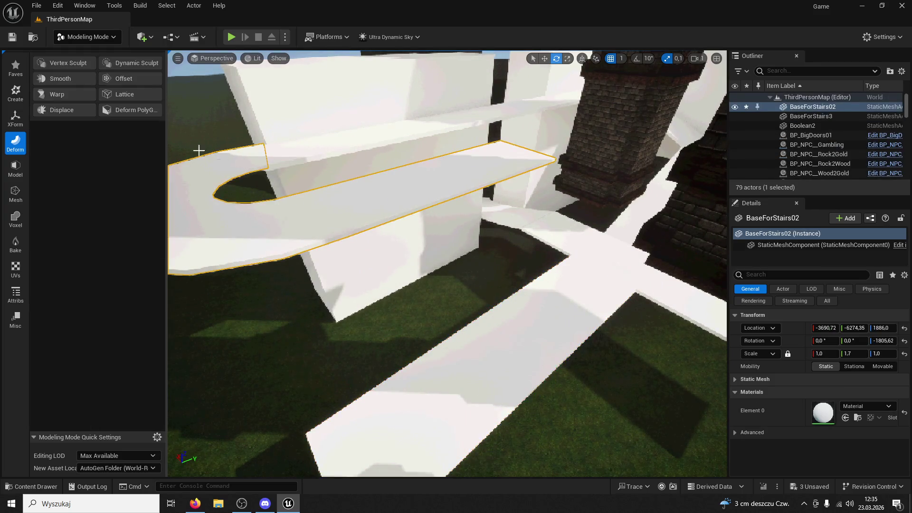
click(124, 95)
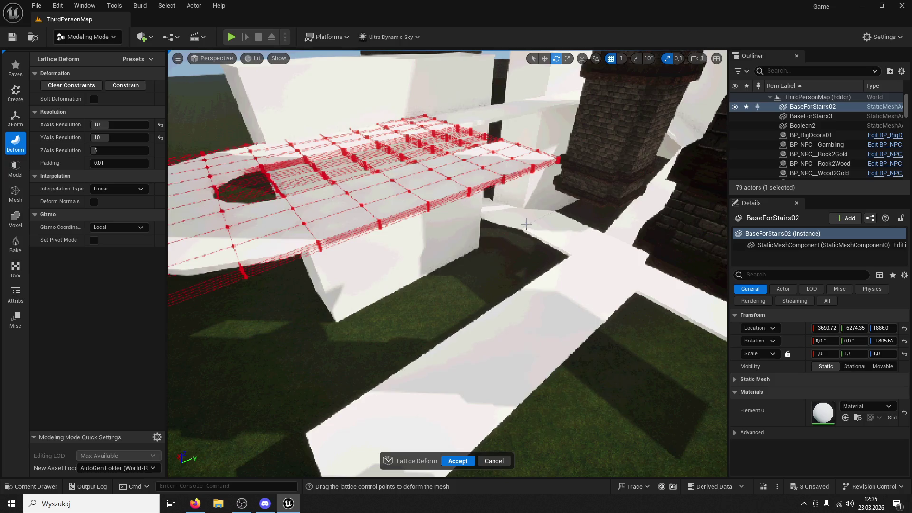
Step: Select lattice points along the bottom edge, shift them sideways and raise them to lift the ramp
scroll(525, 224, down, 2)
drag(446, 261, 456, 309)
drag(419, 99, 419, 99)
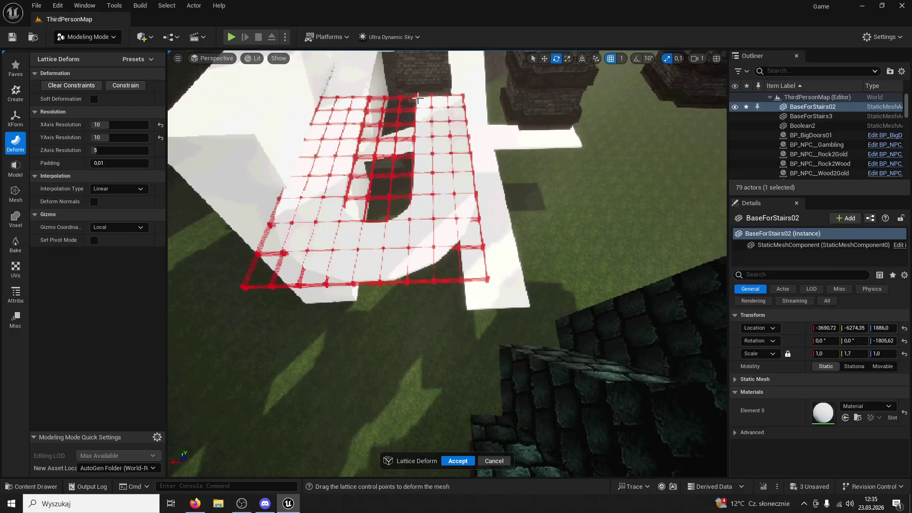
drag(513, 296, 441, 271)
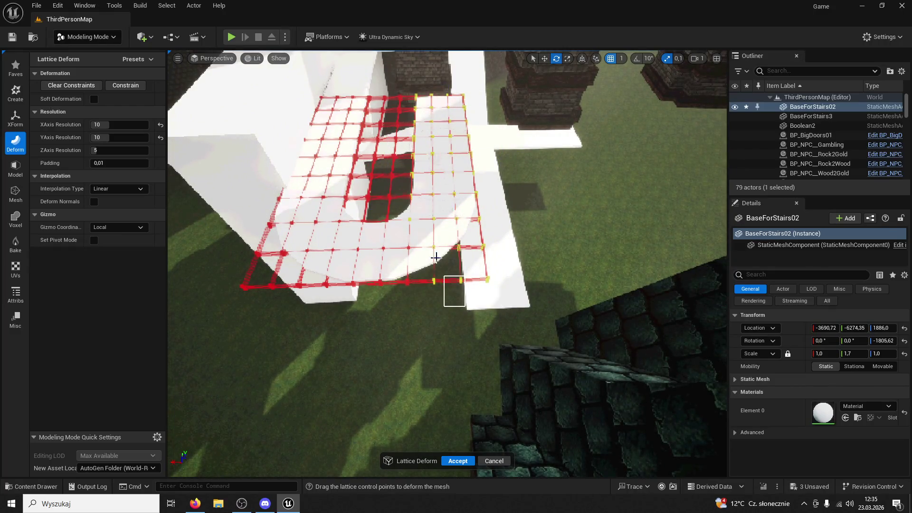
mouse_move(405, 219)
mouse_down()
mouse_move(538, 165)
mouse_move(458, 121)
mouse_move(480, 127)
mouse_move(472, 125)
mouse_move(500, 187)
mouse_up()
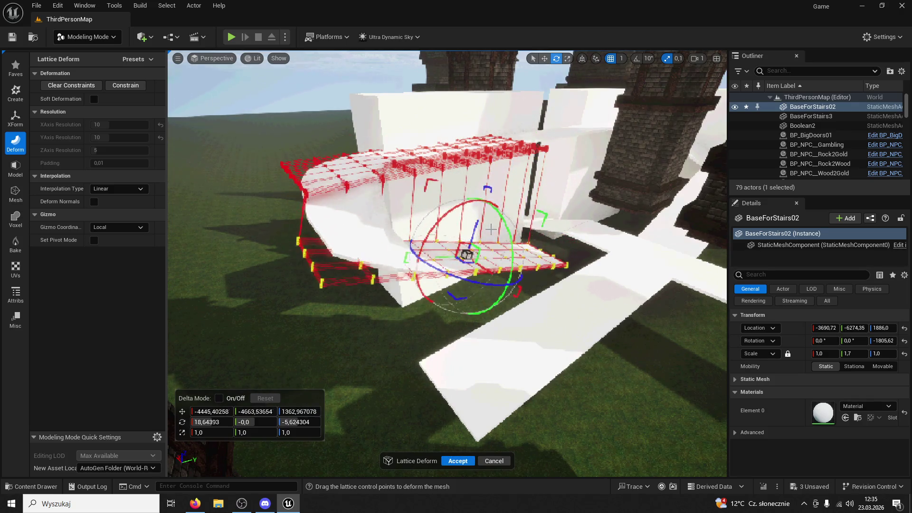
mouse_move(522, 241)
mouse_down()
mouse_move(510, 254)
mouse_move(470, 237)
mouse_up()
mouse_move(389, 356)
mouse_down()
mouse_move(405, 354)
mouse_move(387, 338)
mouse_move(349, 336)
mouse_move(349, 322)
mouse_up()
drag(475, 238, 475, 199)
Step: Select a column of lattice points over the arch and orbit to inspect the deformation
scroll(447, 261, down, 5)
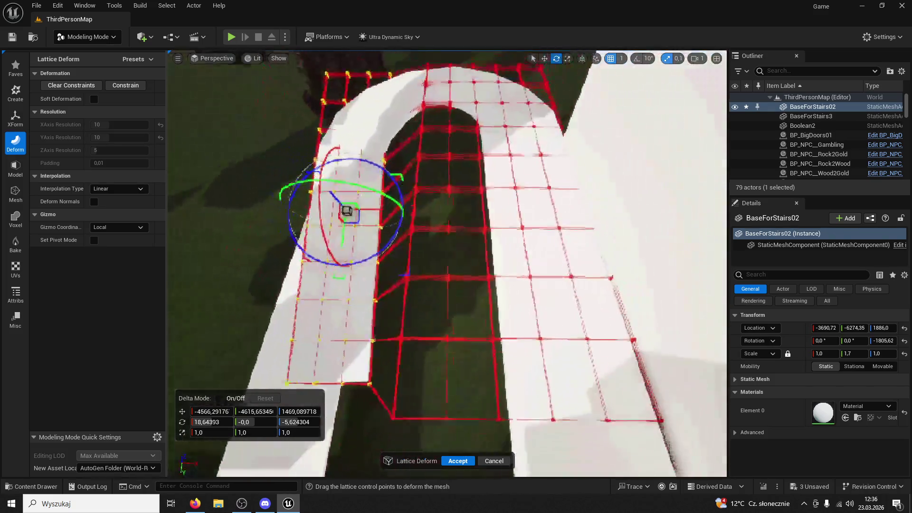
mouse_move(442, 97)
mouse_down()
mouse_move(438, 346)
mouse_move(460, 383)
mouse_up()
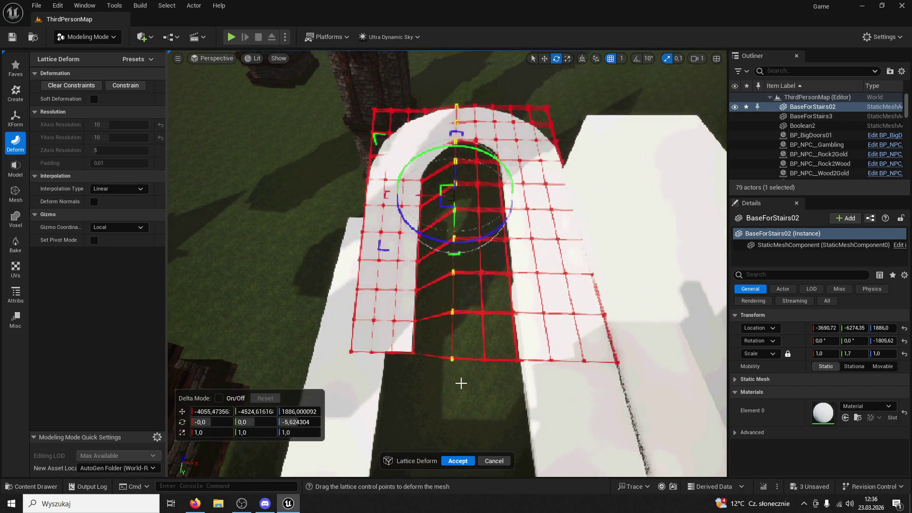
mouse_move(420, 191)
mouse_down()
mouse_move(399, 242)
mouse_move(454, 279)
mouse_up()
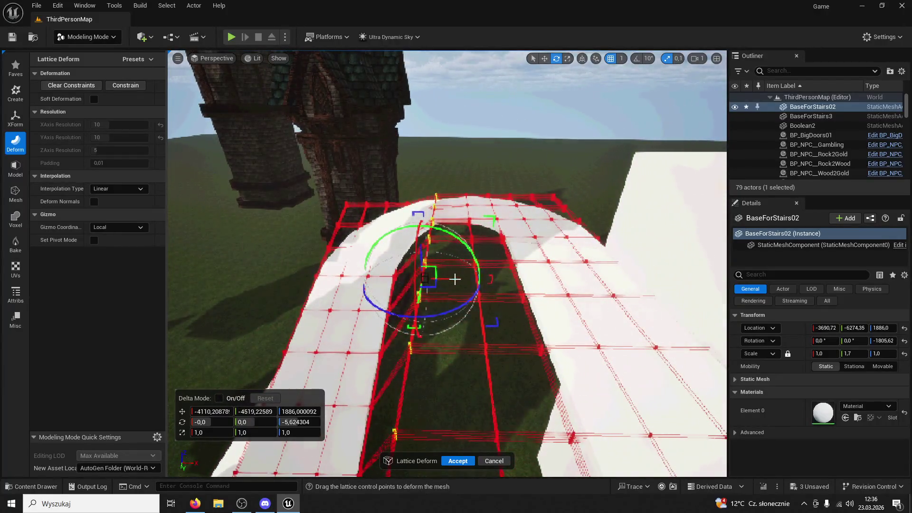
mouse_move(432, 238)
mouse_down()
mouse_move(429, 215)
mouse_move(483, 215)
mouse_up()
drag(423, 264, 423, 263)
Step: Box-select a tall column of lattice points across the ramp
drag(459, 364, 420, 155)
drag(422, 117, 430, 292)
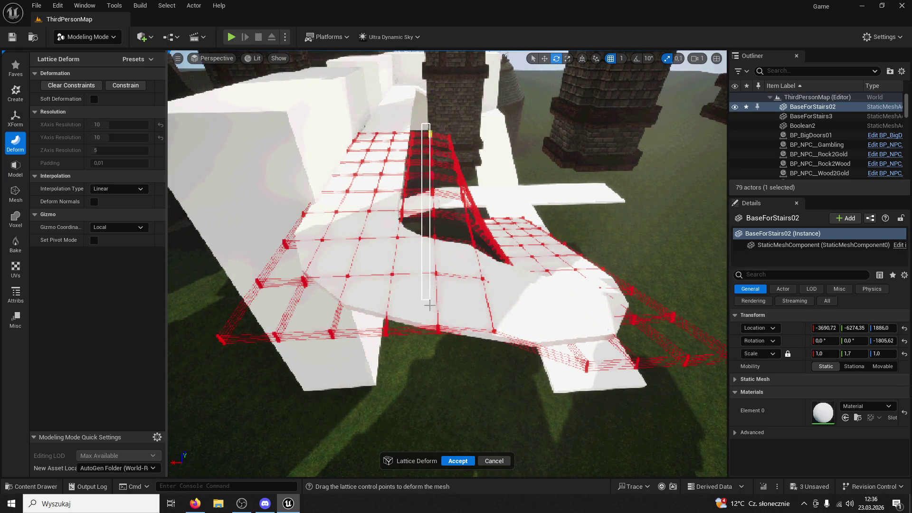
drag(446, 354, 447, 354)
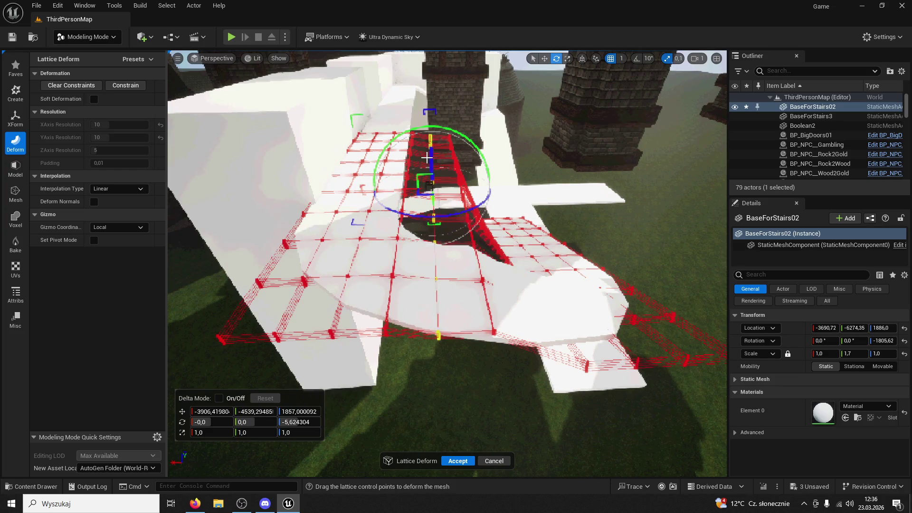
scroll(428, 157, up, 5)
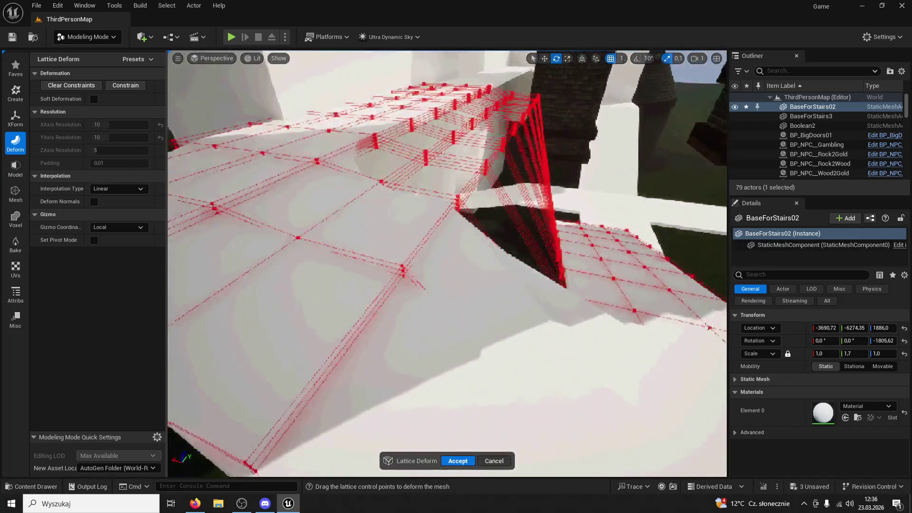
scroll(446, 263, down, 5)
mouse_move(485, 330)
mouse_down()
mouse_move(483, 199)
mouse_move(457, 93)
mouse_up()
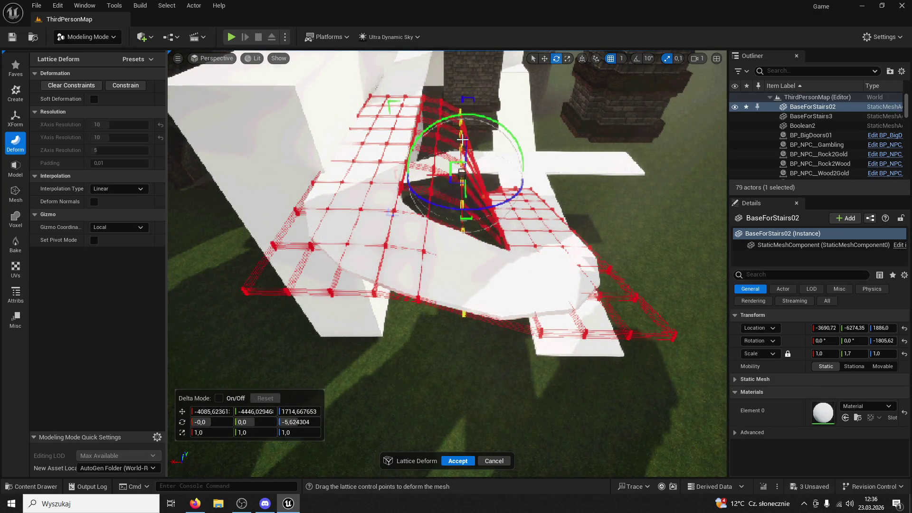
mouse_move(464, 144)
mouse_down()
mouse_move(491, 138)
mouse_move(503, 185)
mouse_up()
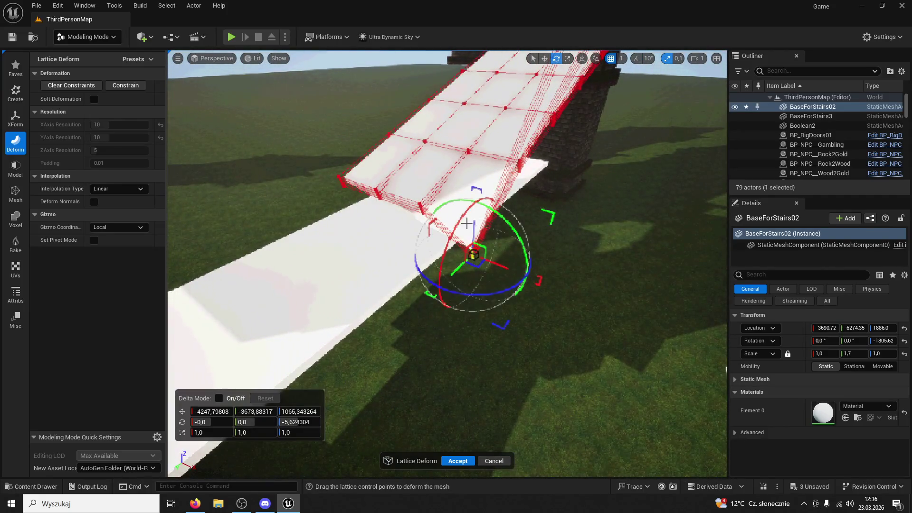
Step: Select the control point at the ramp end and raise it slightly
click(485, 254)
drag(453, 226, 452, 225)
click(472, 223)
drag(497, 275, 471, 229)
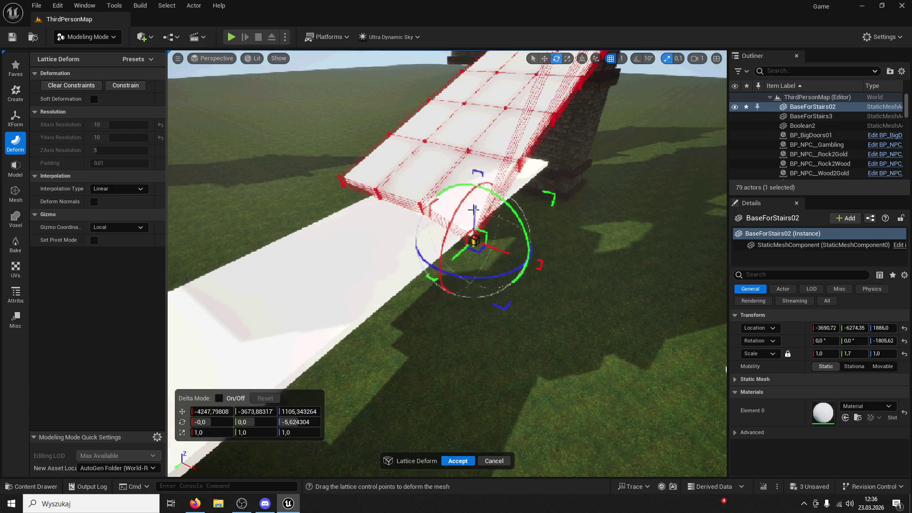
drag(471, 196, 430, 189)
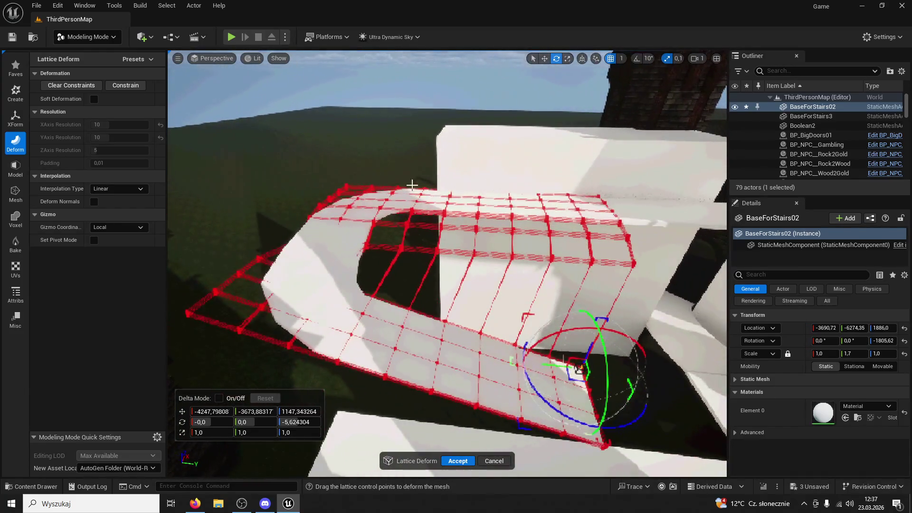
Step: Select lattice points at the top of the curve and tilt them, restoring selections with Ctrl+Z
mouse_move(184, 150)
mouse_down()
mouse_move(436, 436)
mouse_move(447, 429)
mouse_up()
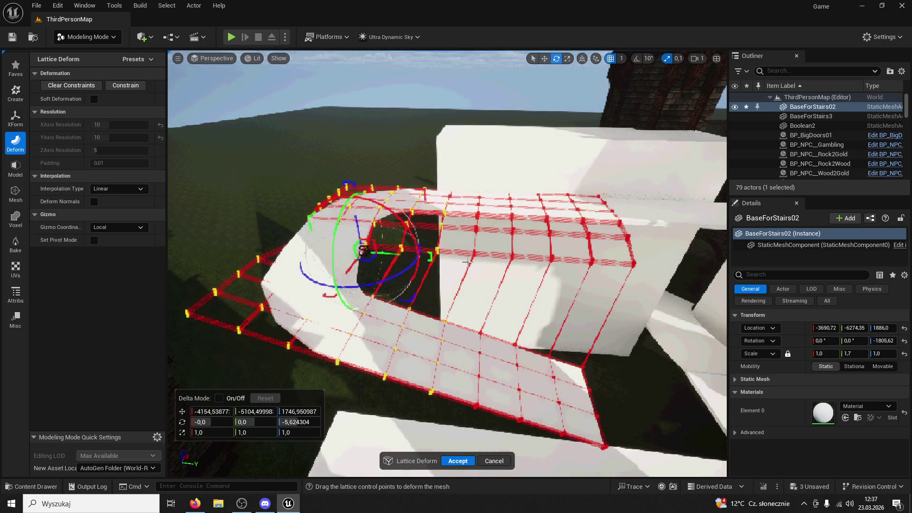
key(ctrl+z)
drag(463, 169, 301, 242)
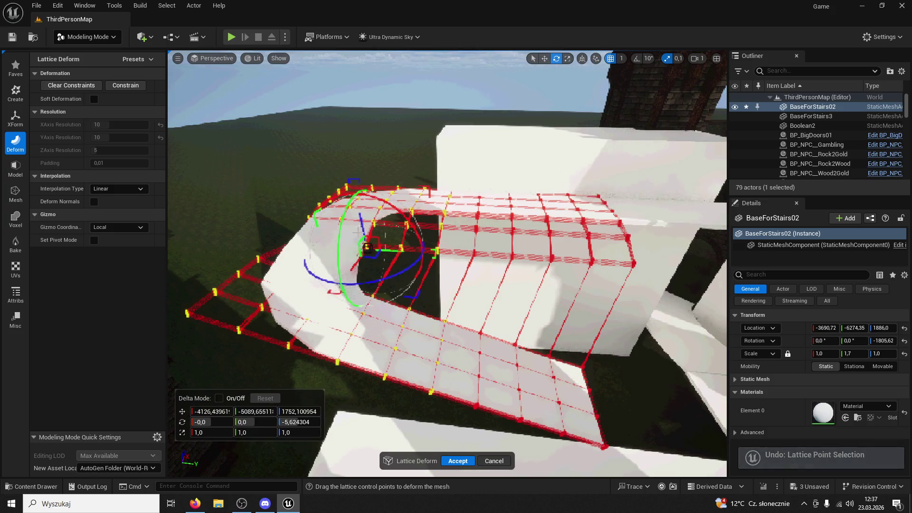
drag(395, 220, 394, 214)
click(390, 213)
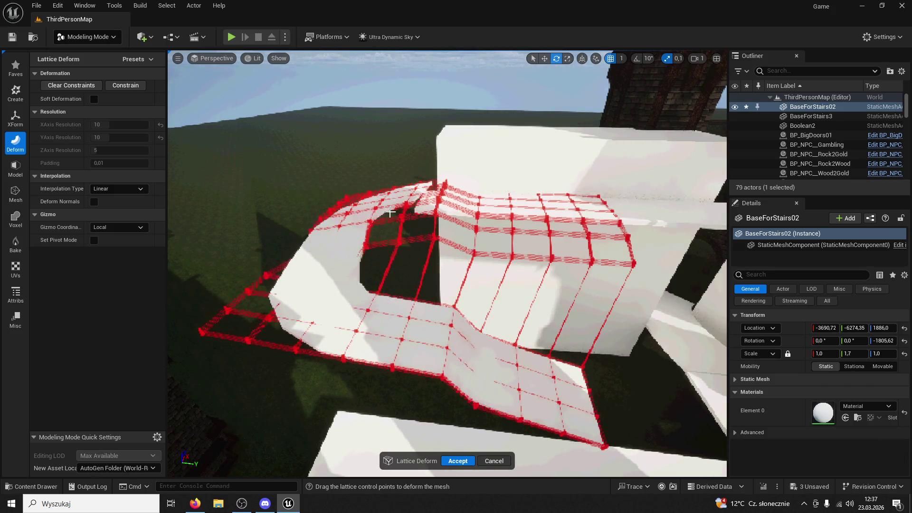
key(ctrl+z)
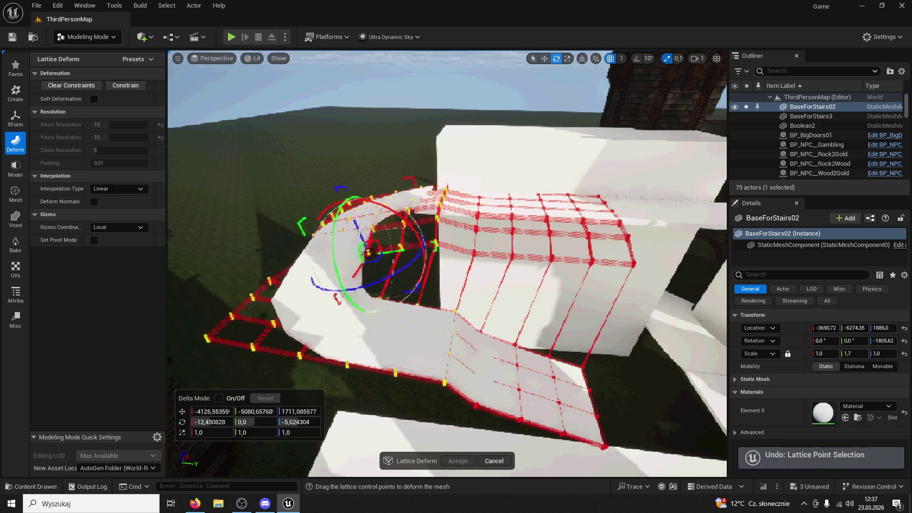
click(372, 259)
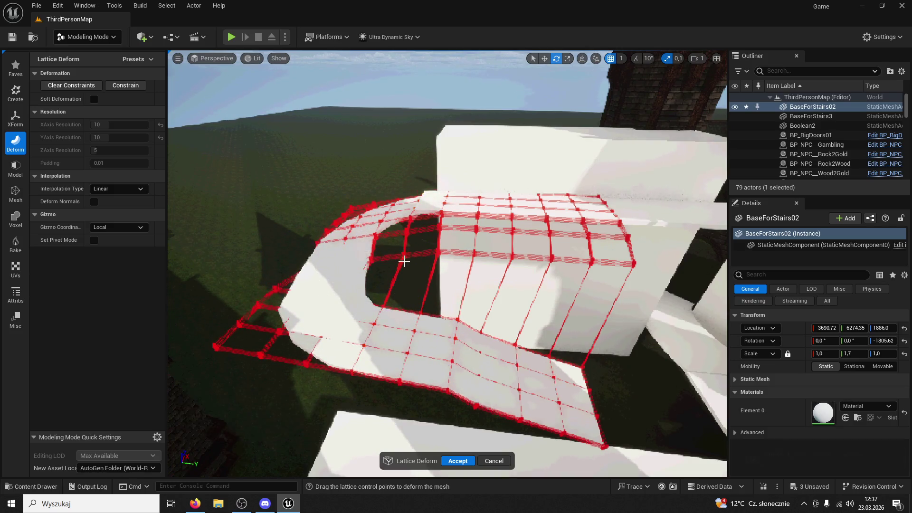
key(ctrl+z)
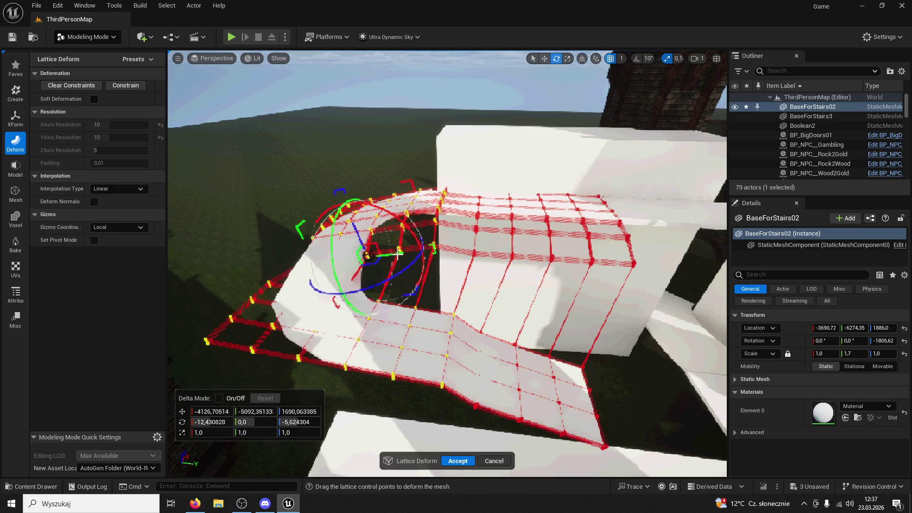
Step: Undo the last point transform and select lattice points at the ramp's lower end
scroll(399, 255, up, 10)
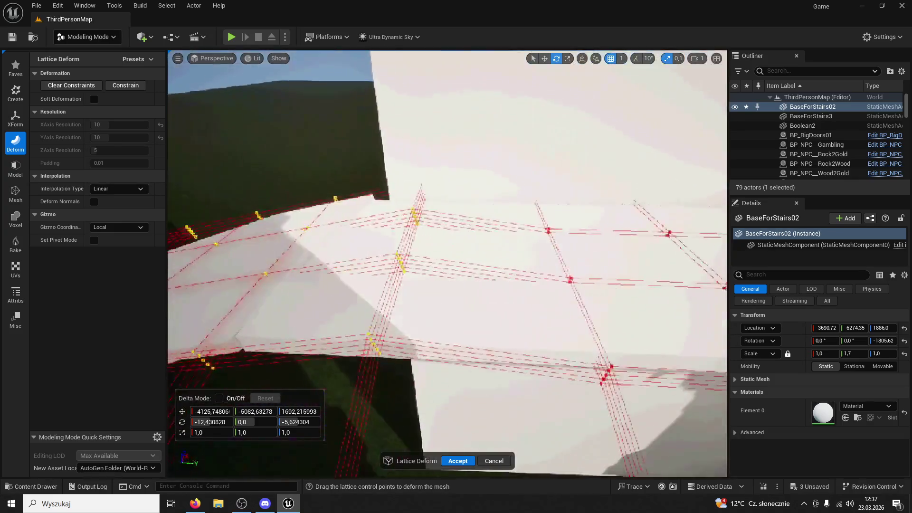
scroll(447, 264, down, 10)
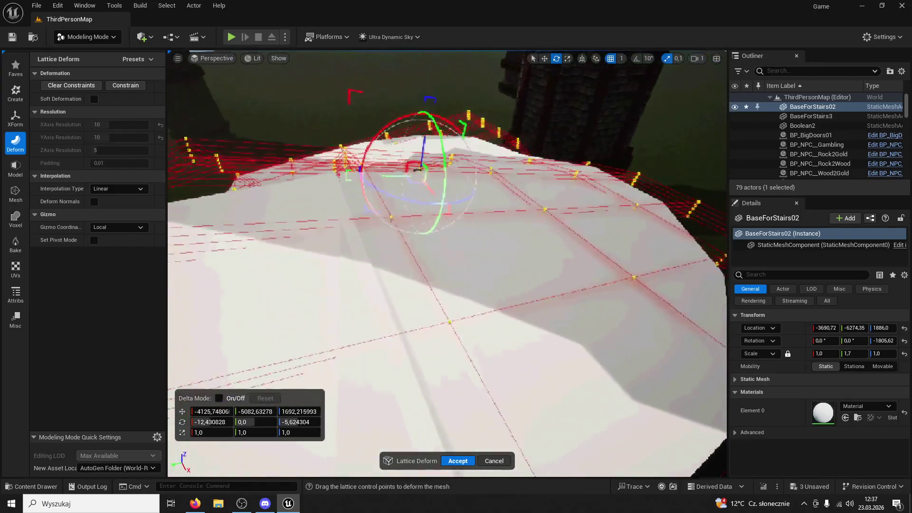
mouse_move(446, 264)
mouse_down()
mouse_move(361, 247)
mouse_move(447, 271)
mouse_move(413, 259)
mouse_move(444, 264)
mouse_move(427, 261)
mouse_up()
scroll(446, 264, down, 8)
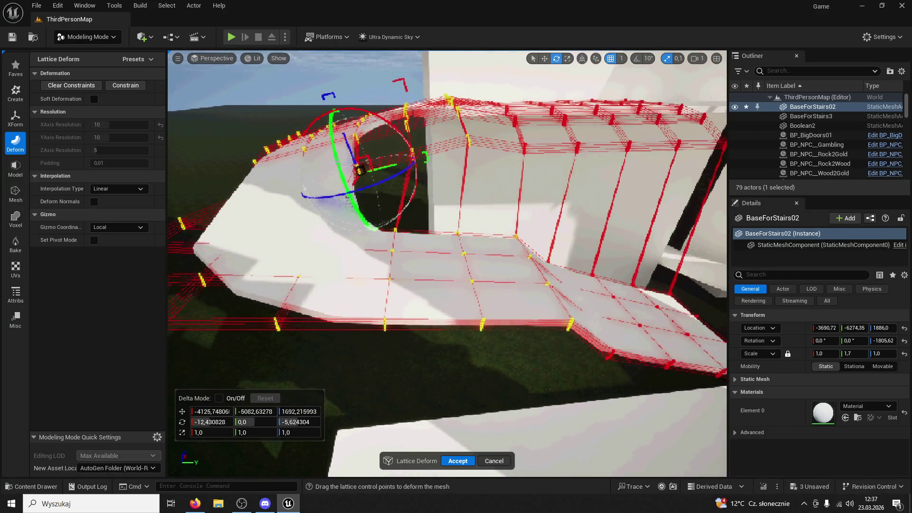
key(ctrl+z)
mouse_move(428, 261)
mouse_down()
mouse_move(399, 260)
mouse_move(397, 227)
mouse_move(470, 328)
mouse_move(610, 414)
mouse_up()
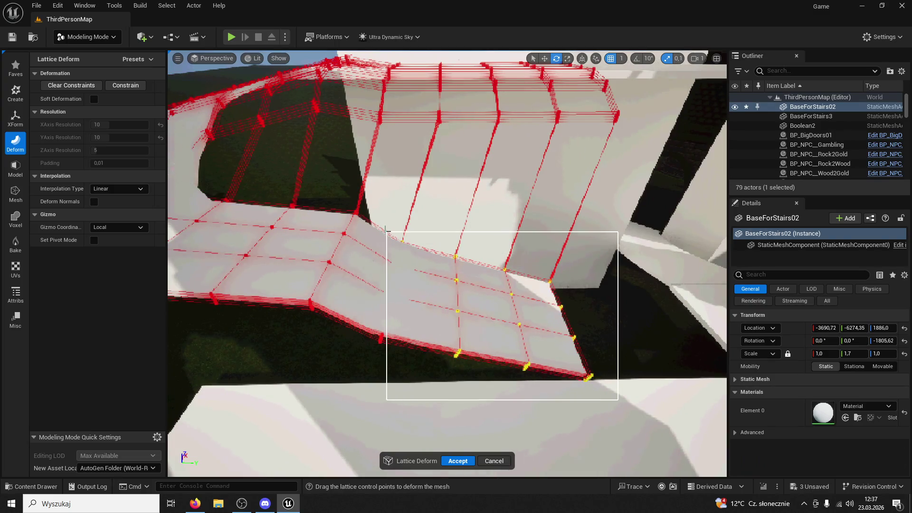
drag(370, 223, 370, 222)
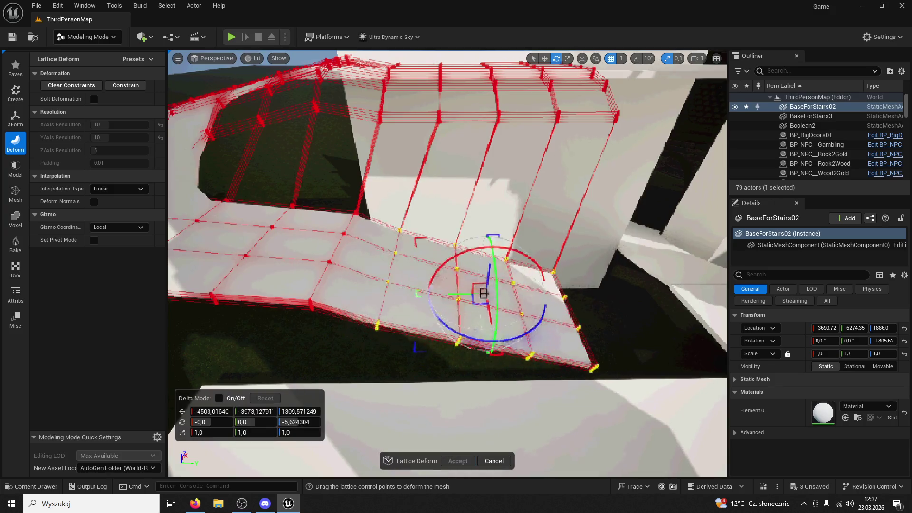
Step: Select the remaining lattice points at the ramp's lower end and shift them with the gizmo
mouse_move(447, 256)
mouse_down()
mouse_move(408, 251)
mouse_move(451, 242)
mouse_move(408, 252)
mouse_move(464, 222)
mouse_up()
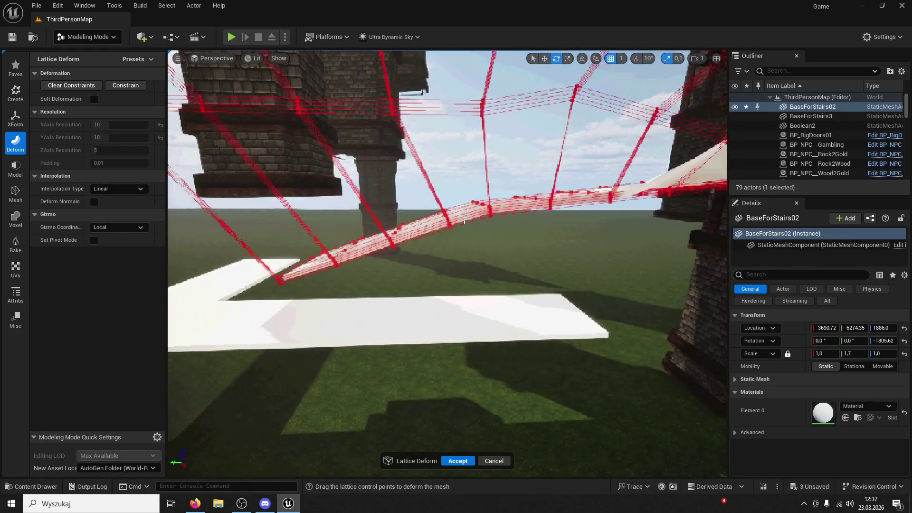
drag(251, 307, 251, 307)
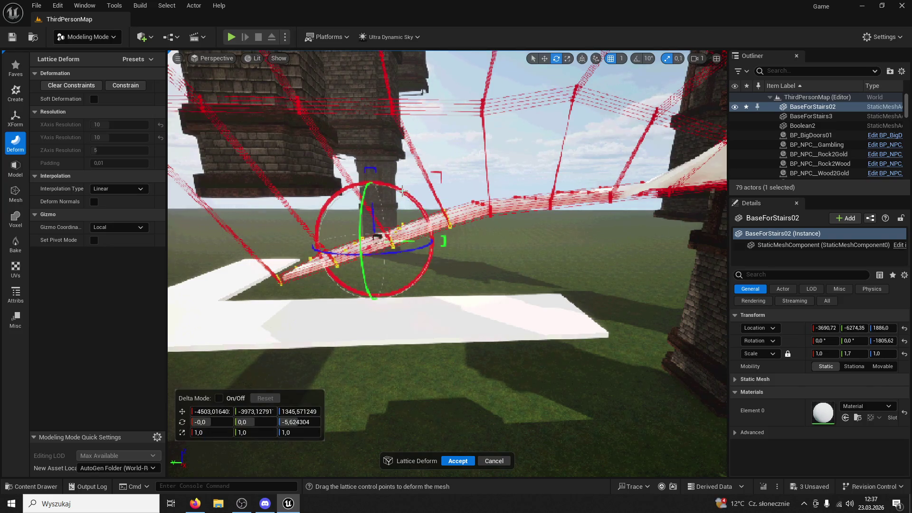
drag(401, 246, 383, 246)
drag(416, 287, 416, 286)
click(464, 308)
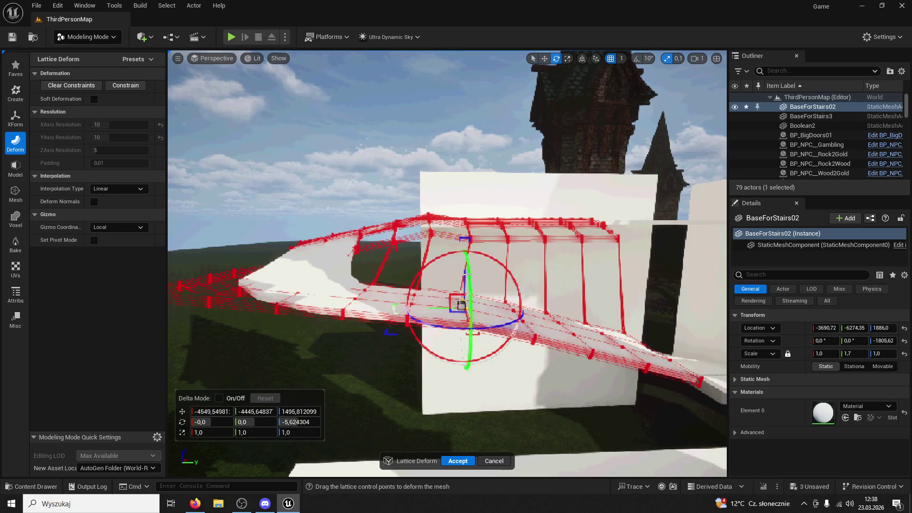
click(396, 273)
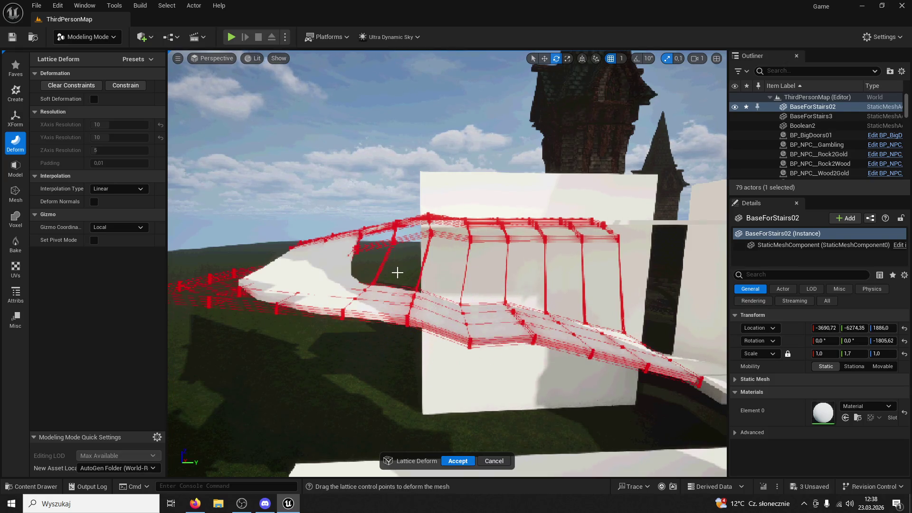
drag(426, 327, 426, 327)
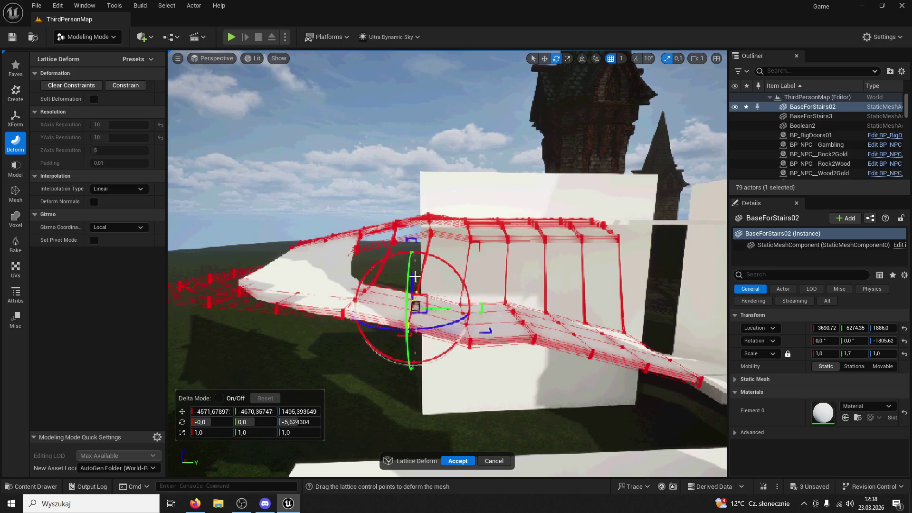
click(415, 278)
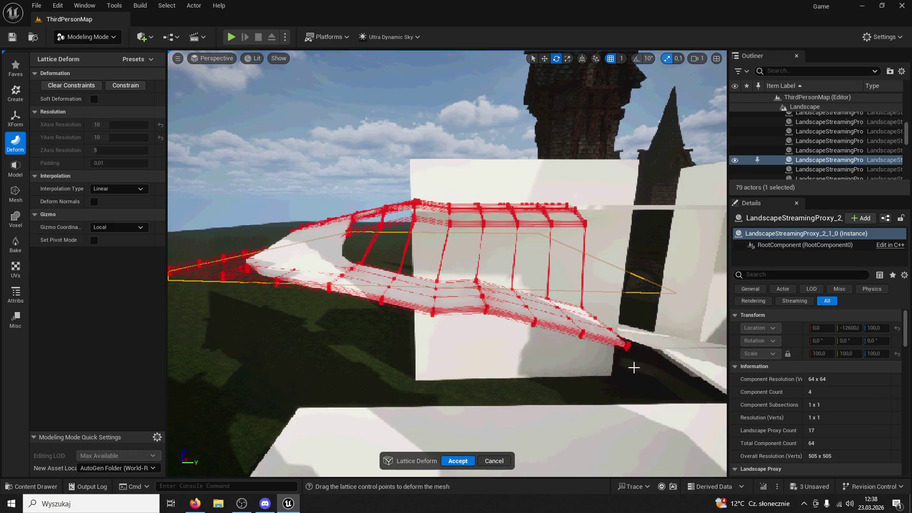
drag(469, 275, 468, 274)
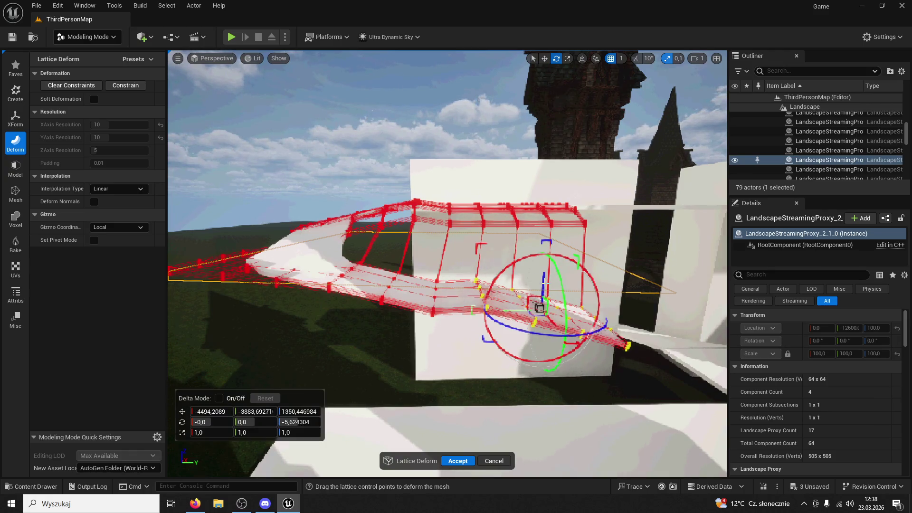
mouse_move(545, 297)
mouse_down()
mouse_move(565, 273)
mouse_move(461, 268)
mouse_move(442, 280)
mouse_up()
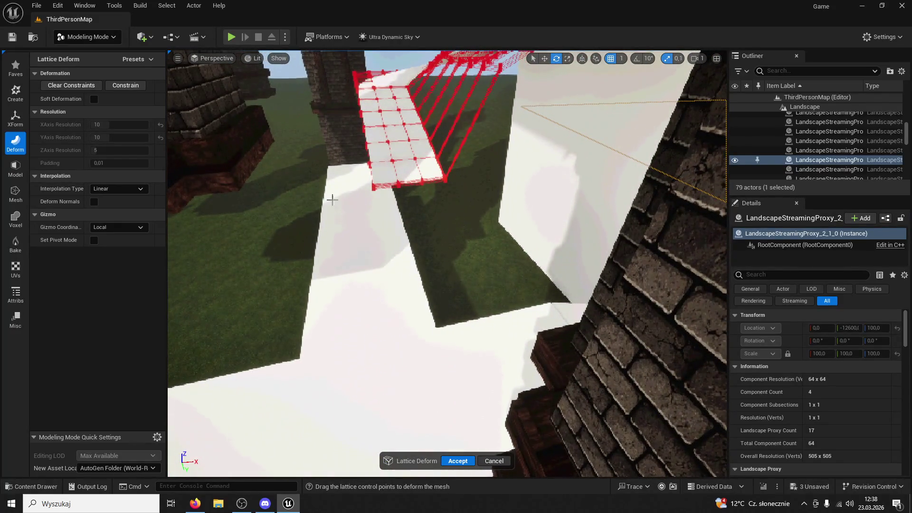
Step: Accept the Lattice Deform to commit the curved ramp shape into BaseForStairs02
click(87, 37)
click(326, 299)
click(456, 461)
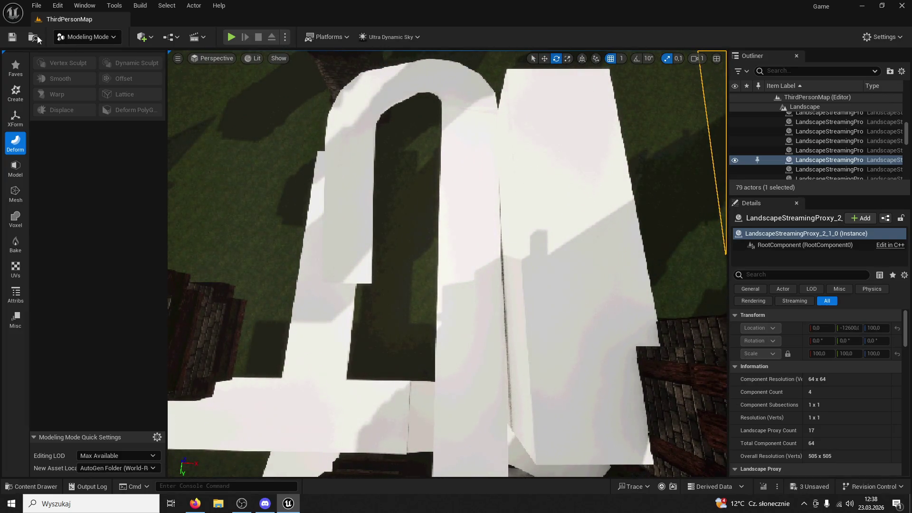
Step: Start Play In Editor, jump, and run the character through the arch and up the white ramp
key(alt+p)
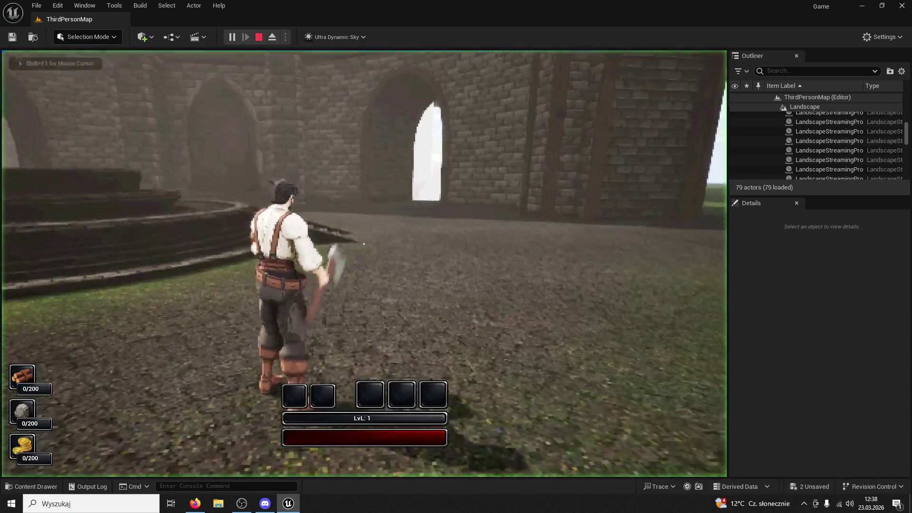
key(w)
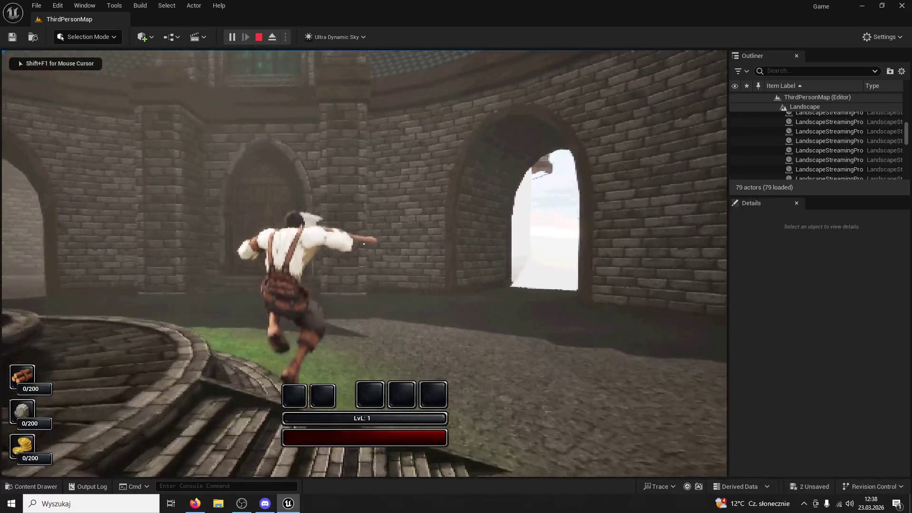
key(space)
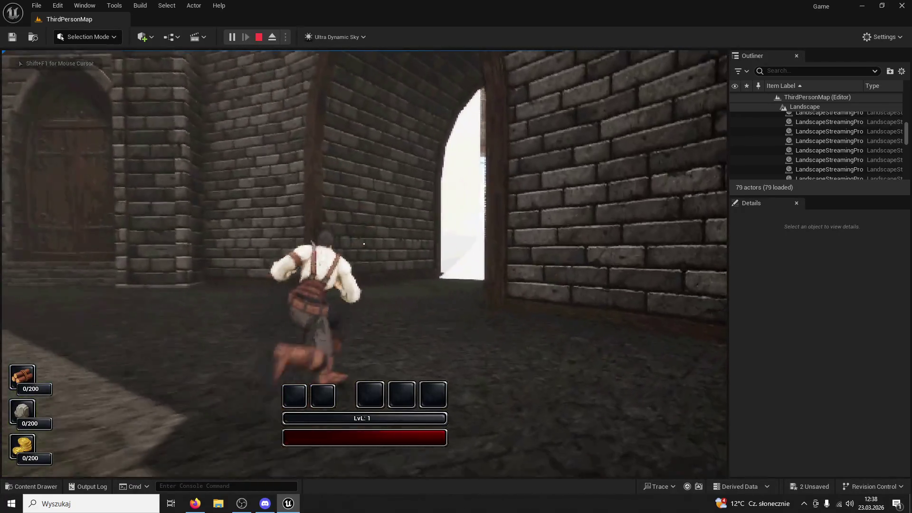
key(w)
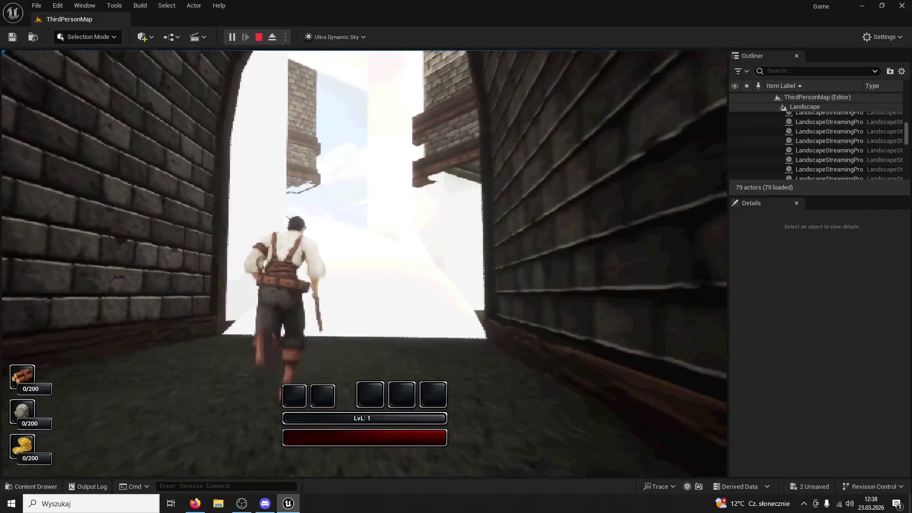
key(w)
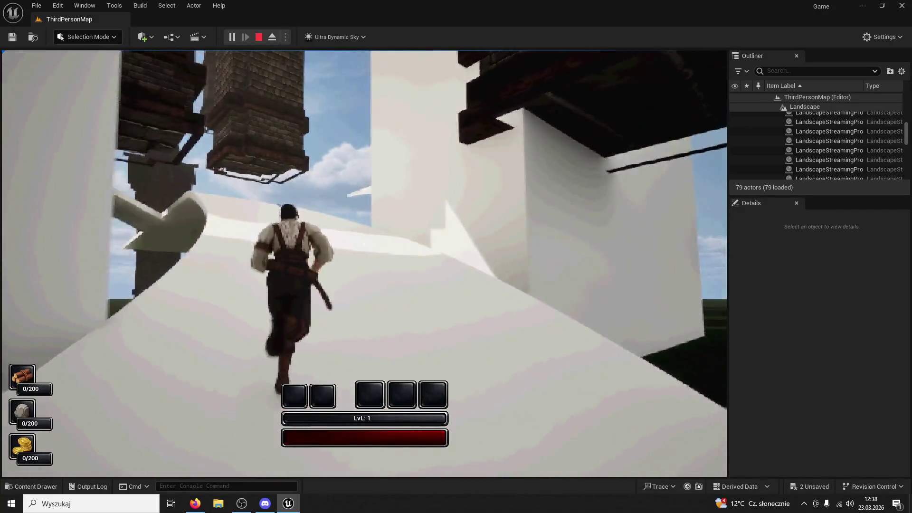
key(w)
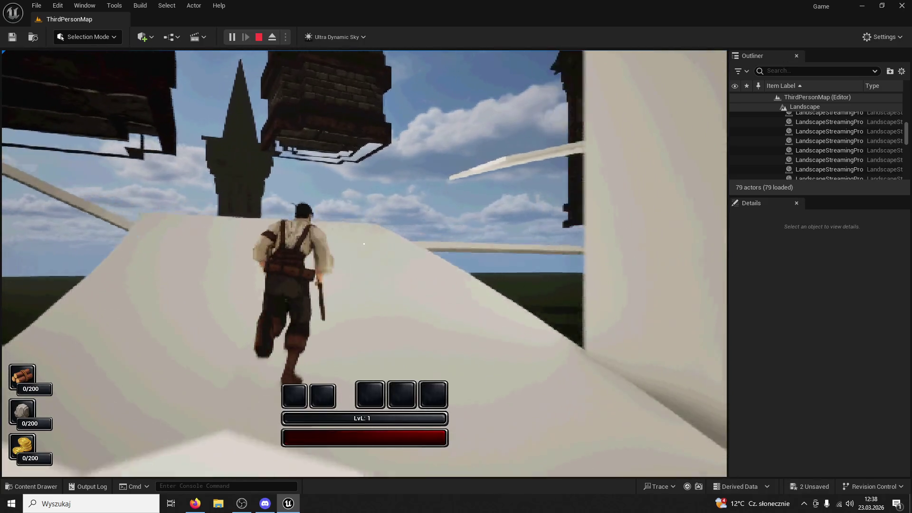
key(w)
key(w)
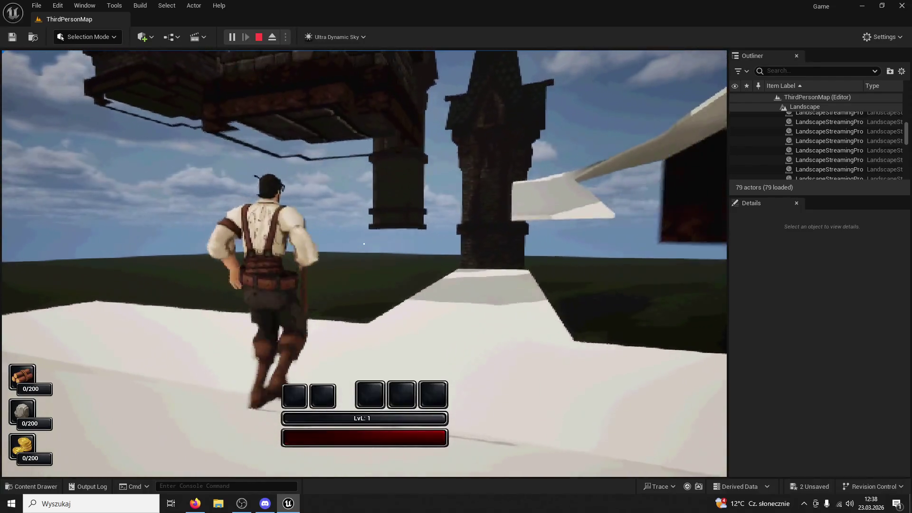
key(w)
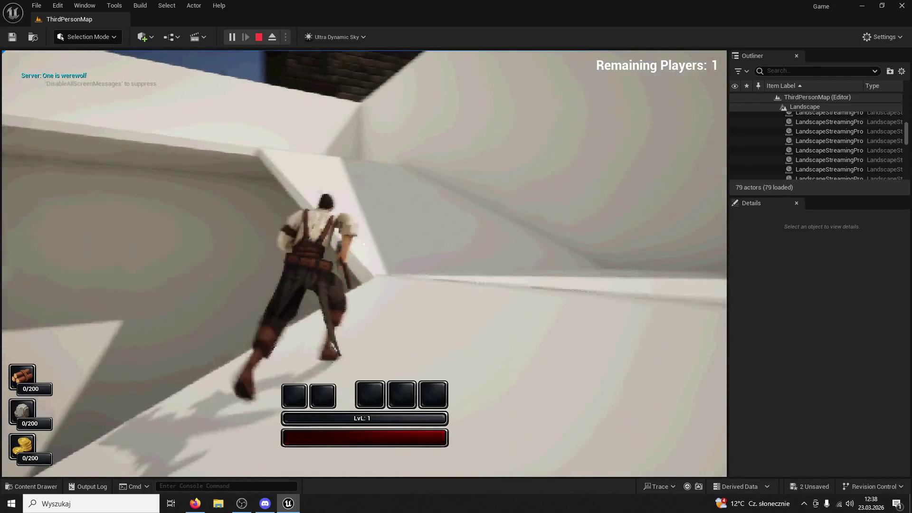
Step: Run along the white rooftop ledge toward the corridor, then stop the play session
key(w)
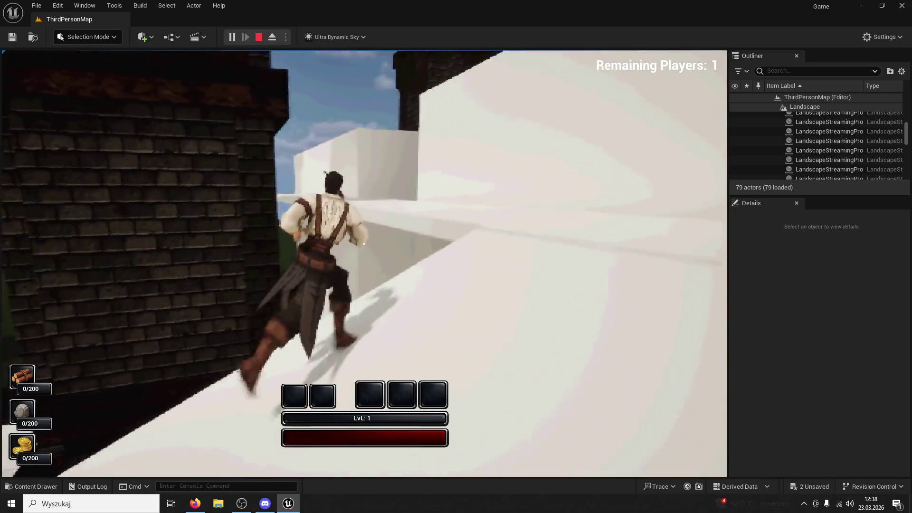
key(w)
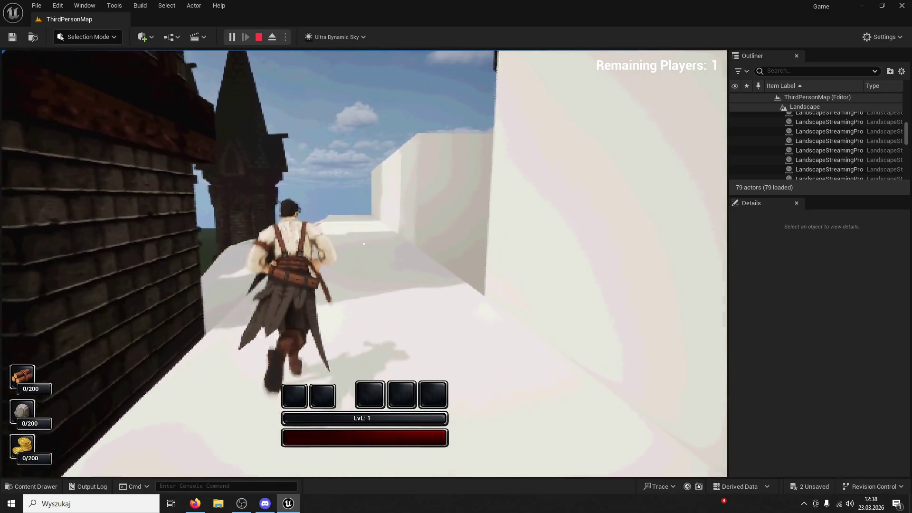
key(w)
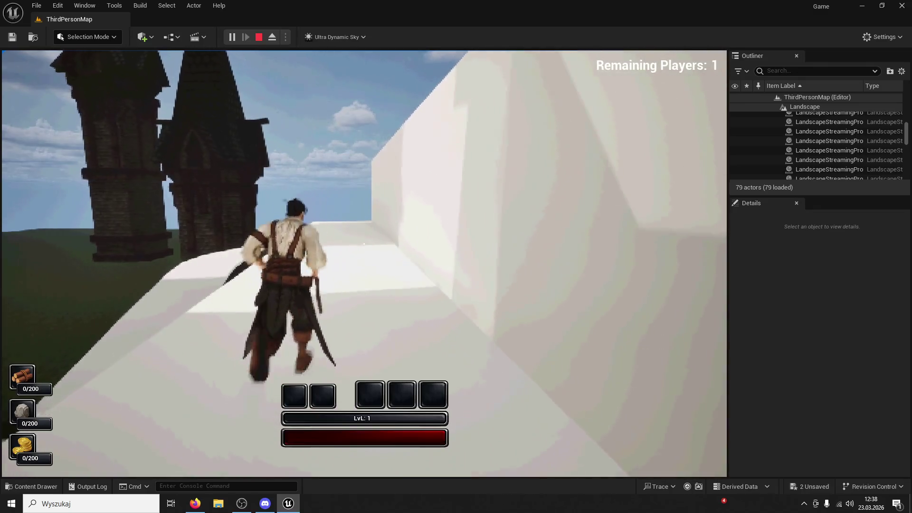
key(w)
key(w)
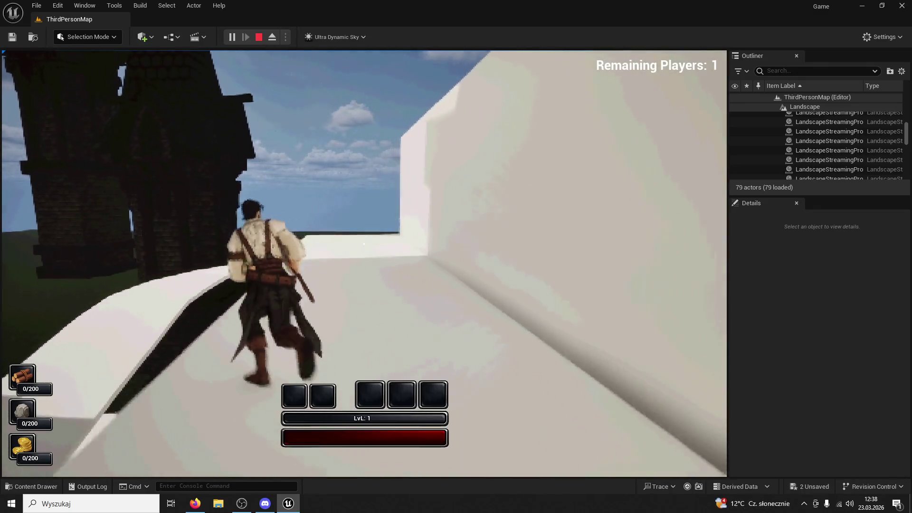
key(w)
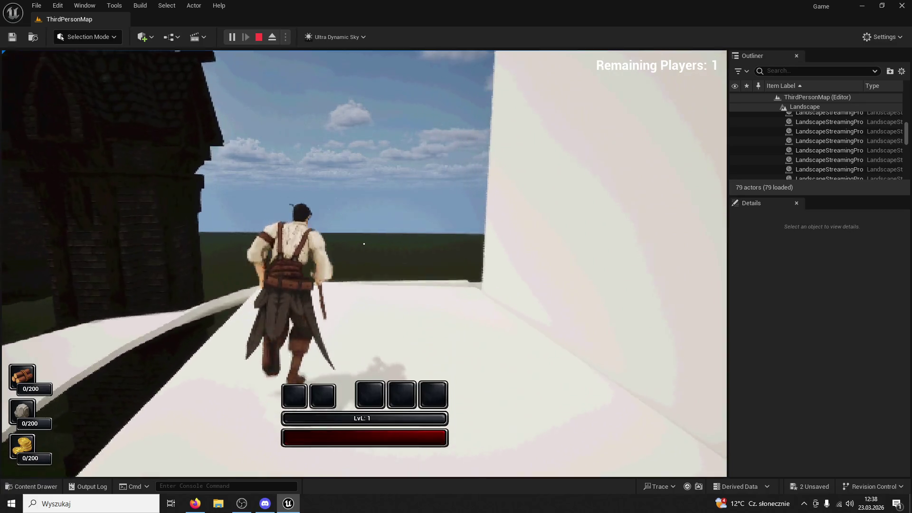
key(w)
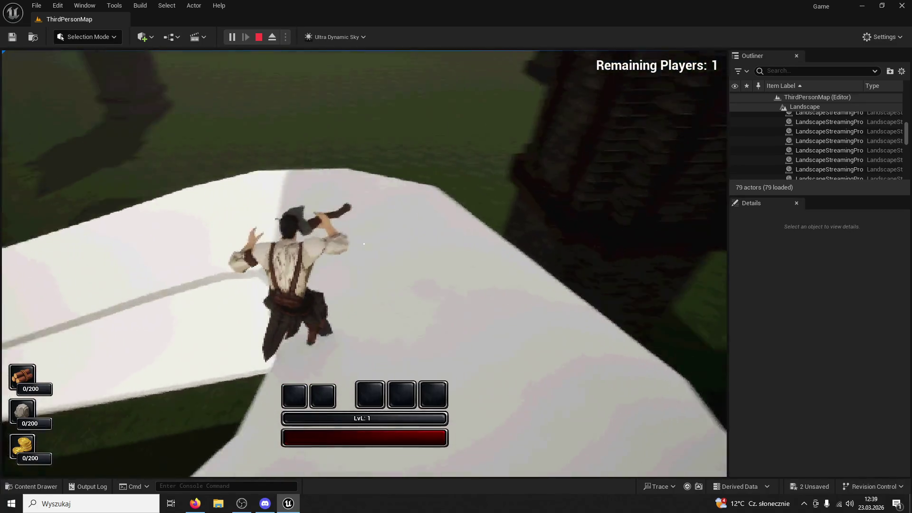
key(Escape)
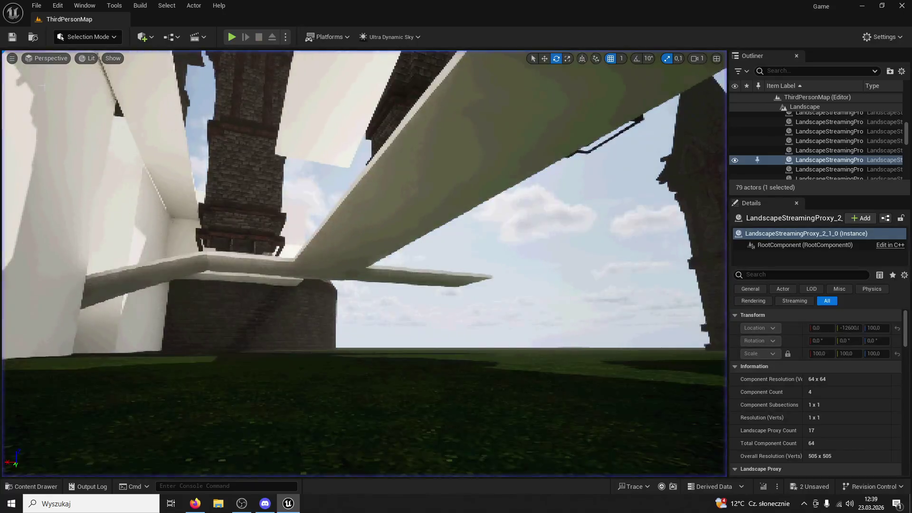
Step: Duplicate the white block Cube8 and nudge the copy slightly
drag(2, 109, 0, 109)
click(236, 282)
drag(236, 282, 236, 282)
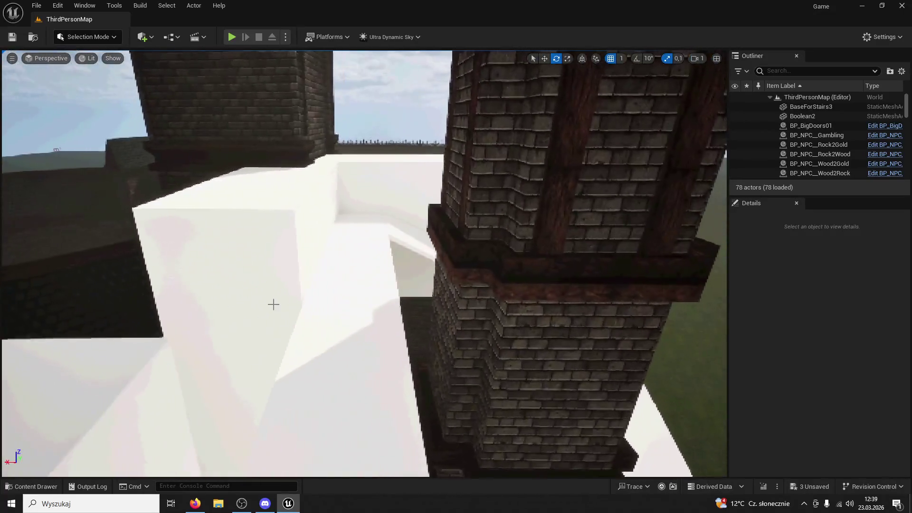
click(273, 304)
key(ctrl+d)
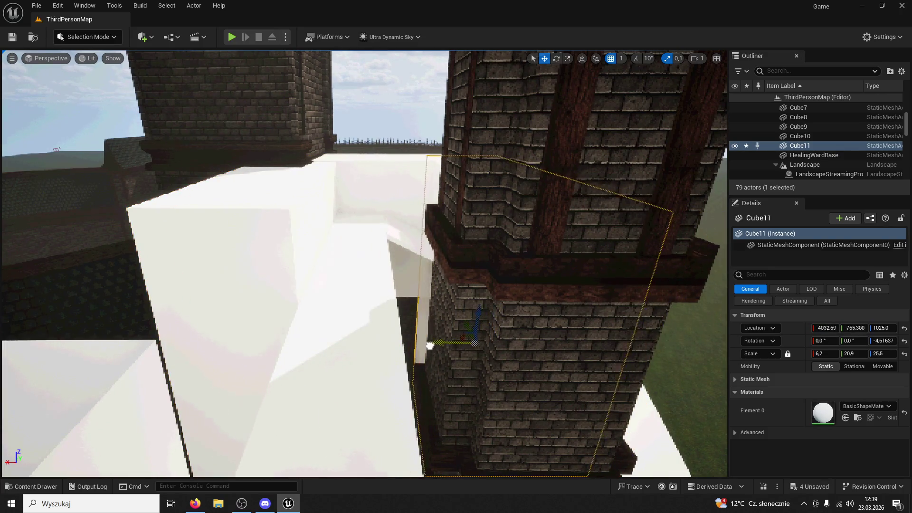
drag(379, 346, 373, 346)
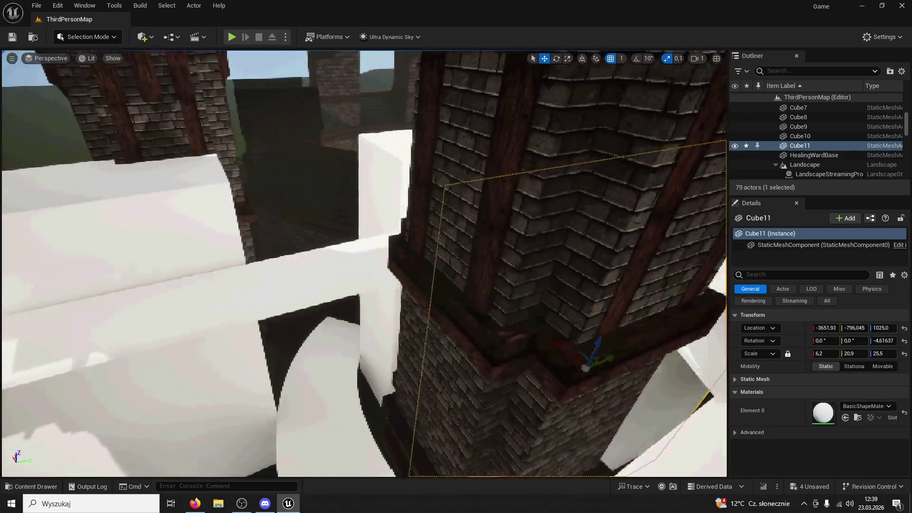
Step: Scale the copy down along Y and widen it along X to about 8.0
drag(435, 363, 306, 363)
drag(508, 249, 508, 248)
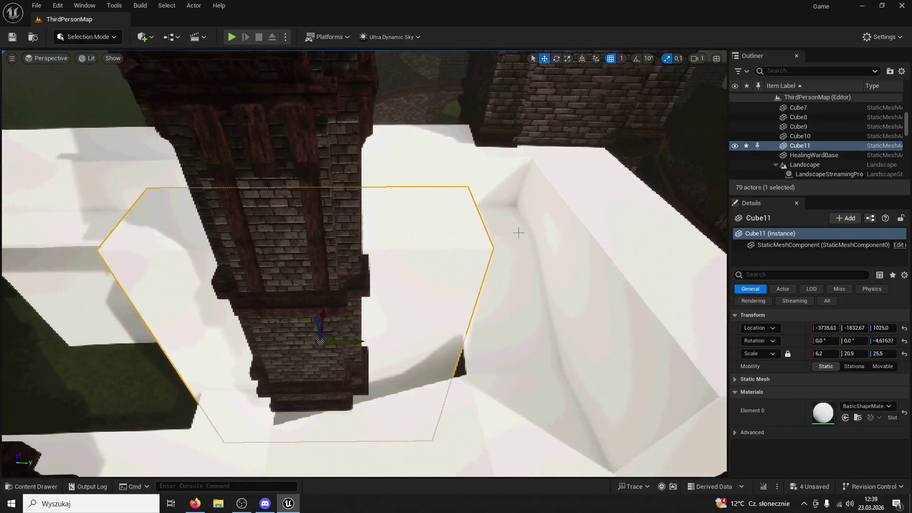
mouse_move(346, 341)
mouse_down()
mouse_move(309, 341)
mouse_move(406, 341)
mouse_move(392, 341)
mouse_move(389, 310)
mouse_up()
click(567, 58)
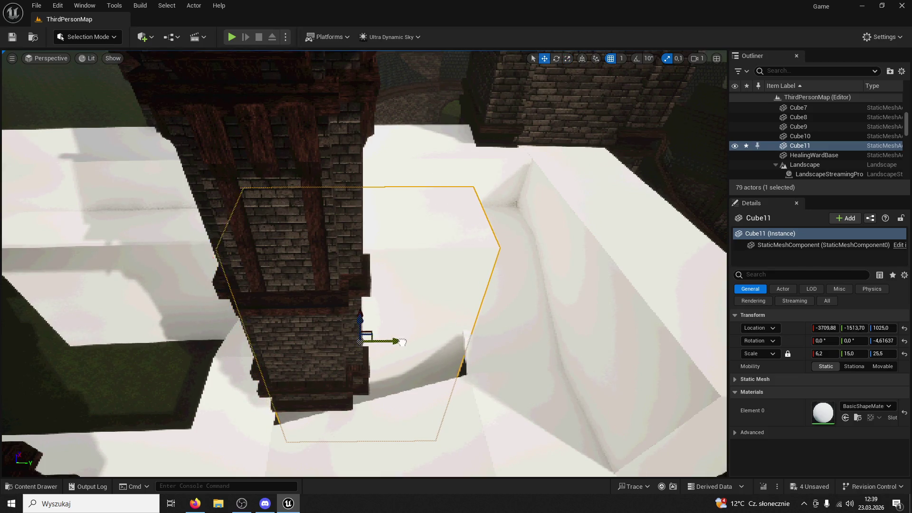
drag(435, 347, 408, 332)
drag(513, 114, 513, 114)
click(568, 58)
mouse_move(364, 325)
mouse_down()
mouse_move(392, 320)
mouse_move(383, 322)
mouse_up()
drag(495, 155, 494, 155)
drag(306, 204, 530, 53)
Step: Undo the last widening and rescale the copy along X to about 9.5
key(w)
drag(472, 120, 473, 120)
key(ctrl+z)
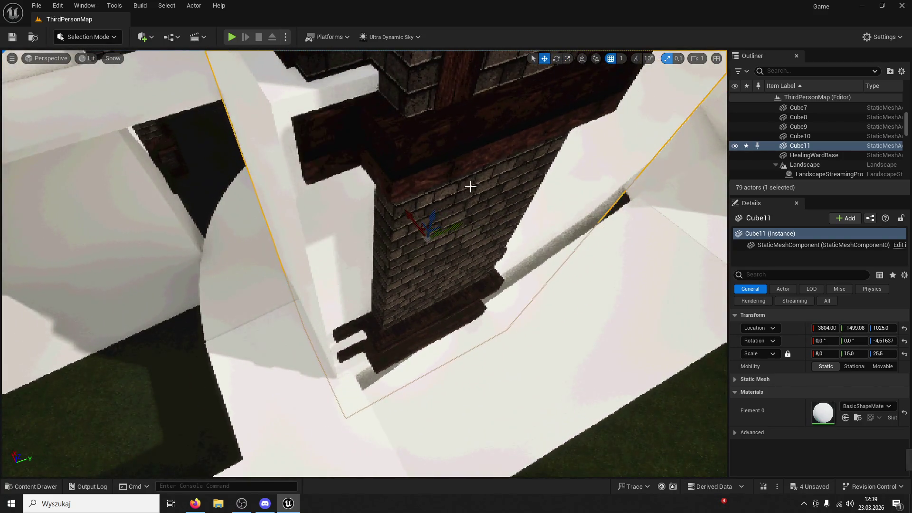
click(567, 58)
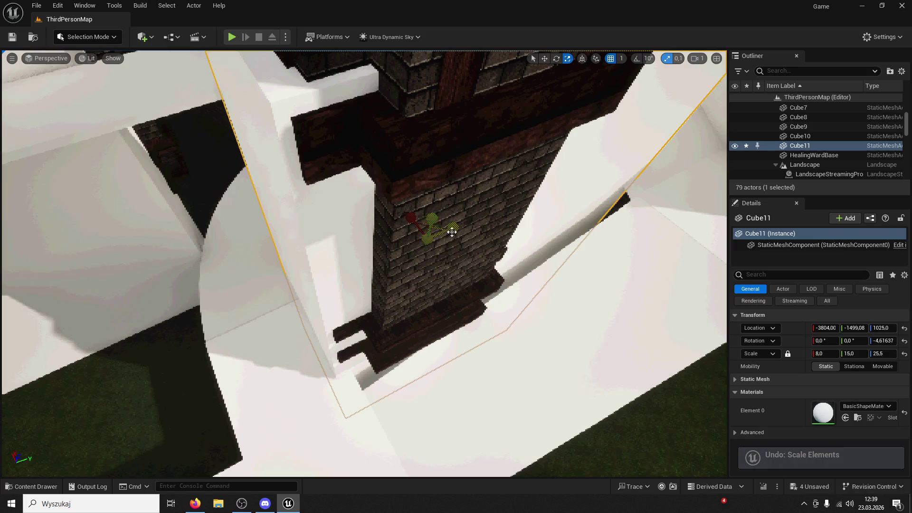
mouse_move(412, 218)
mouse_down()
mouse_move(380, 198)
mouse_move(447, 230)
mouse_move(463, 214)
mouse_up()
drag(491, 160, 491, 160)
Step: Slide Cube11 beside the SM_Tower12 tower, then start a new play-test running up the stairs
click(545, 58)
drag(345, 296, 379, 292)
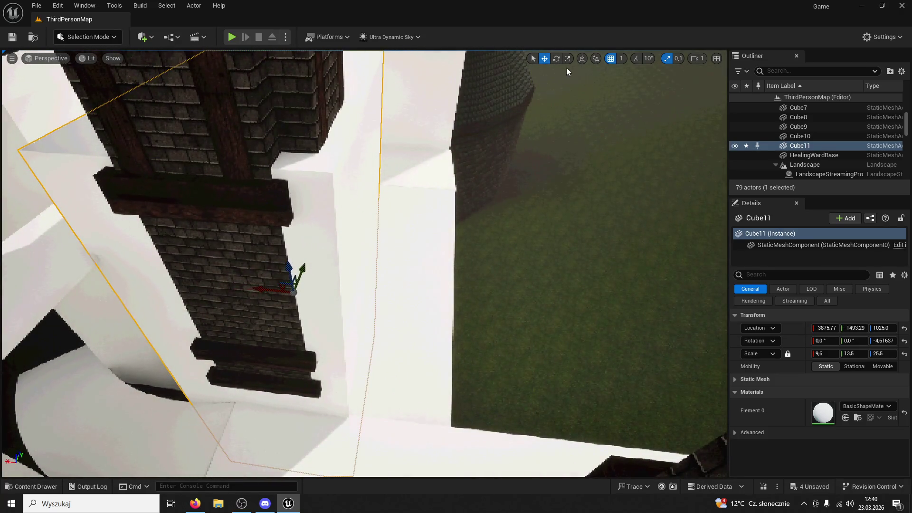
mouse_move(271, 290)
mouse_down()
mouse_move(261, 291)
mouse_move(273, 288)
mouse_up()
click(273, 289)
drag(330, 309, 329, 310)
click(330, 309)
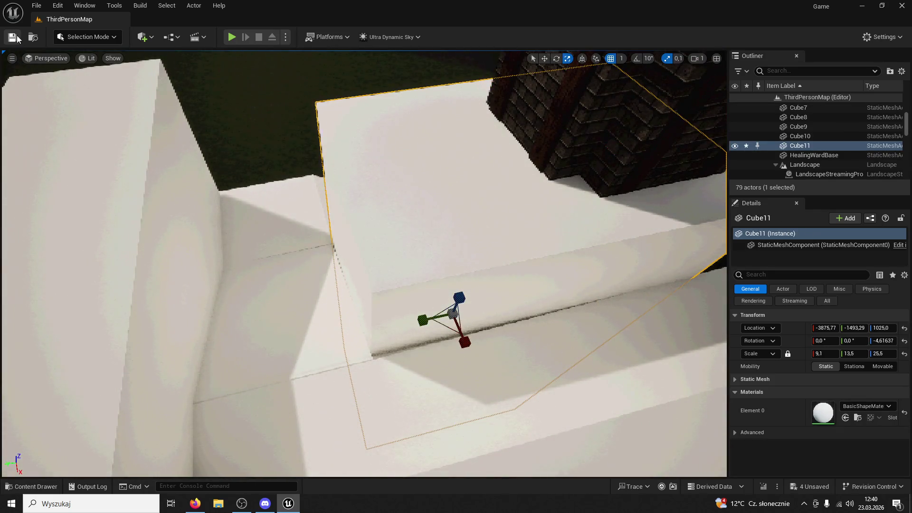
click(232, 38)
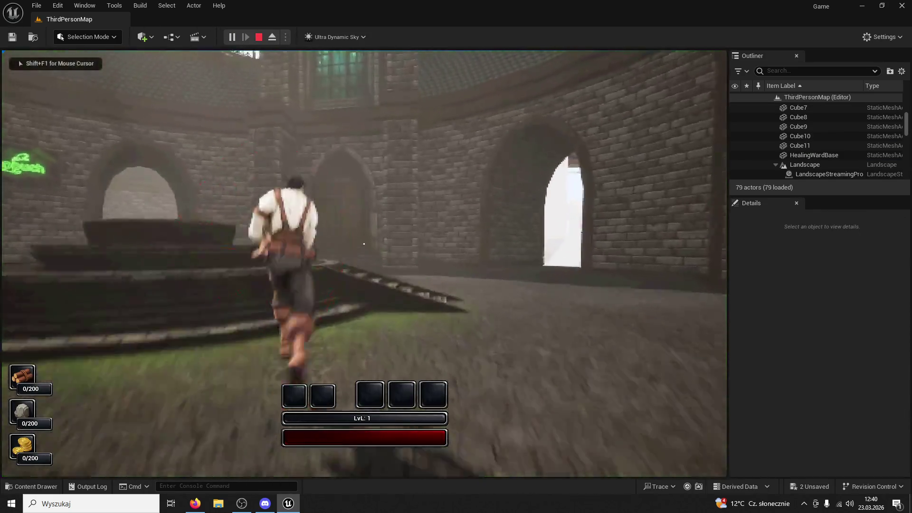
key(w)
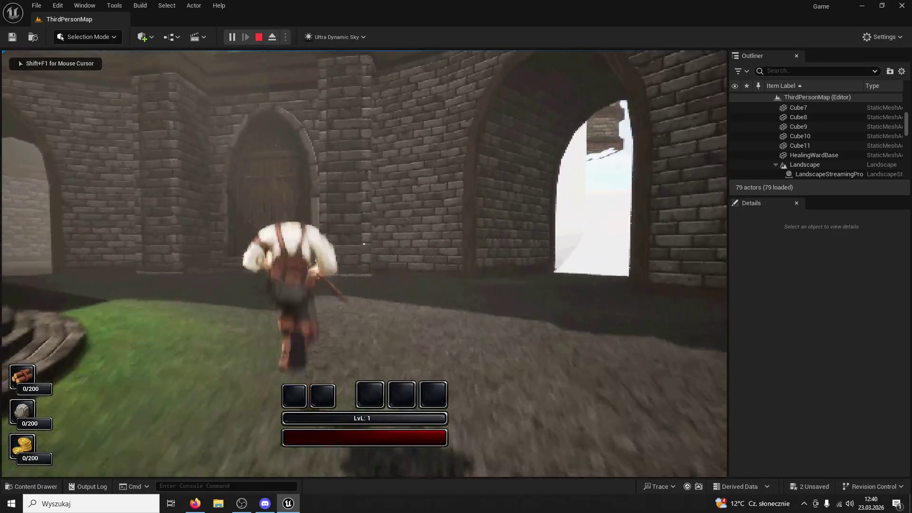
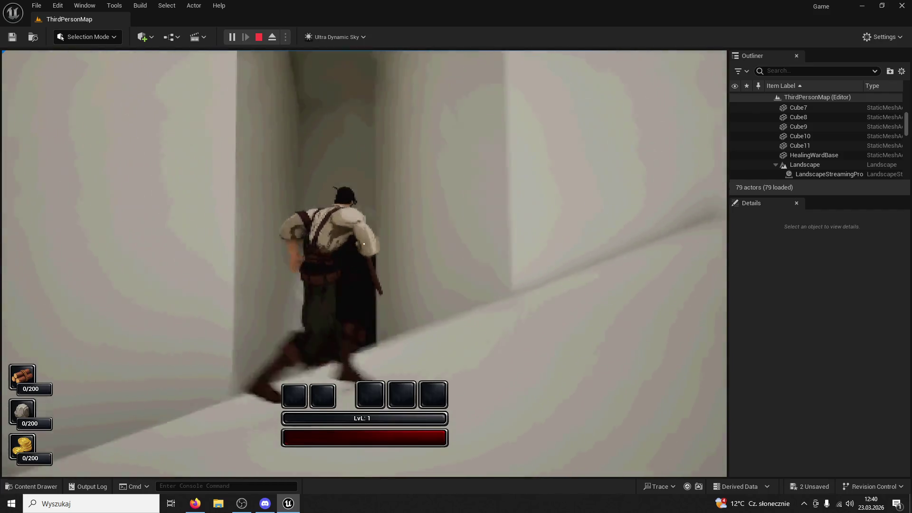
Step: Run the character along the white wall, then exit play mode with Esc
key(w)
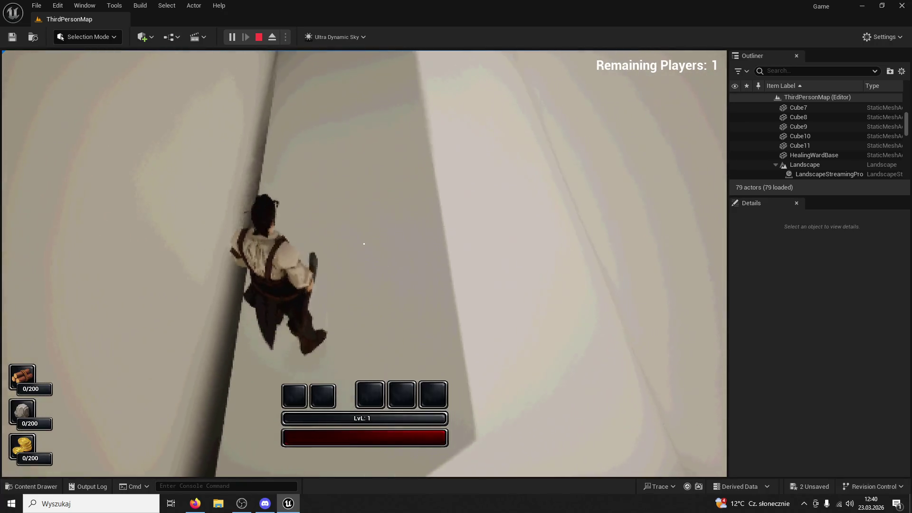
key(Escape)
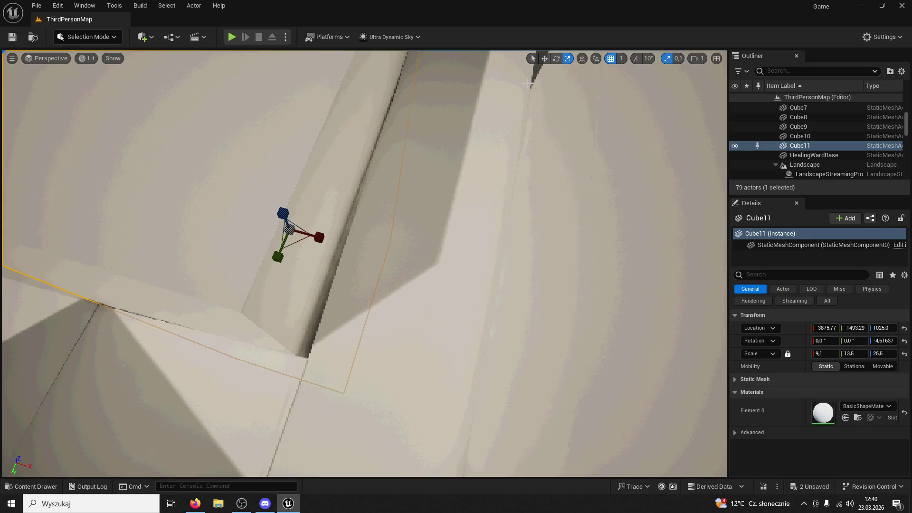
Step: Alt-drag Cube11 into two tall copies beside the tower, rotating Cube12 into place
drag(350, 228, 350, 229)
drag(387, 269, 387, 268)
mouse_move(492, 292)
mouse_down()
mouse_move(432, 300)
mouse_move(380, 292)
mouse_up()
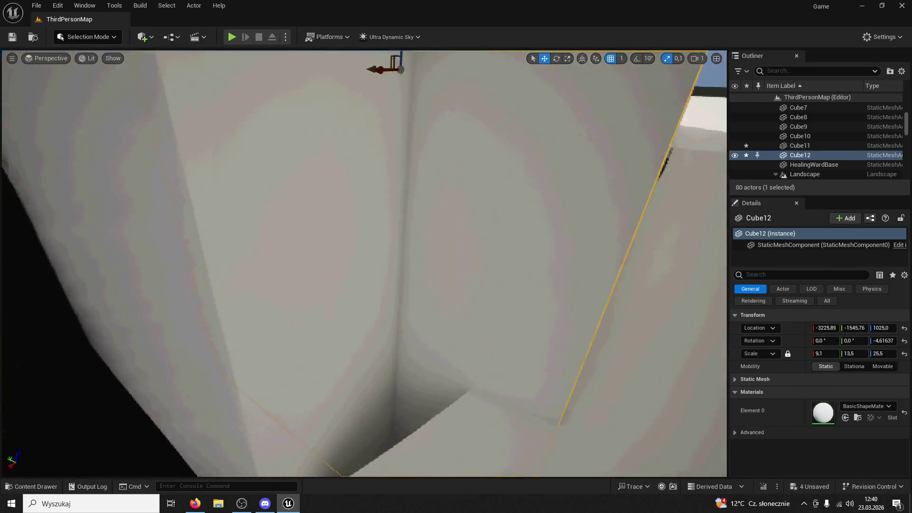
drag(490, 195, 490, 195)
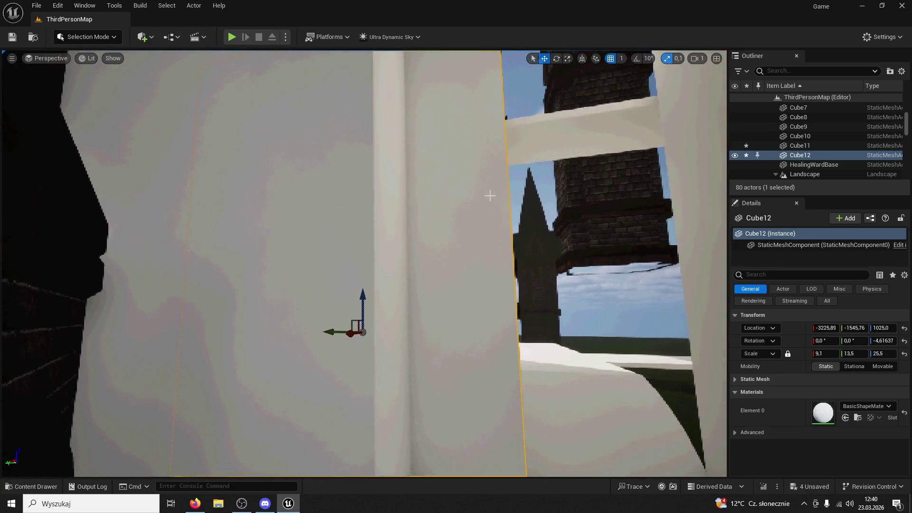
click(557, 58)
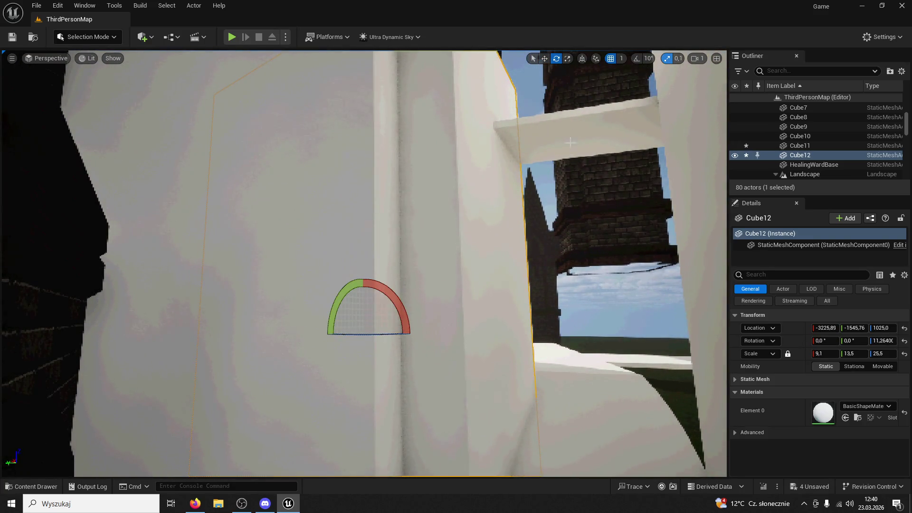
mouse_move(336, 330)
mouse_down()
mouse_move(315, 330)
mouse_move(325, 330)
mouse_move(304, 156)
mouse_up()
drag(407, 324, 407, 324)
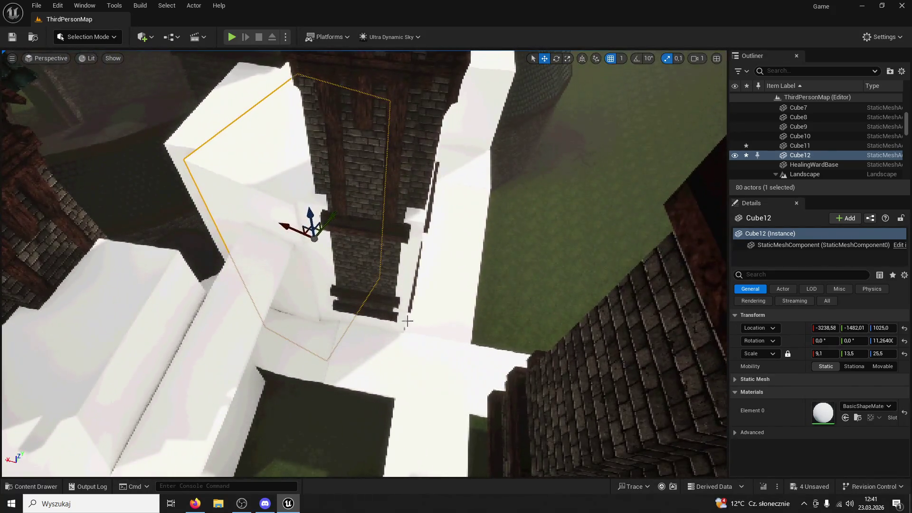
mouse_move(294, 227)
mouse_down()
mouse_move(356, 254)
mouse_move(499, 251)
mouse_move(509, 264)
mouse_move(533, 245)
mouse_up()
Step: Select the Cube14 slab and tilt it around its Y axis
click(470, 193)
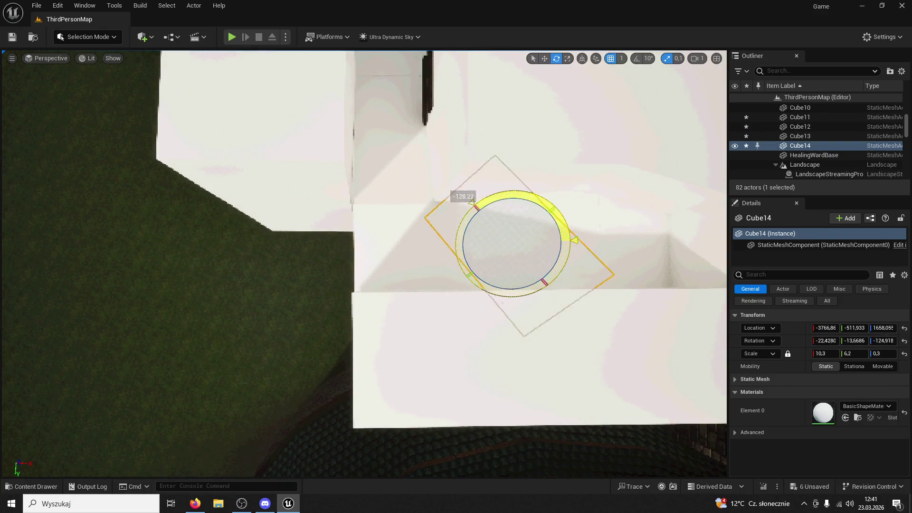
drag(547, 320, 548, 320)
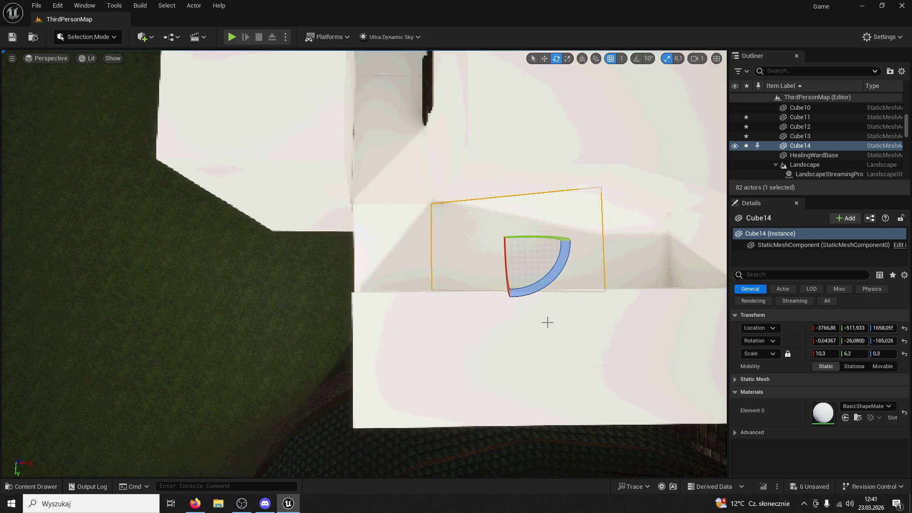
mouse_move(537, 238)
mouse_down()
mouse_move(442, 249)
mouse_move(458, 243)
mouse_move(230, 236)
mouse_up()
key(w)
key(f)
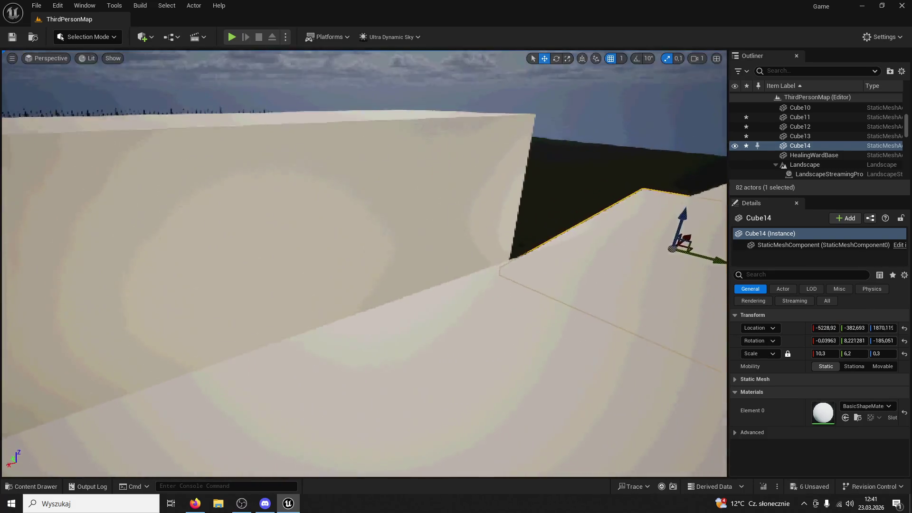
Step: Lower Cube14, tilt it to about 19.8°, raise it slightly, and launch a play test
mouse_move(372, 199)
mouse_down()
mouse_move(374, 267)
mouse_move(497, 157)
mouse_move(560, 69)
mouse_up()
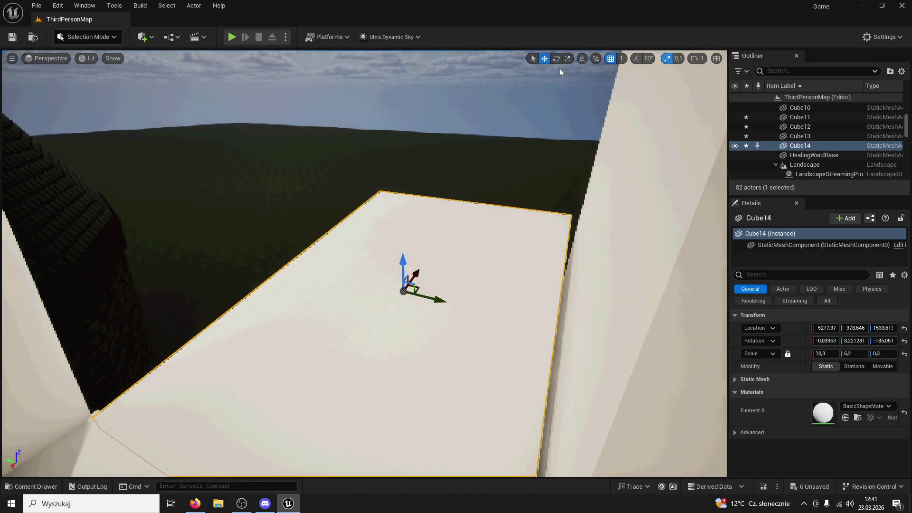
key(e)
mouse_move(393, 260)
mouse_down()
mouse_move(418, 246)
mouse_move(475, 171)
mouse_up()
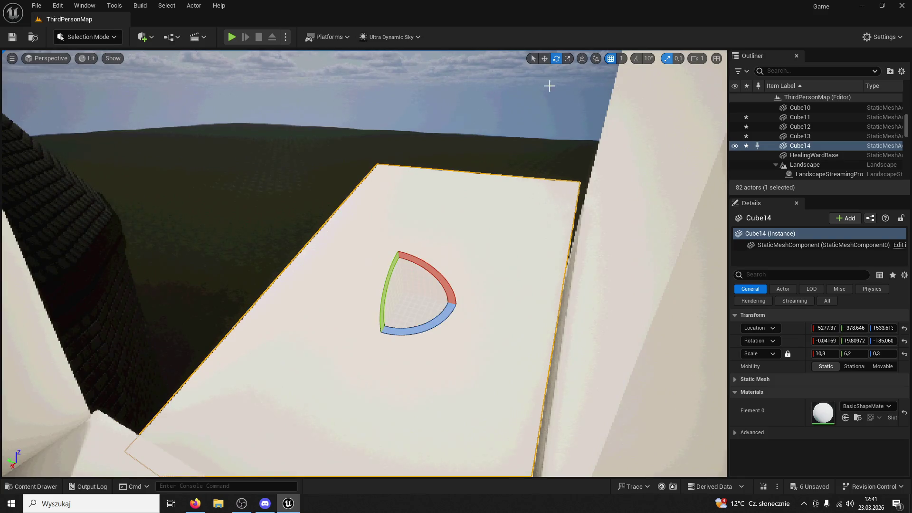
key(w)
drag(375, 266, 366, 221)
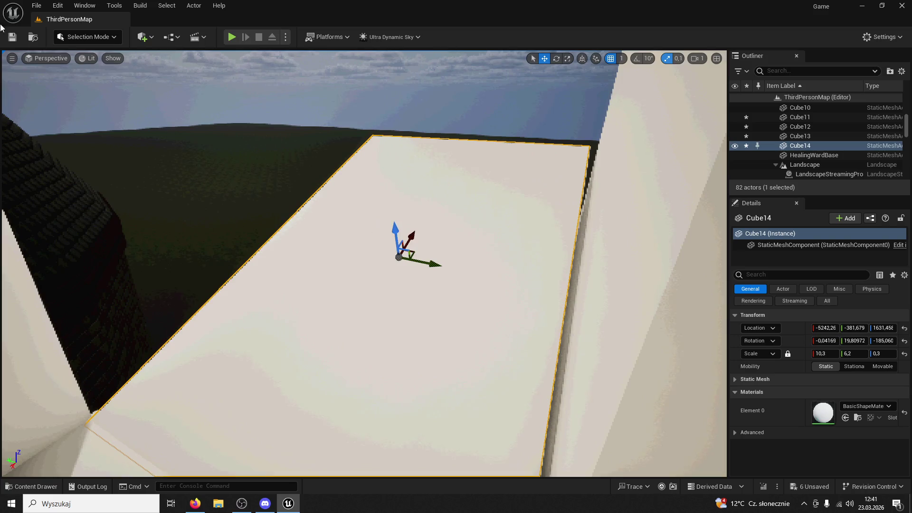
click(232, 37)
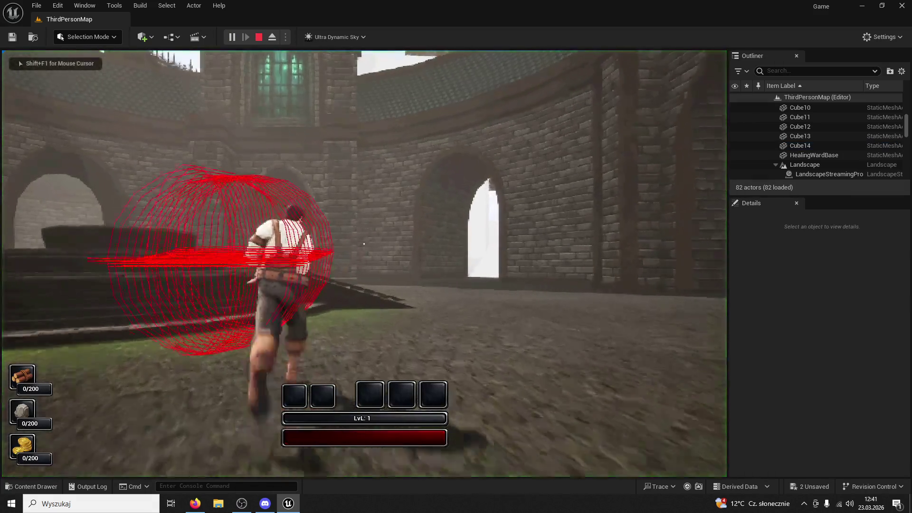
Step: Run through the archway, along the white wall and up the white ramp to the platform edge, then exit
key(w)
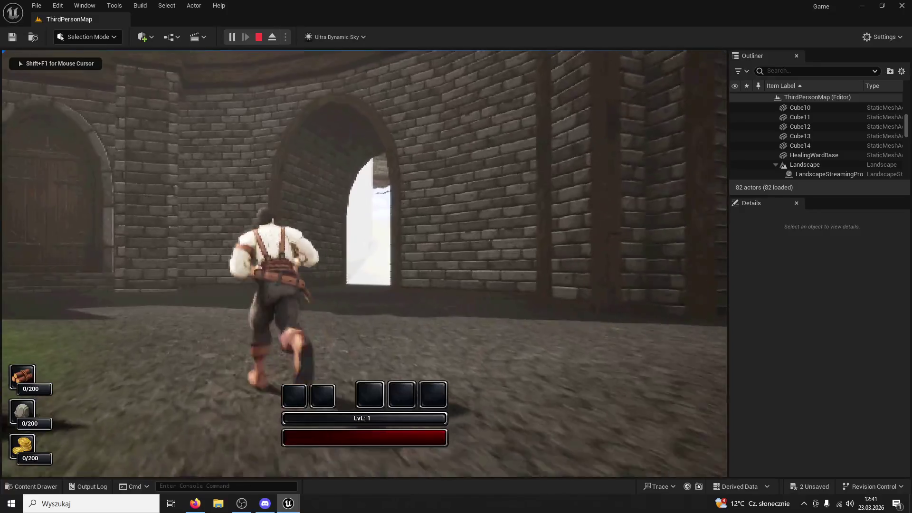
key(w)
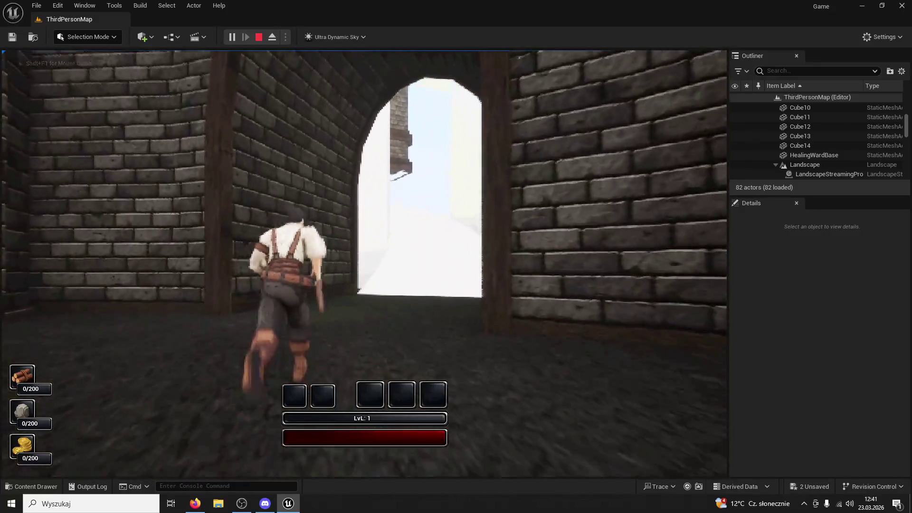
key(w)
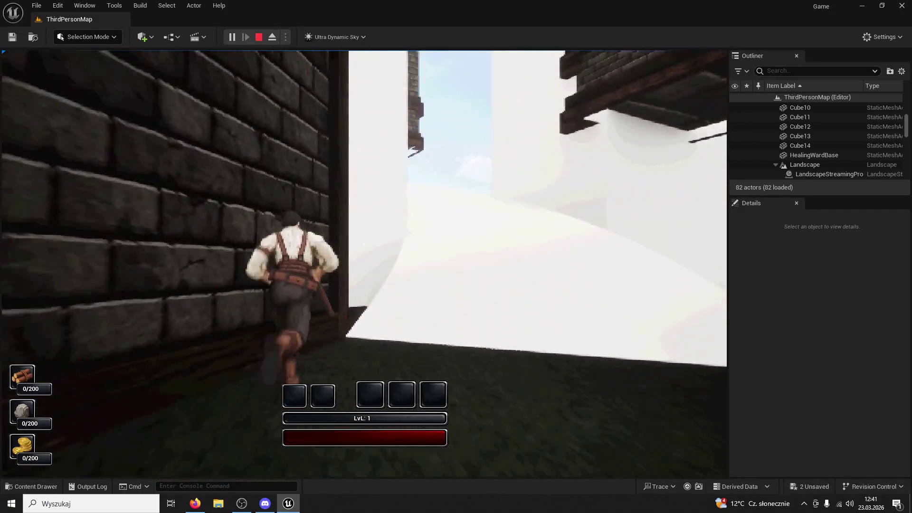
key(w)
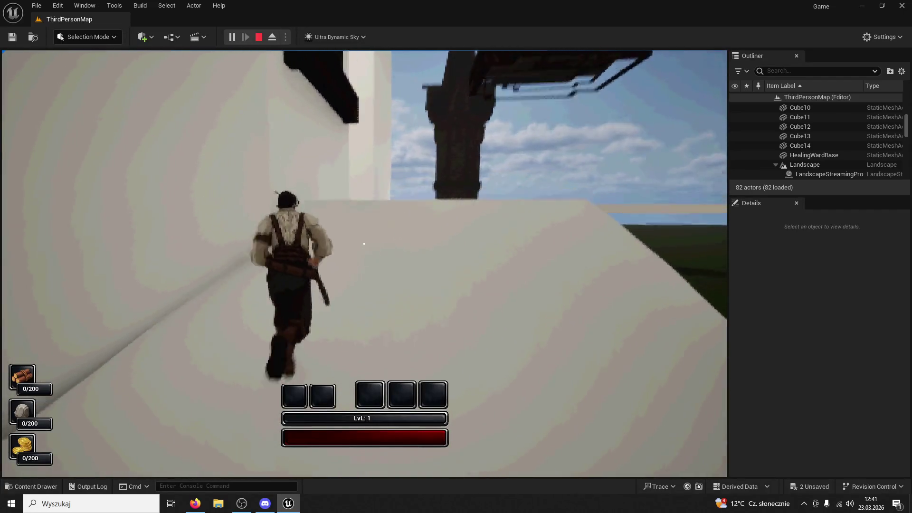
key(w)
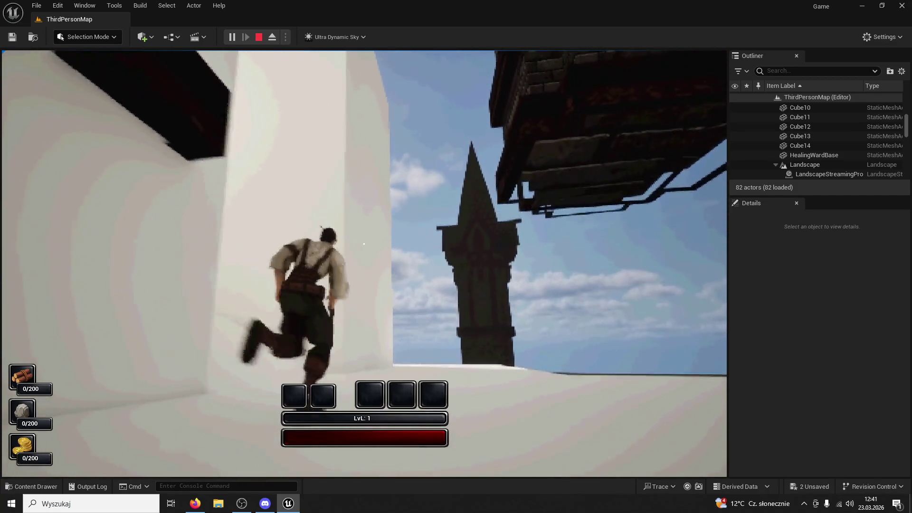
key(w)
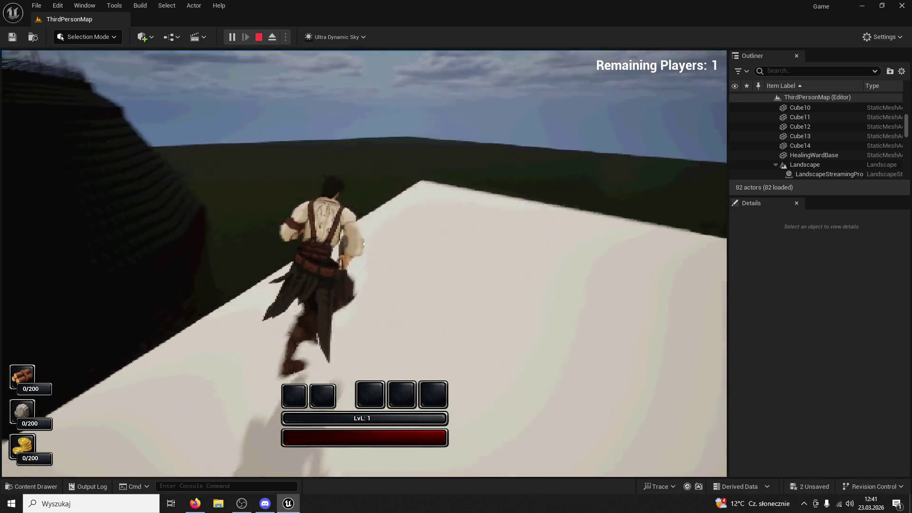
key(w)
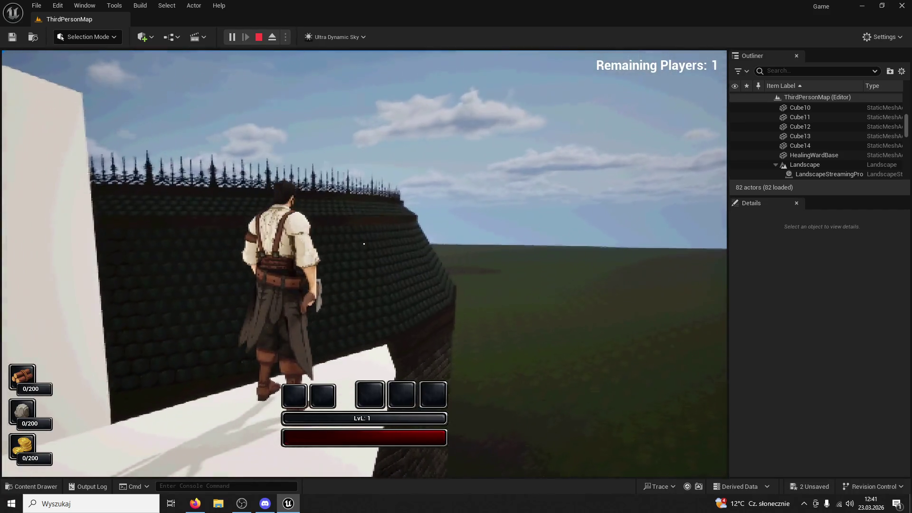
key(w)
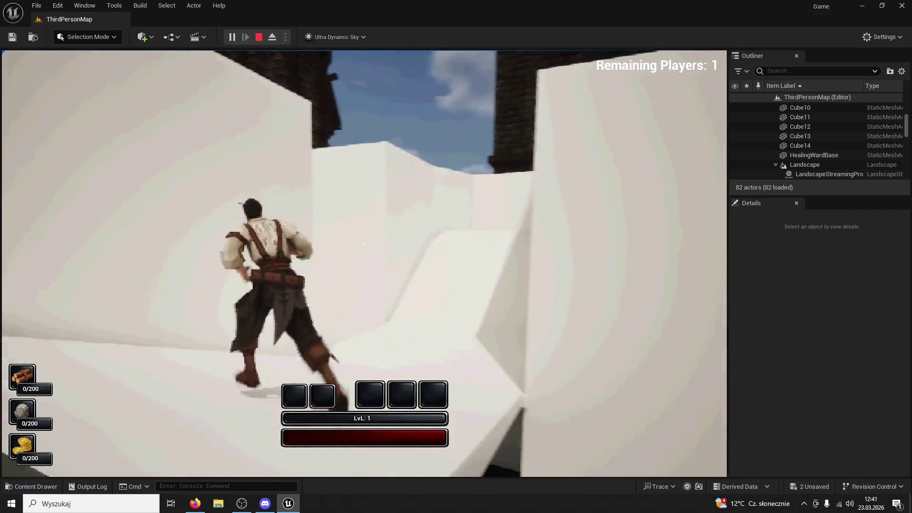
key(w)
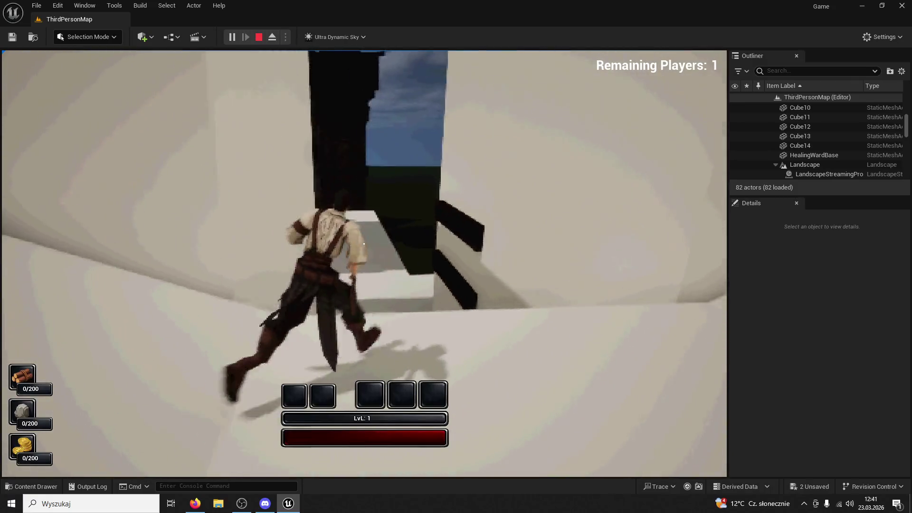
key(w)
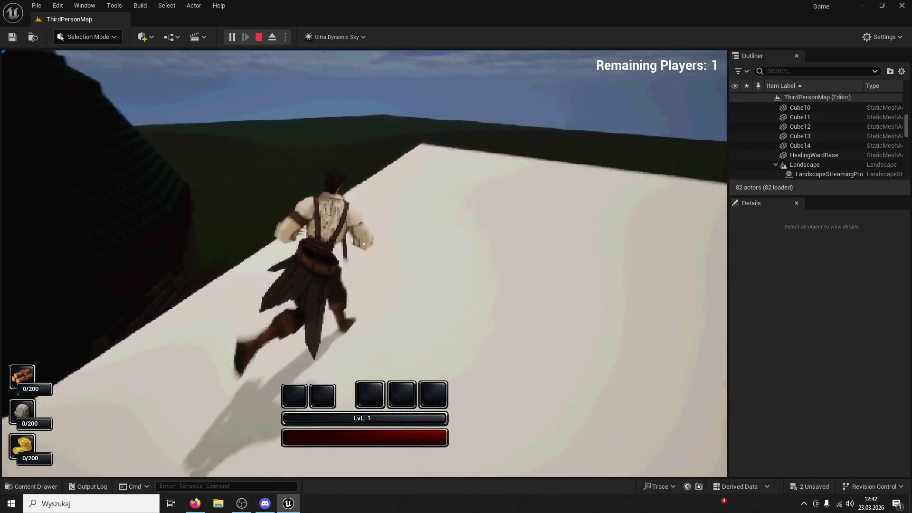
key(w)
key(w)
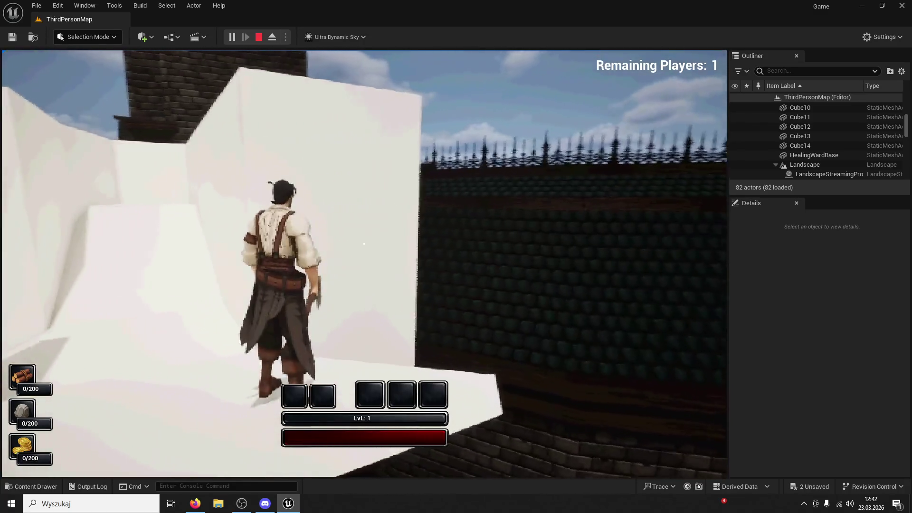
key(Escape)
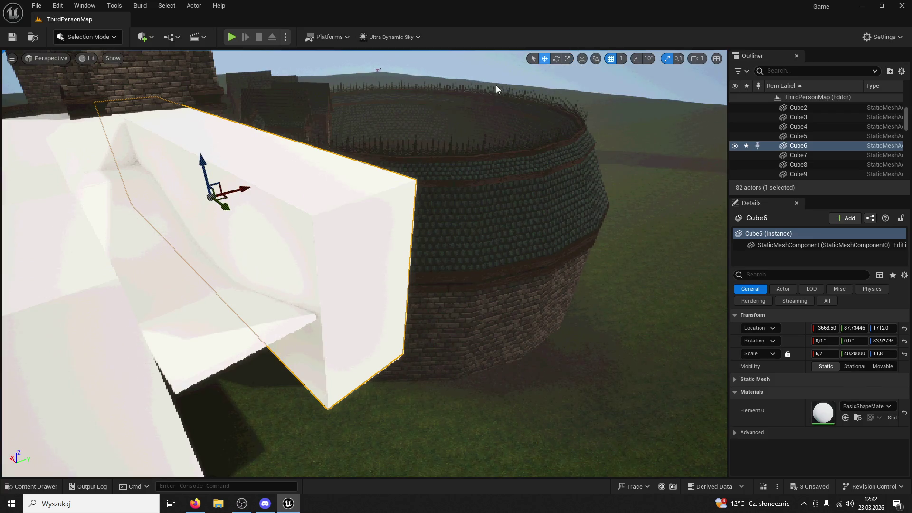
Step: Move Cube6 along the ledge and duplicate Cube13 as Cube16, placing it at a new spot
mouse_move(229, 212)
mouse_down()
mouse_move(273, 233)
mouse_move(361, 361)
mouse_up()
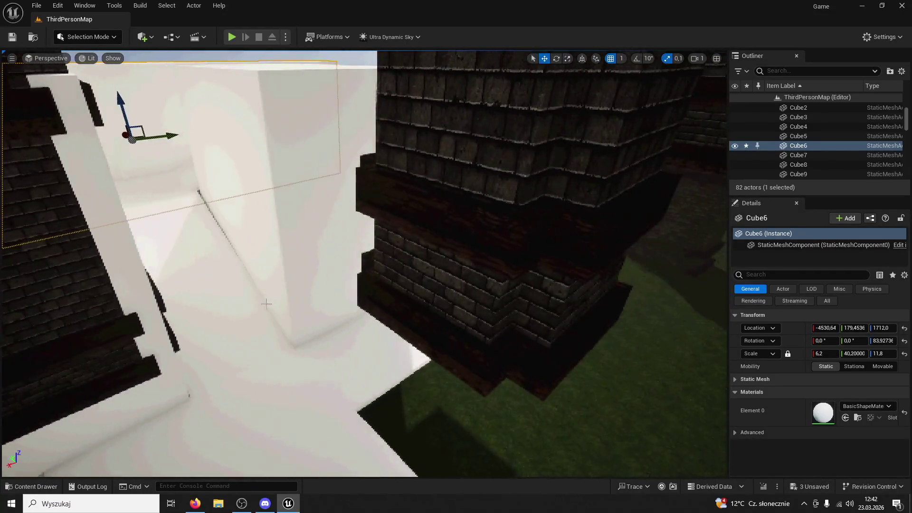
click(266, 228)
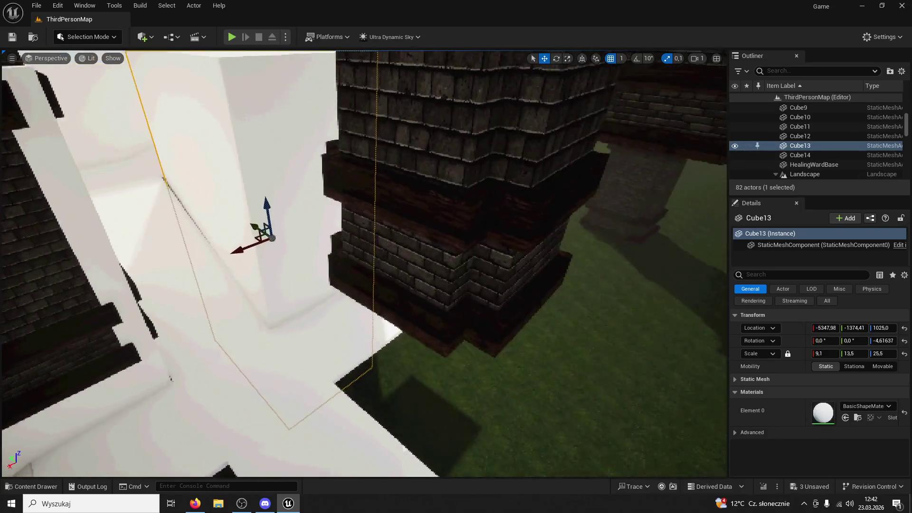
mouse_move(274, 240)
mouse_down()
mouse_move(264, 244)
mouse_move(468, 366)
mouse_move(456, 362)
mouse_move(561, 280)
mouse_up()
mouse_move(498, 290)
mouse_down()
mouse_move(285, 305)
mouse_move(257, 321)
mouse_up()
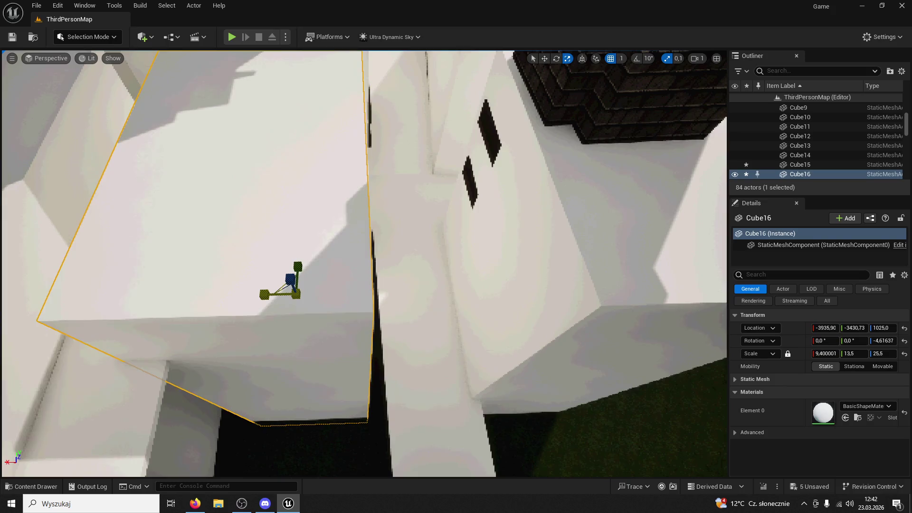
mouse_move(263, 296)
mouse_down()
mouse_move(285, 278)
mouse_move(456, 284)
mouse_up()
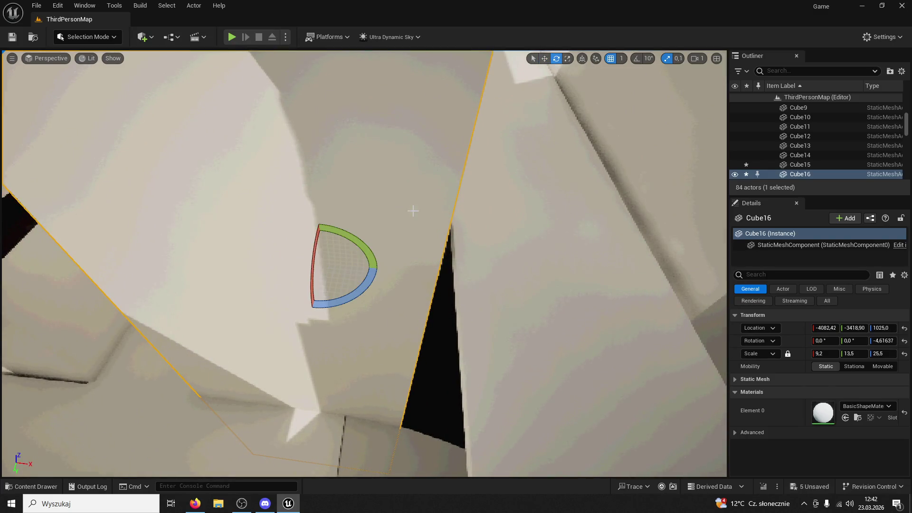
Step: Twist Cube16 about -4.3° around Z, save the level, and start a play test
drag(356, 298, 357, 294)
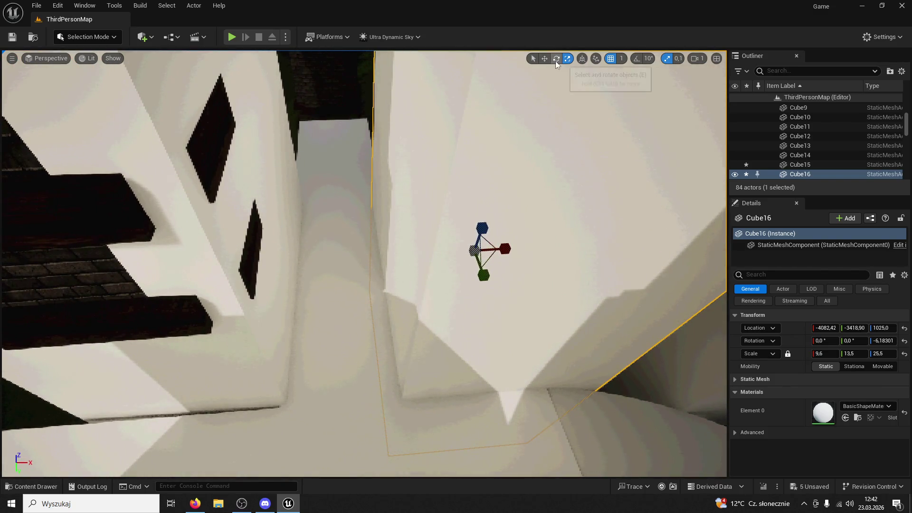
click(556, 58)
drag(485, 264, 530, 248)
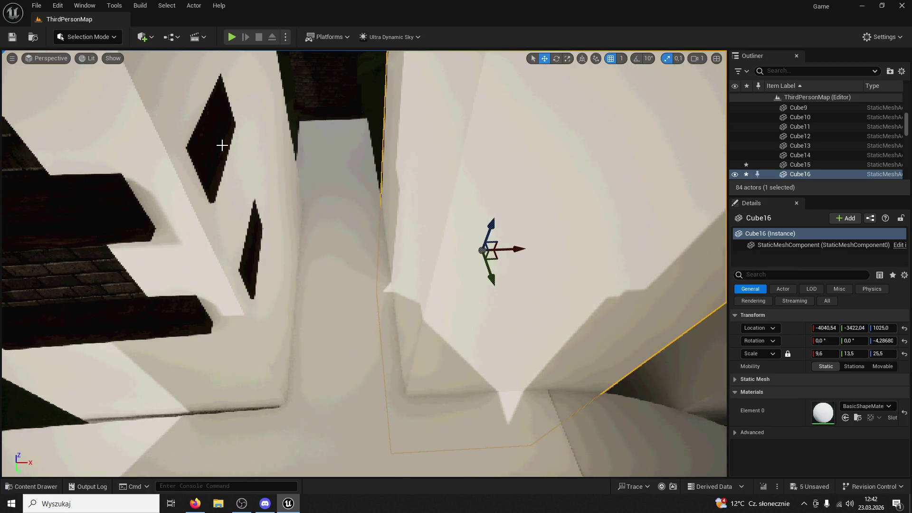
click(15, 38)
click(238, 38)
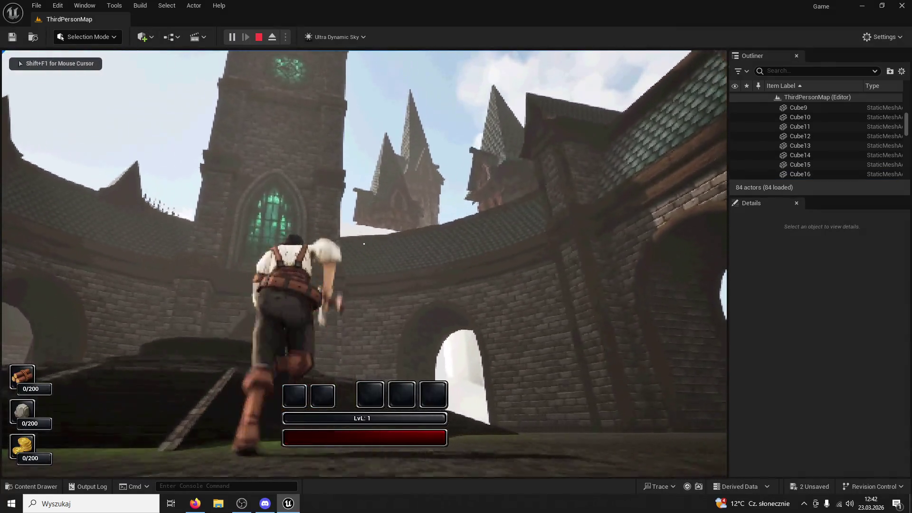
Step: Stop the test, select tower SM_Tower12, then replay the map, jumping around the courtyard before exiting
key(shift+F1)
click(259, 37)
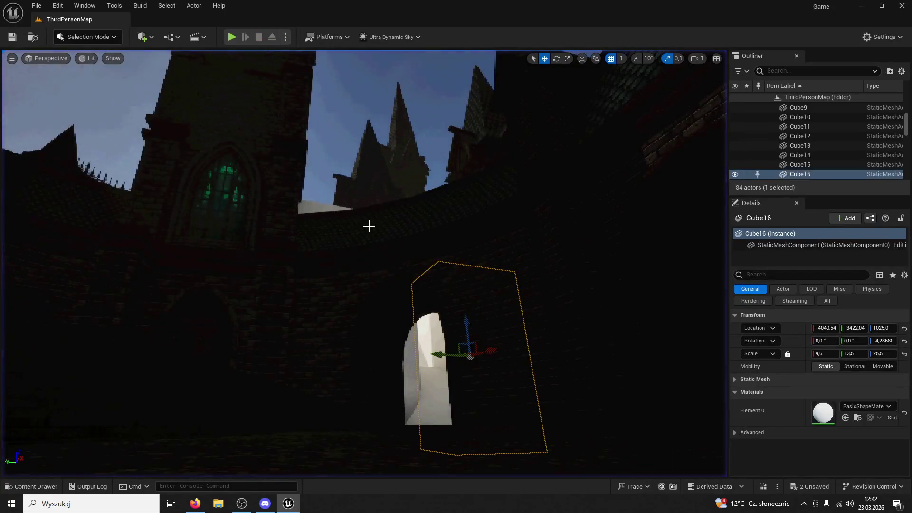
click(329, 203)
click(361, 236)
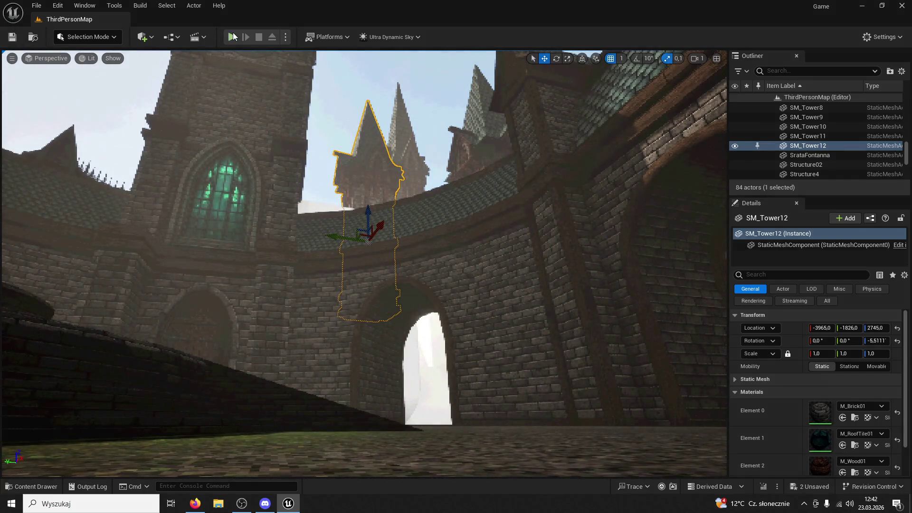
click(233, 37)
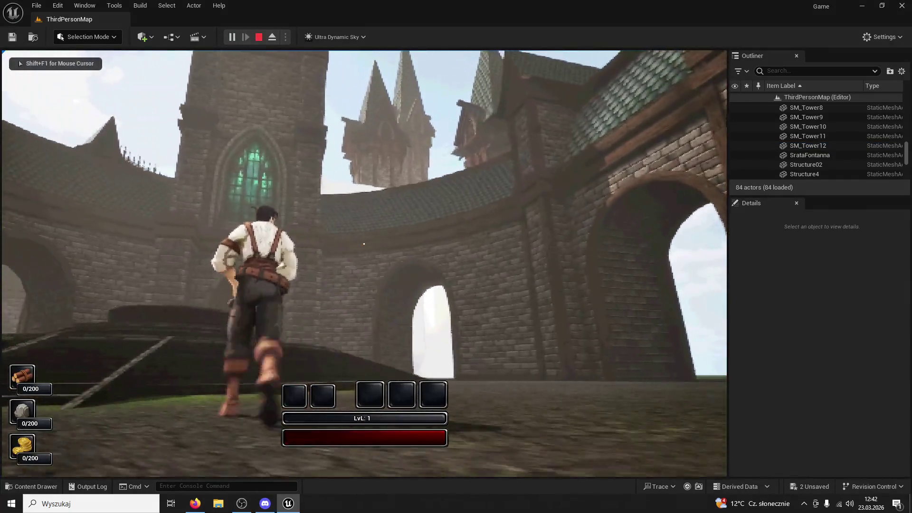
key(space)
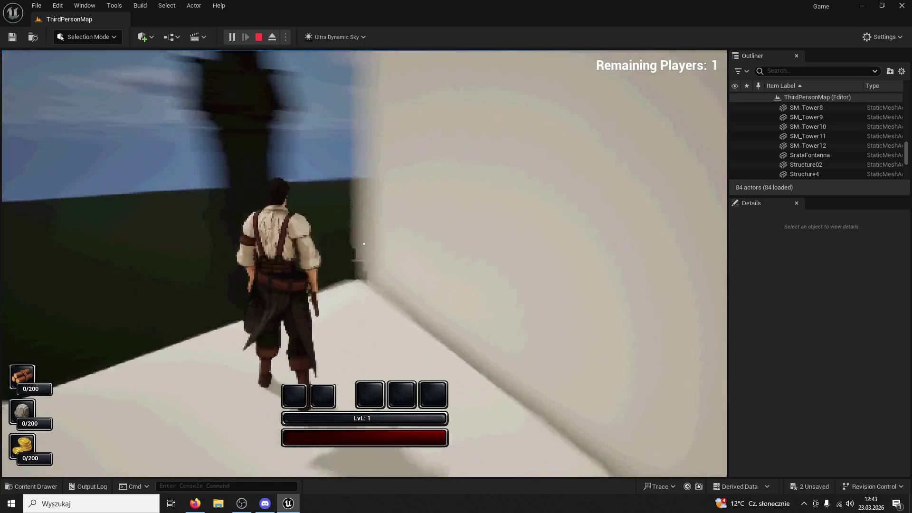
key(Escape)
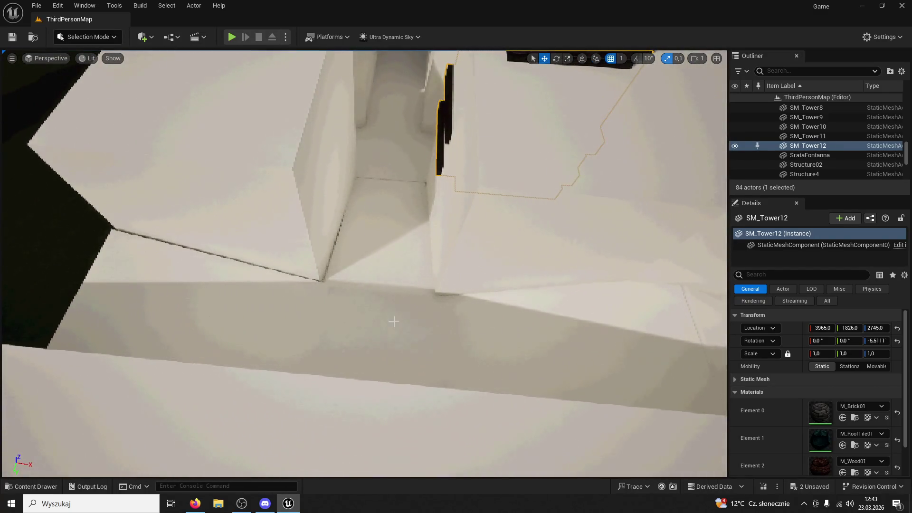
Step: Duplicate the floor slab Cube4 as Cube17 and raise it to Z 1801
click(388, 338)
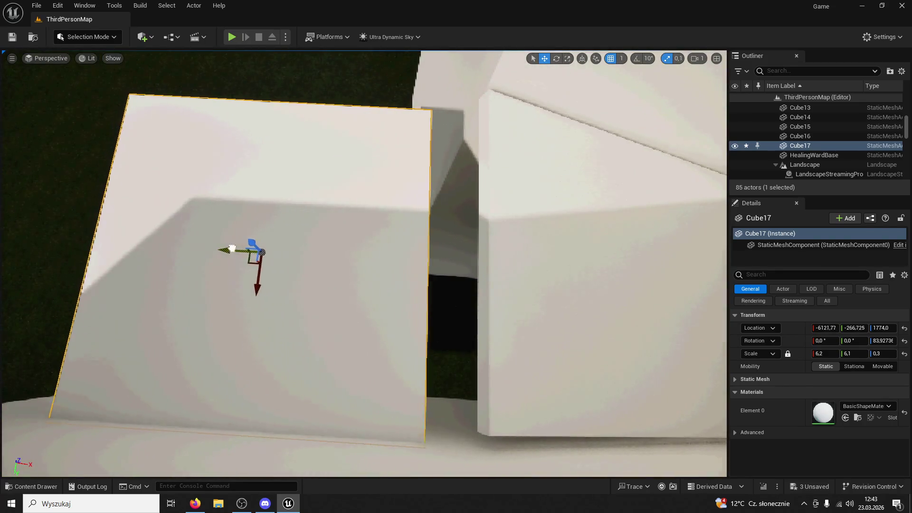
drag(223, 249, 295, 244)
drag(325, 294, 320, 275)
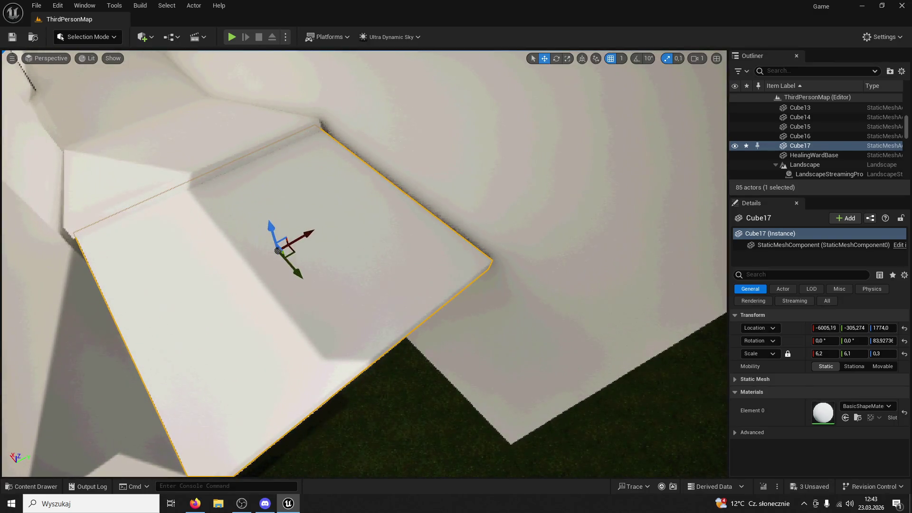
drag(267, 225, 265, 214)
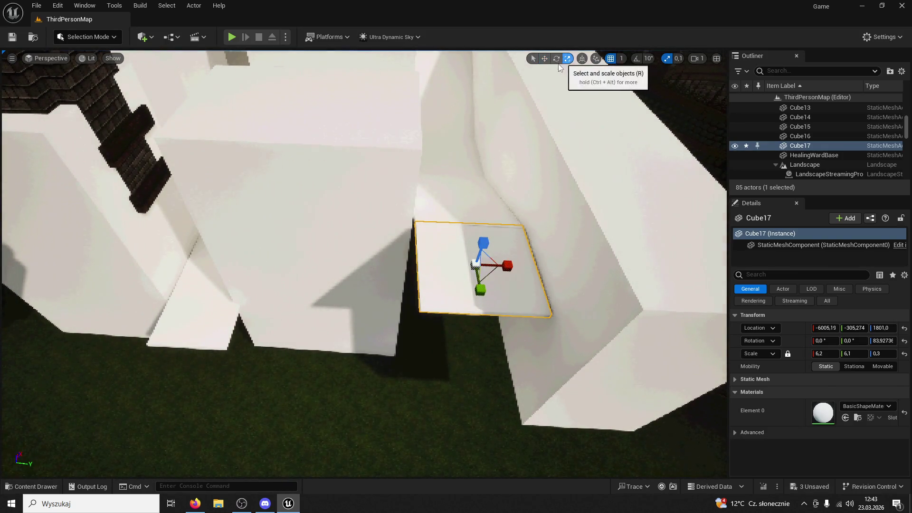
Step: Stretch Cube17 to 42.2 × 6.1 × 0.3 scale and slide it against the brick tower
drag(507, 266, 361, 271)
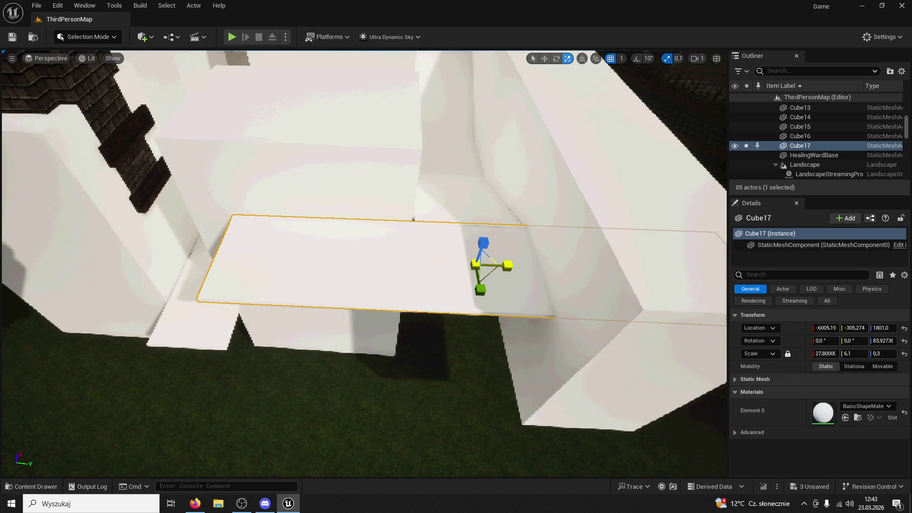
mouse_move(503, 262)
mouse_down()
mouse_move(189, 292)
mouse_move(214, 287)
mouse_up()
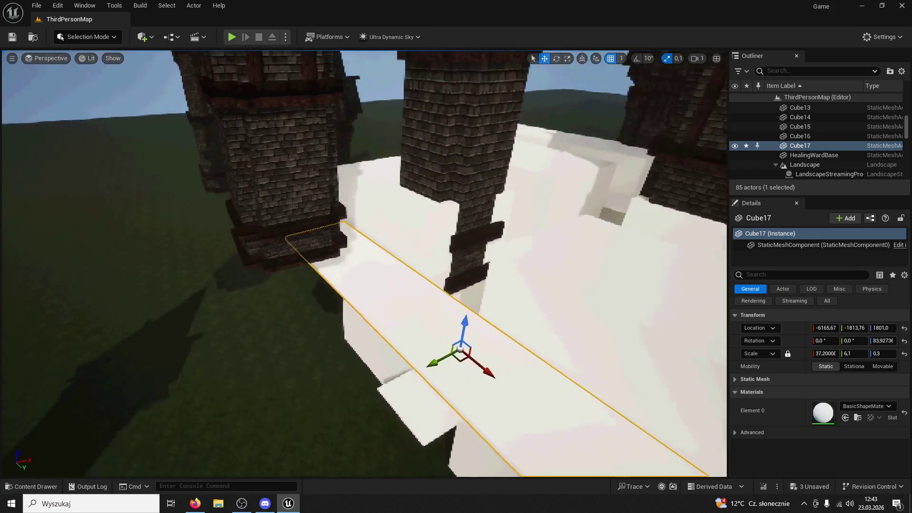
key(w)
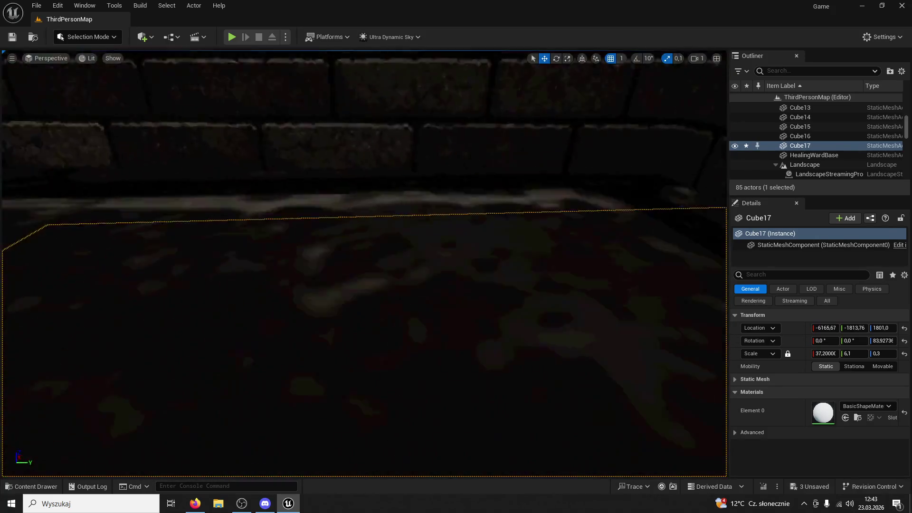
key(s)
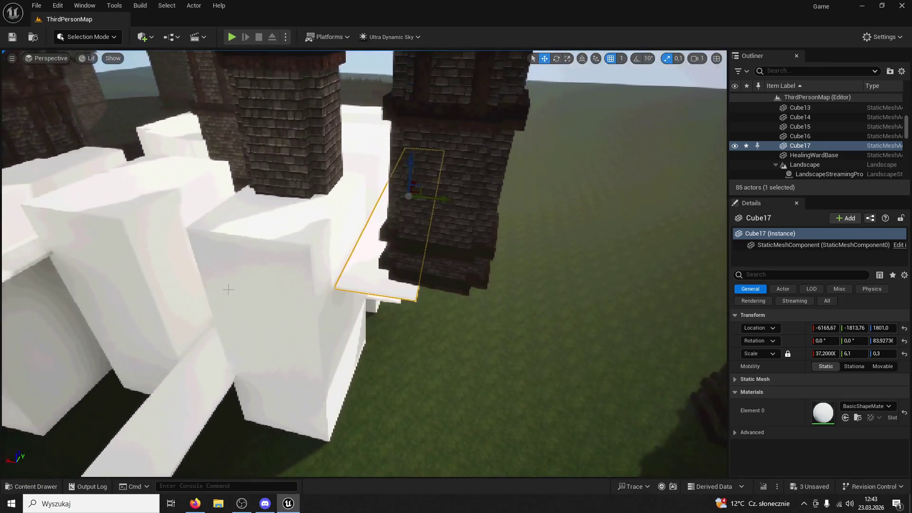
click(462, 116)
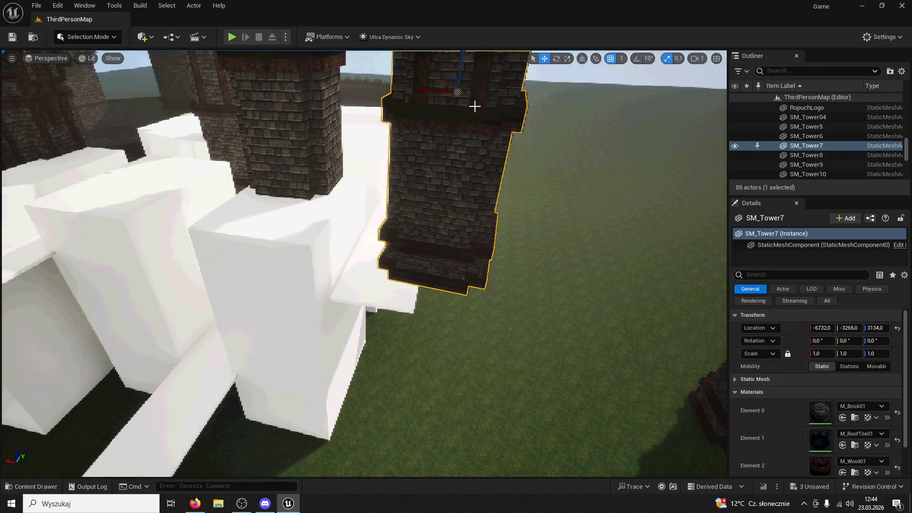
click(384, 291)
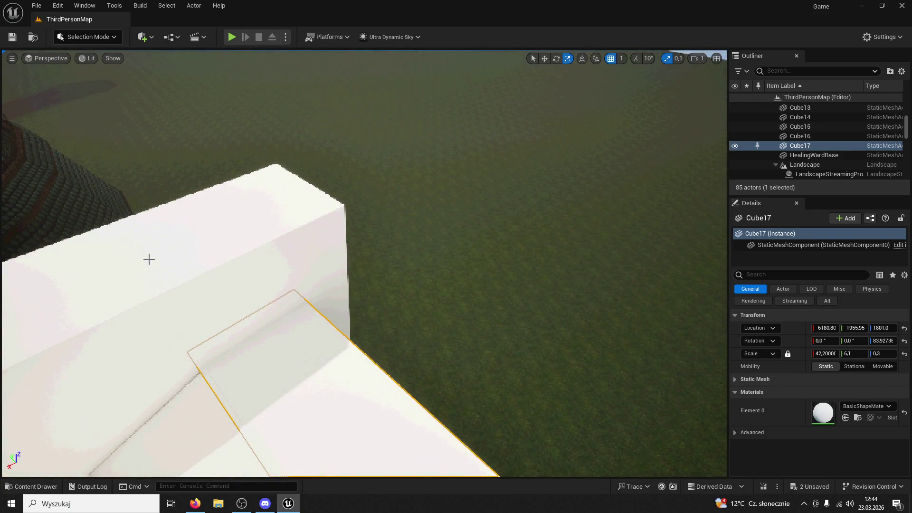
click(135, 238)
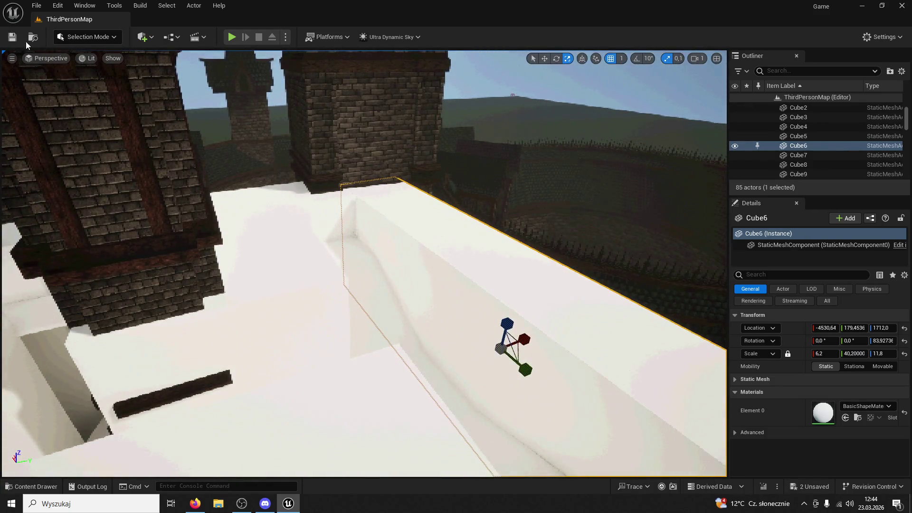
Step: Play the map and run through the arch and between the white walls, swinging the axe
click(232, 38)
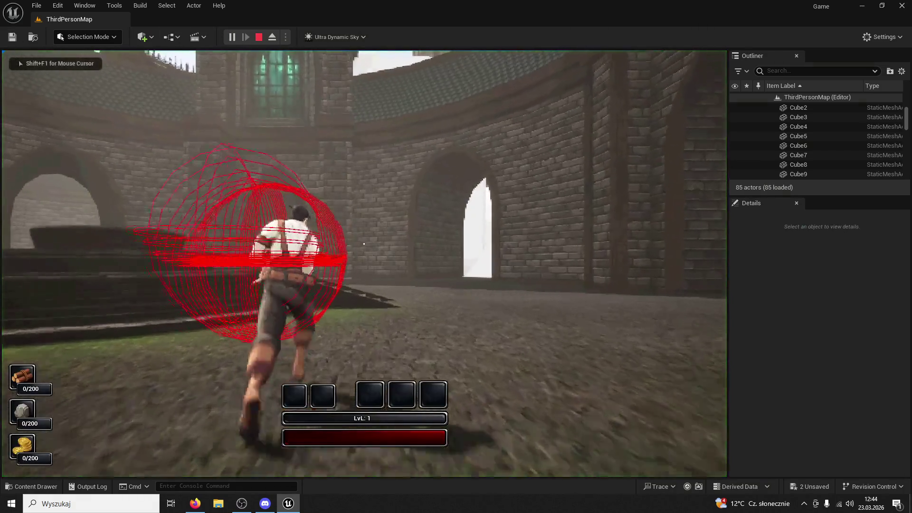
key(w)
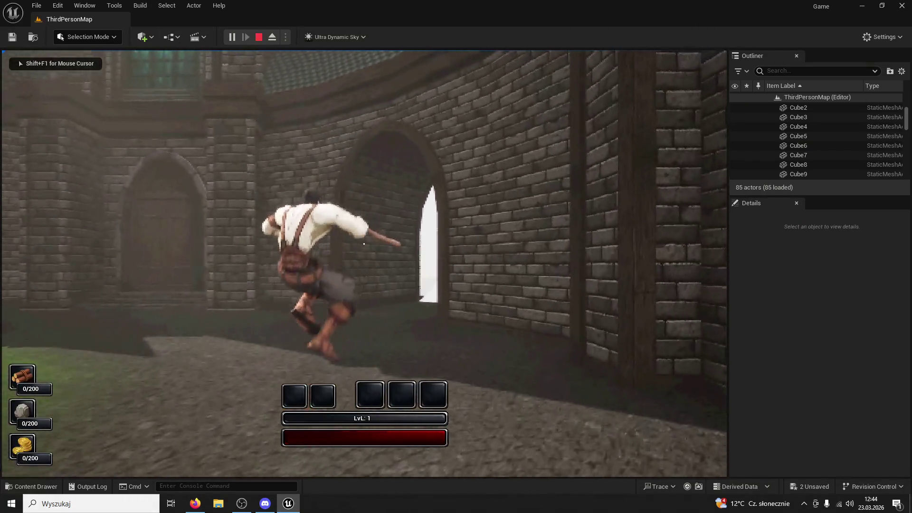
key(w)
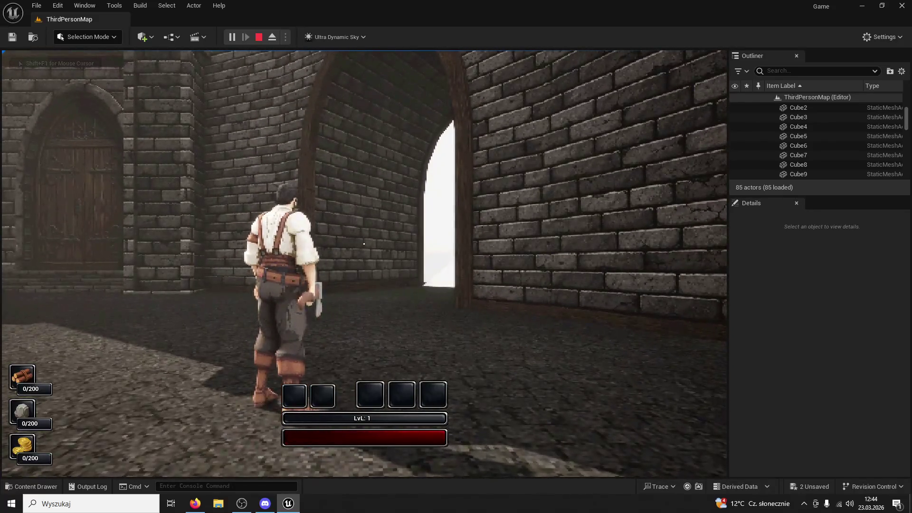
key(w)
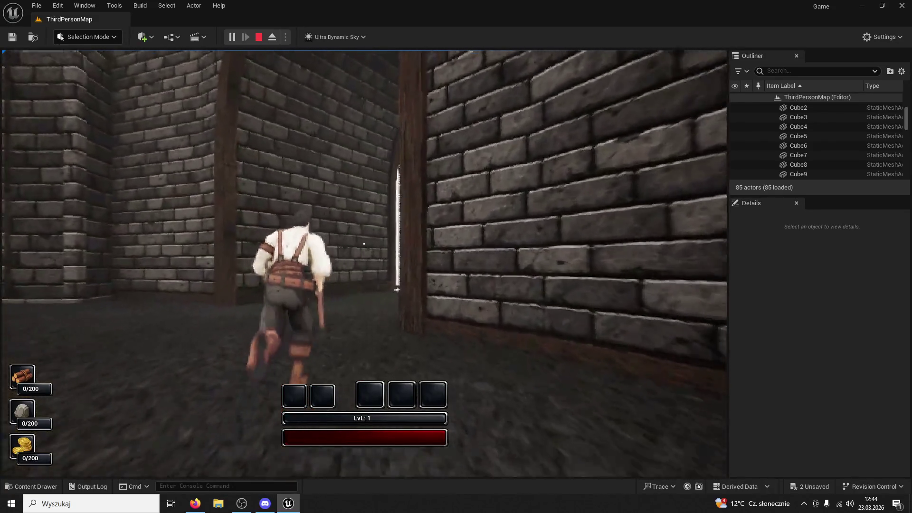
key(w)
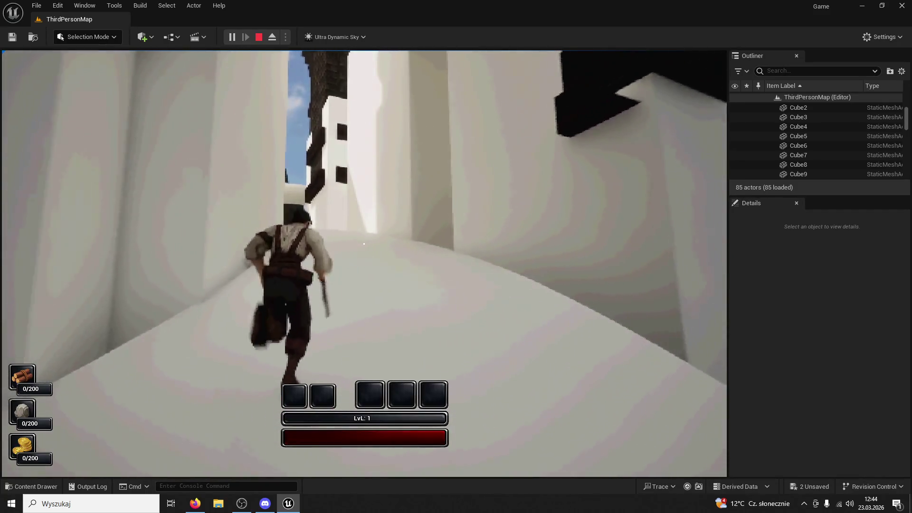
key(e)
key(w)
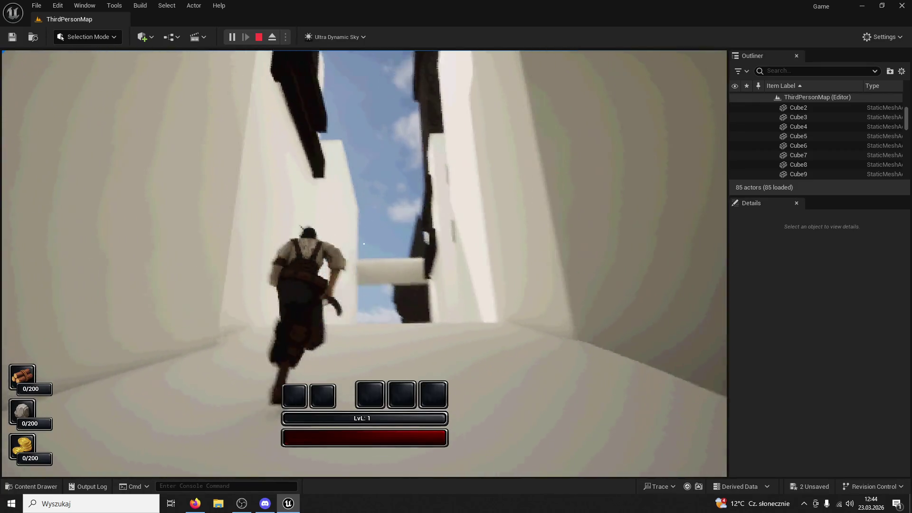
key(w)
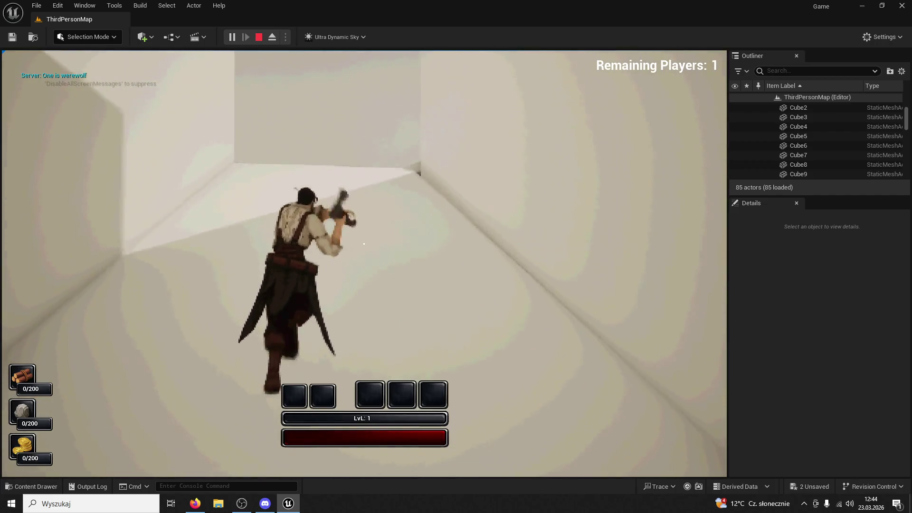
key(w)
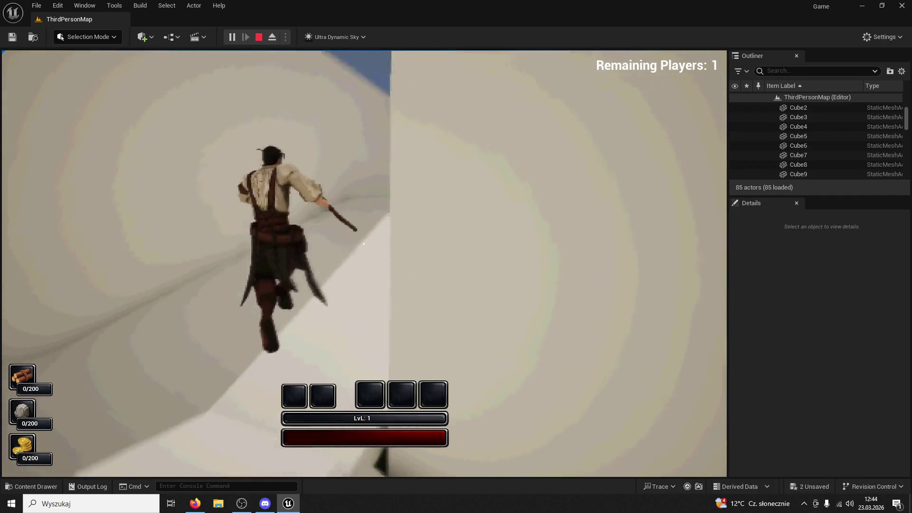
key(w)
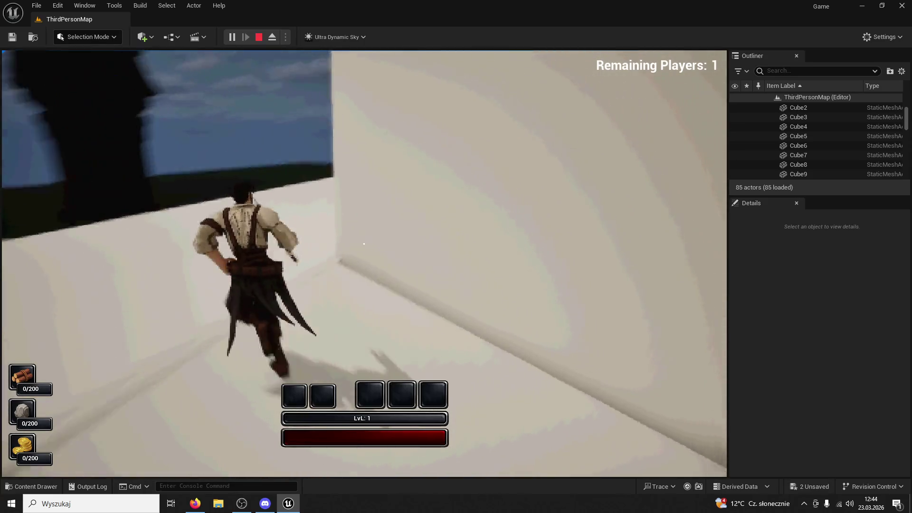
click(364, 243)
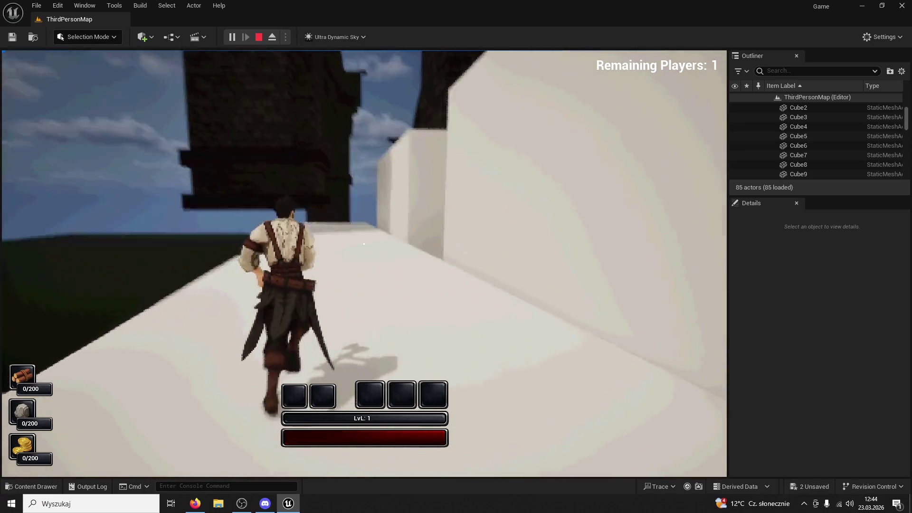
Step: Run out of the dark corridor across the white blocks toward the tower, then exit play
key(w)
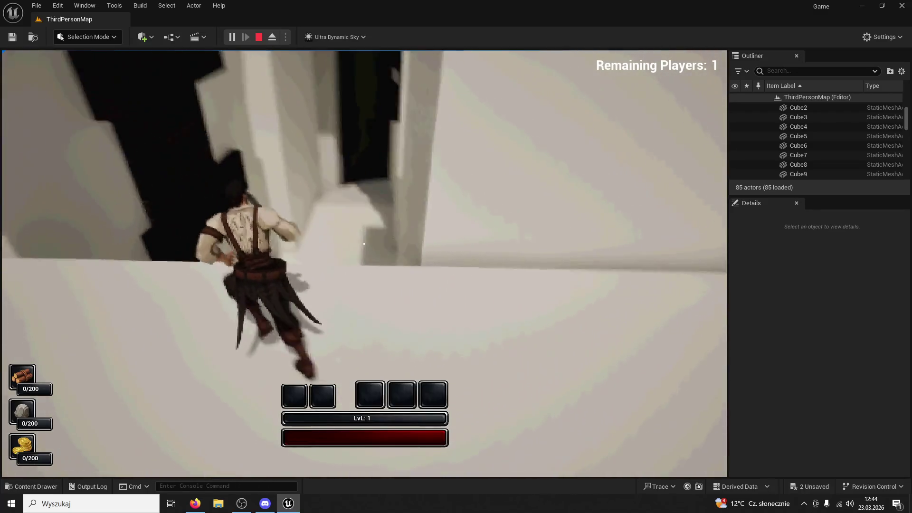
key(w)
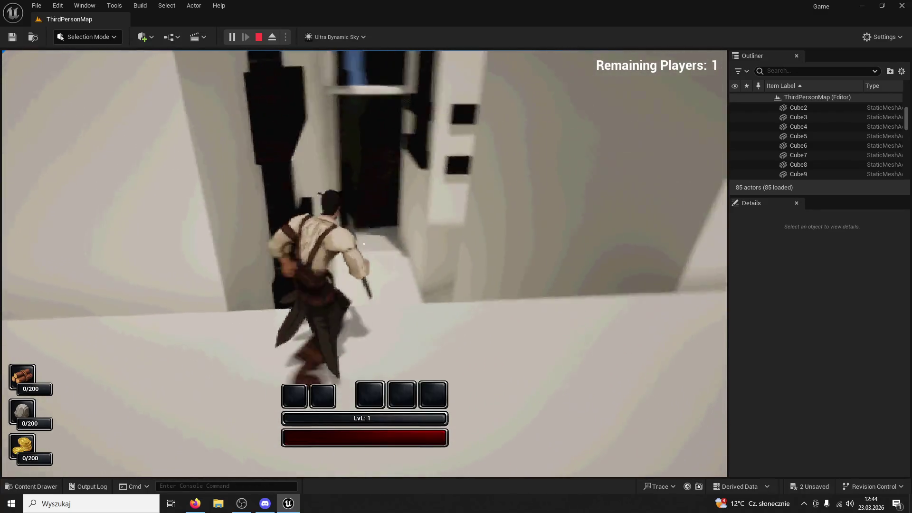
key(w)
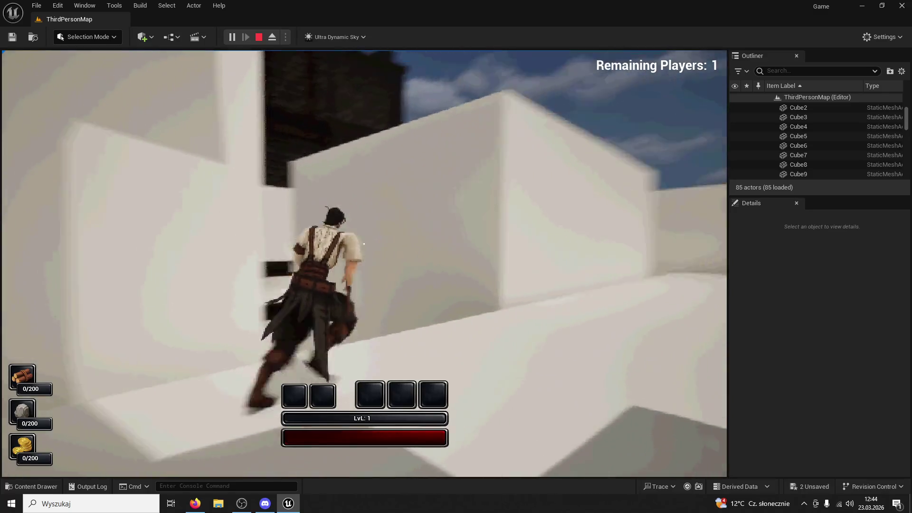
key(w)
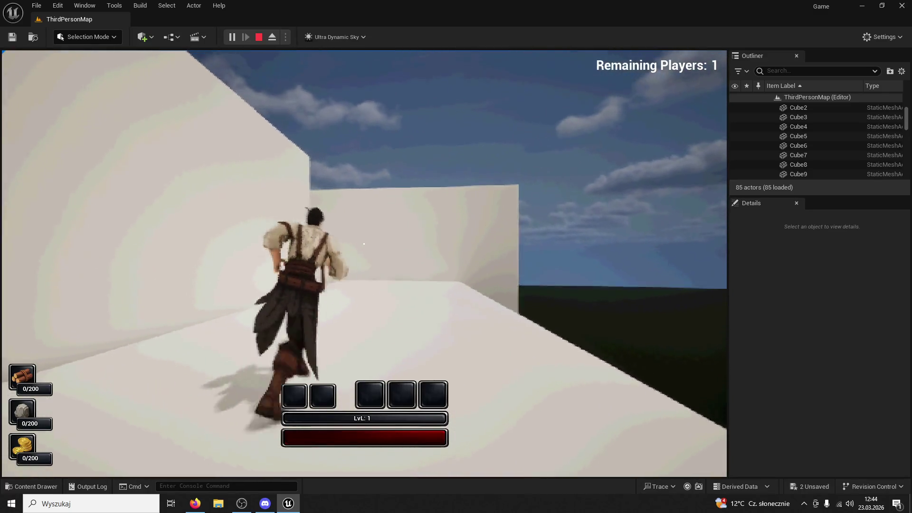
key(w)
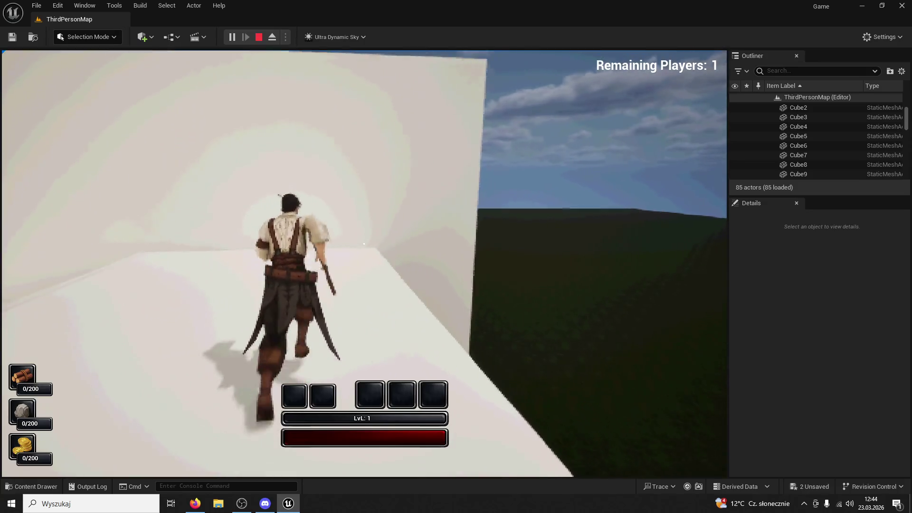
key(w)
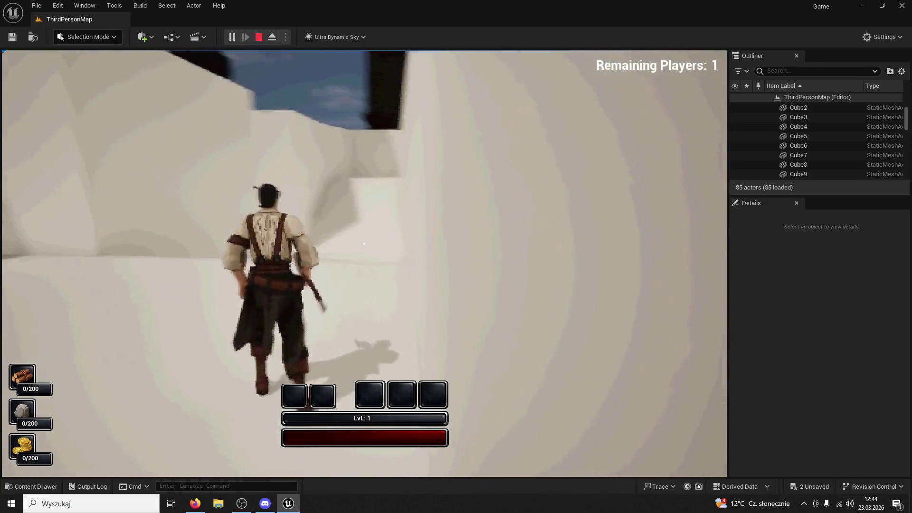
key(Escape)
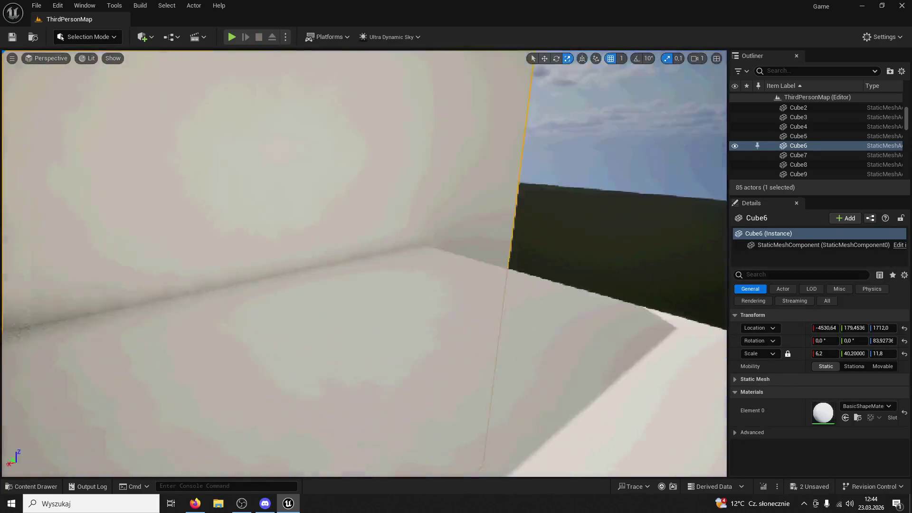
Step: Duplicate Cube6 as Cube18, twist it about -5.2°, and slide it along X beside the towers
key(f)
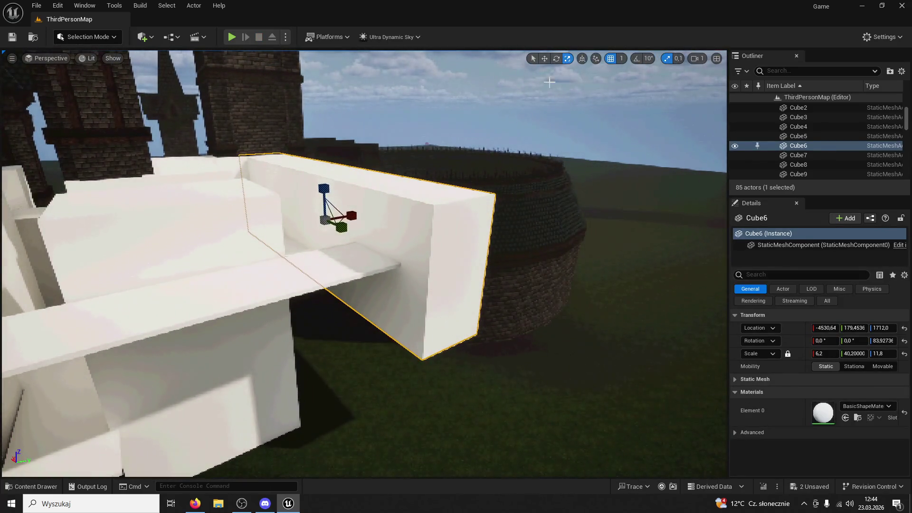
drag(364, 215, 551, 92)
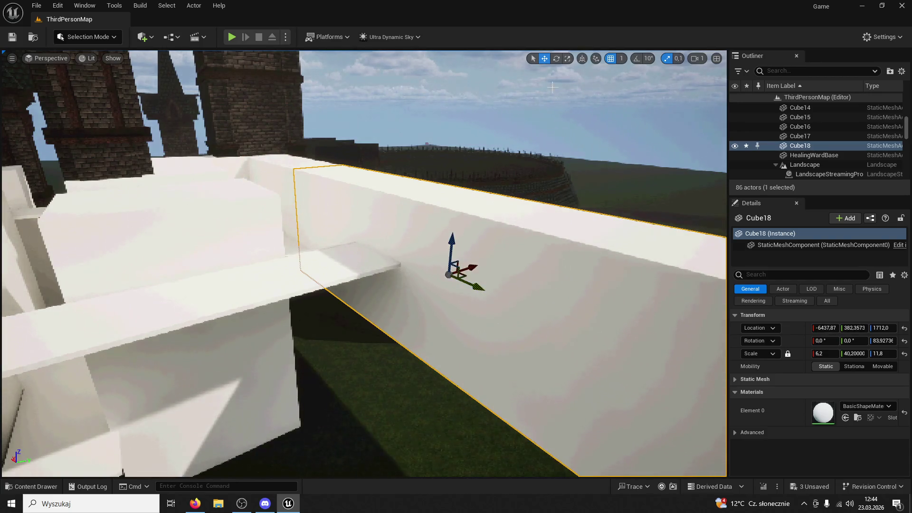
mouse_move(444, 308)
mouse_down()
mouse_move(484, 260)
mouse_move(405, 256)
mouse_move(355, 446)
mouse_up()
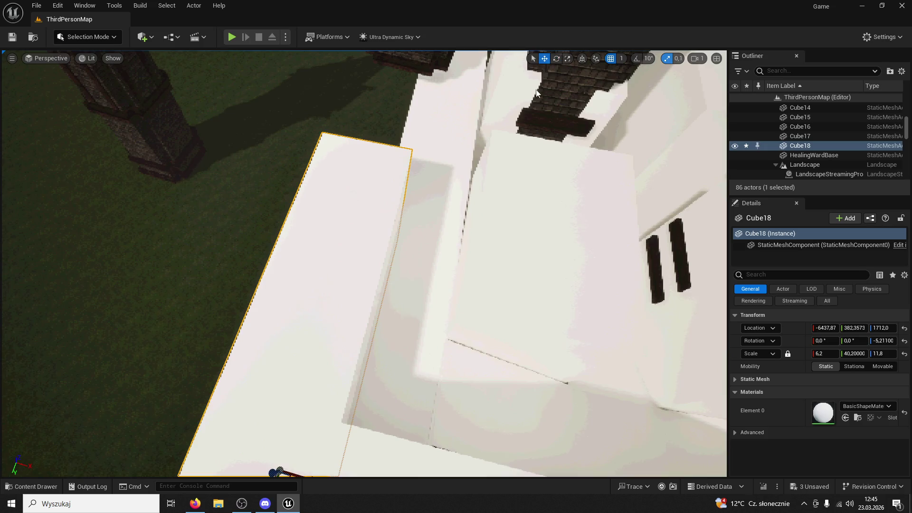
mouse_move(326, 326)
mouse_down()
mouse_move(288, 325)
mouse_move(323, 237)
mouse_move(360, 96)
mouse_move(335, 122)
mouse_move(341, 61)
mouse_up()
drag(403, 73, 404, 87)
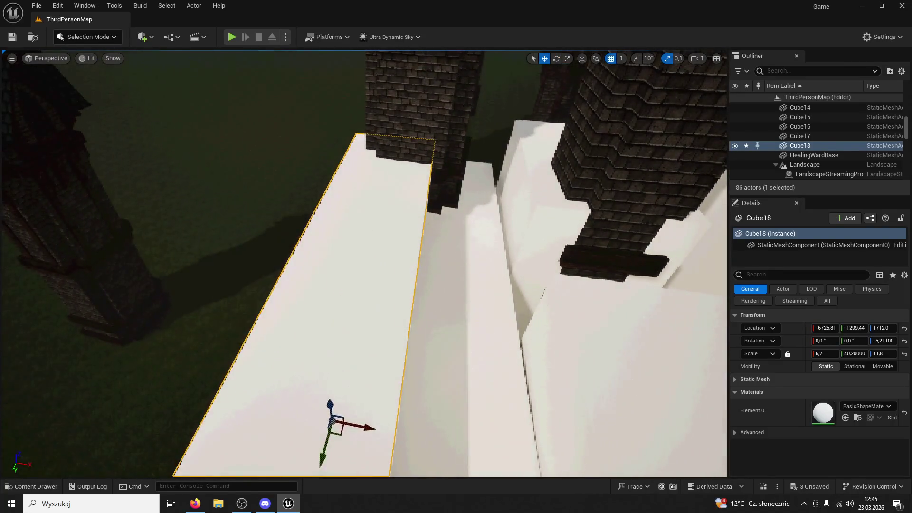
click(452, 183)
key(f)
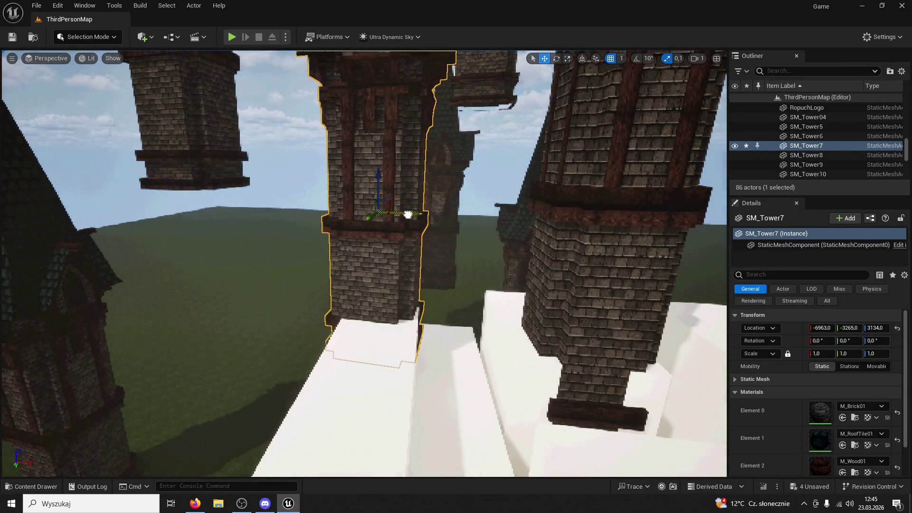
Step: Rotate tower SM_Tower7 slightly around its vertical axis
click(556, 58)
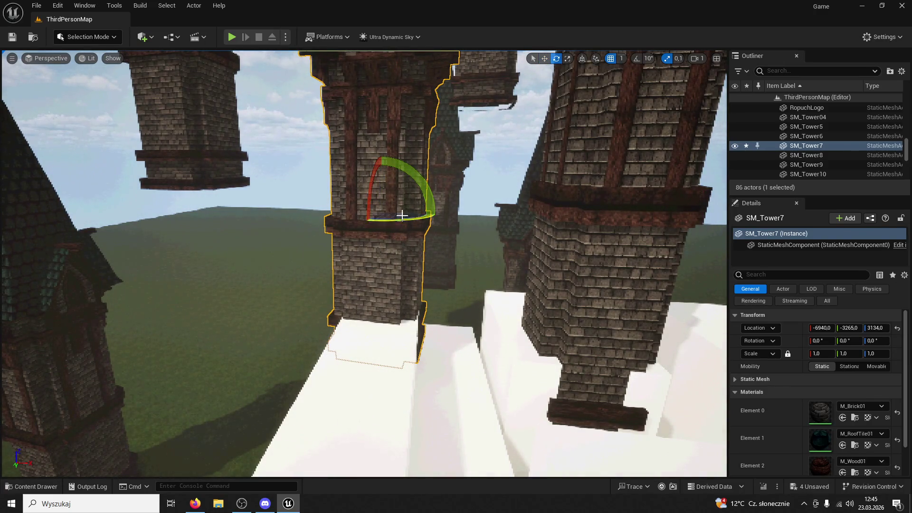
drag(437, 215, 442, 216)
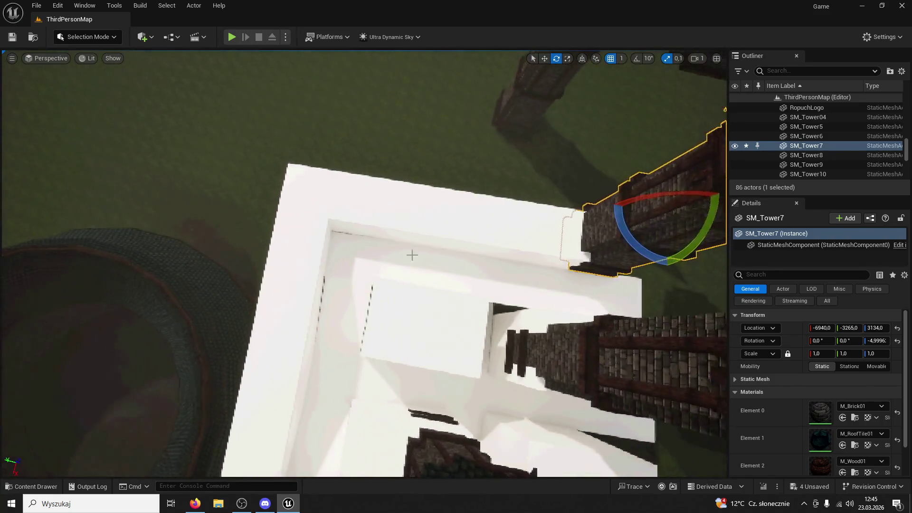
click(416, 295)
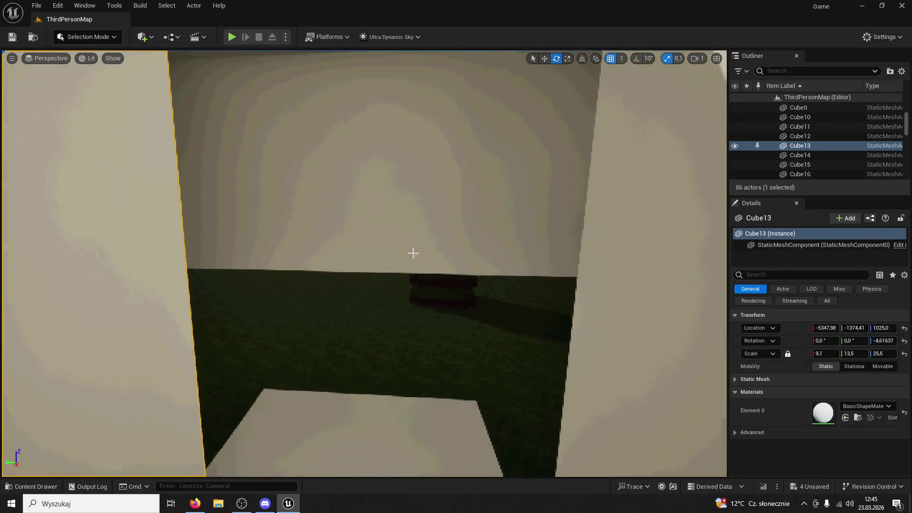
Step: Set Cube18's Z scale to 6.2, place it at Z 1988, and start a play-test
click(413, 249)
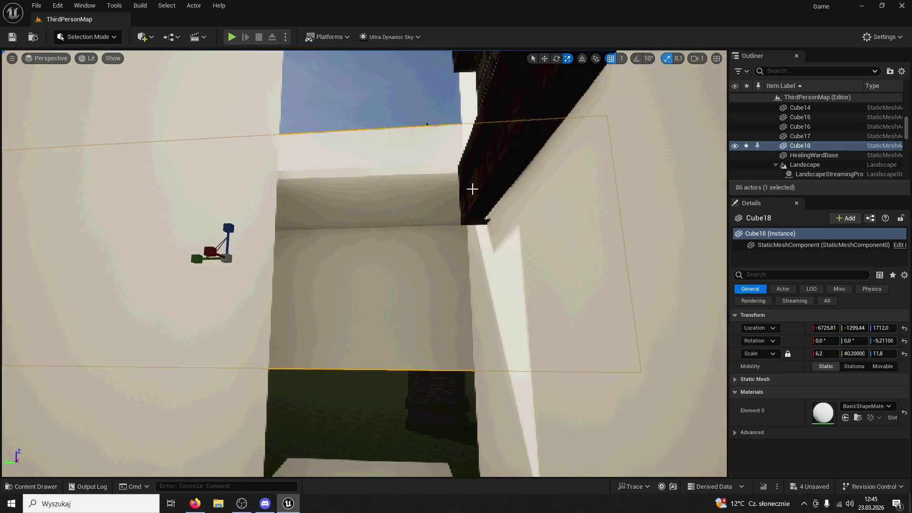
key(ctrl+z)
key(w)
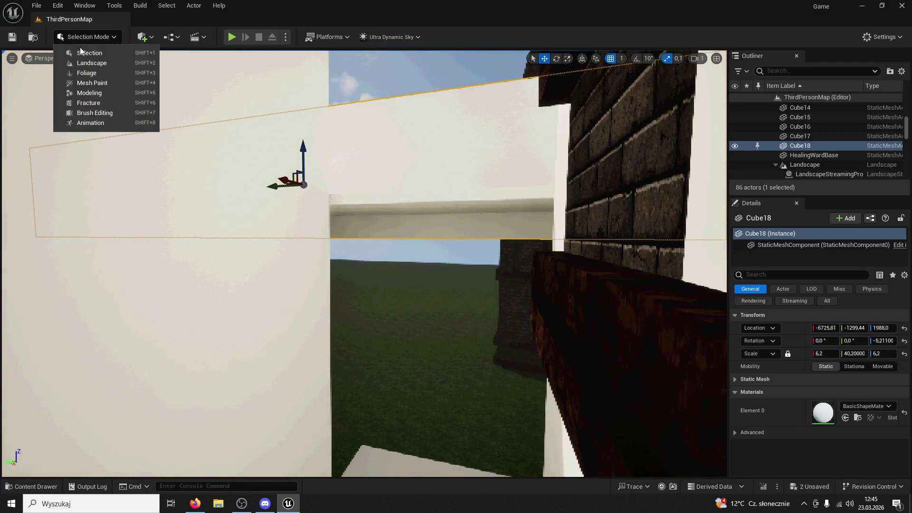
click(109, 52)
click(231, 42)
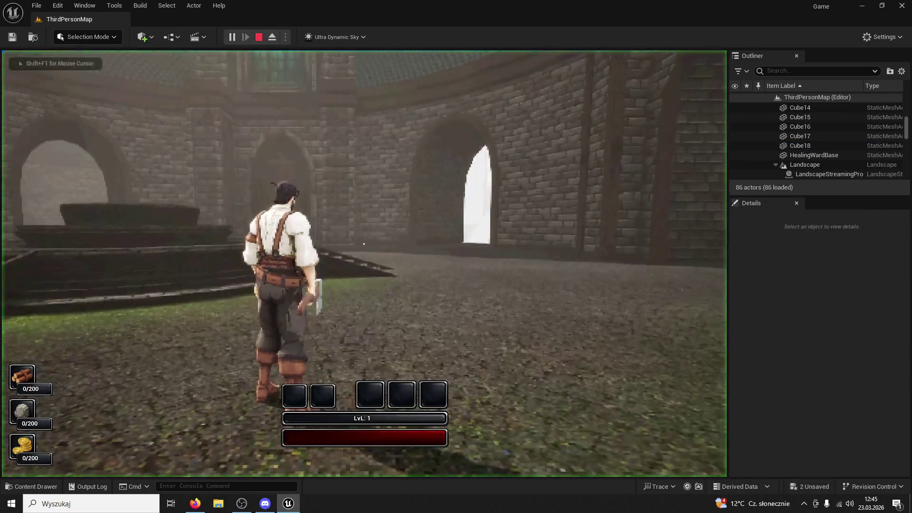
Step: Run through the archway, up the white ramp and across the raised platforms, then exit with Esc
key(w)
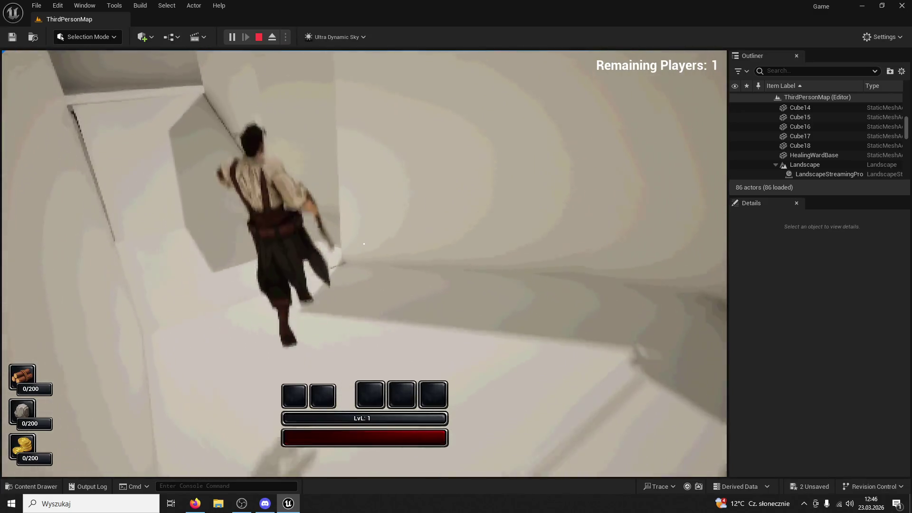
key(Escape)
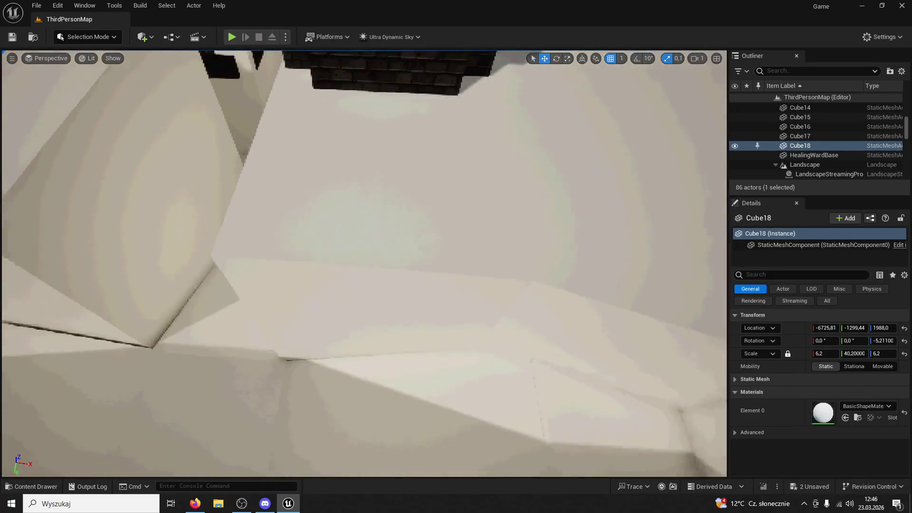
drag(322, 244, 322, 244)
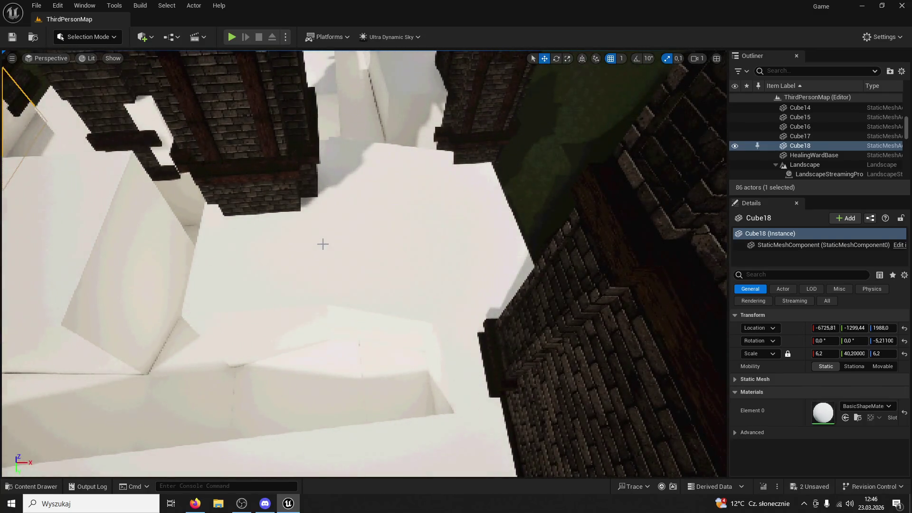
key(Delete)
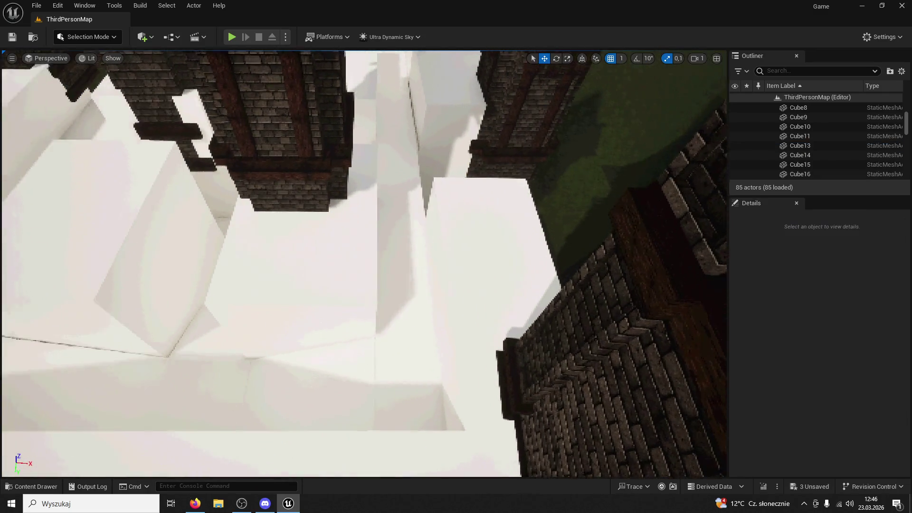
key(ctrl+z)
drag(400, 245, 400, 245)
click(228, 311)
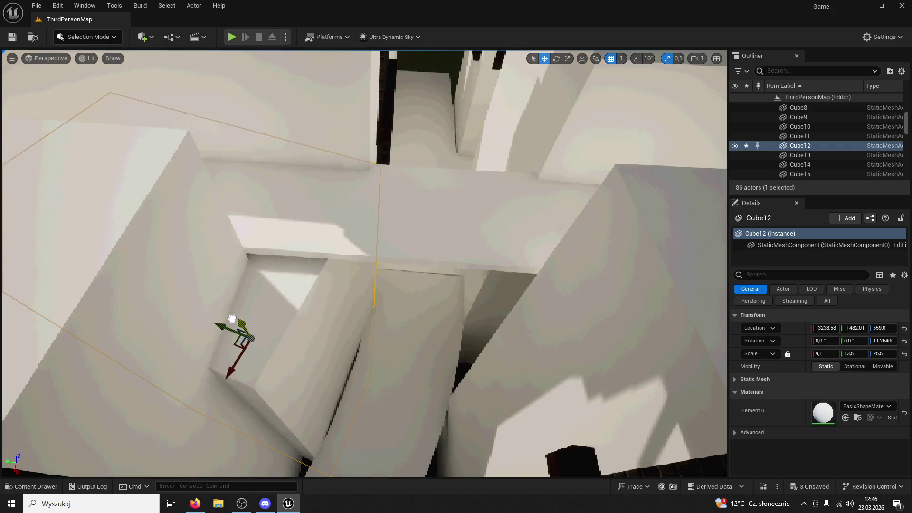
click(218, 310)
drag(218, 310, 0, 90)
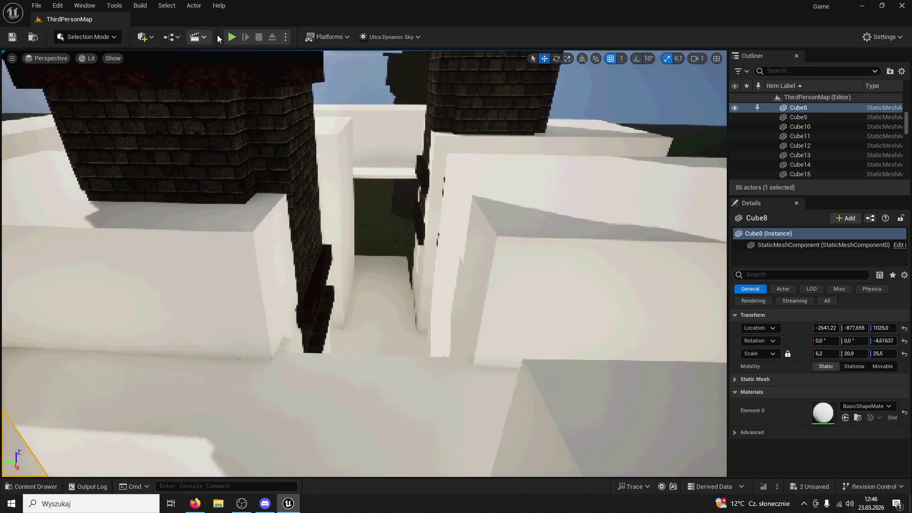
click(232, 37)
key(w)
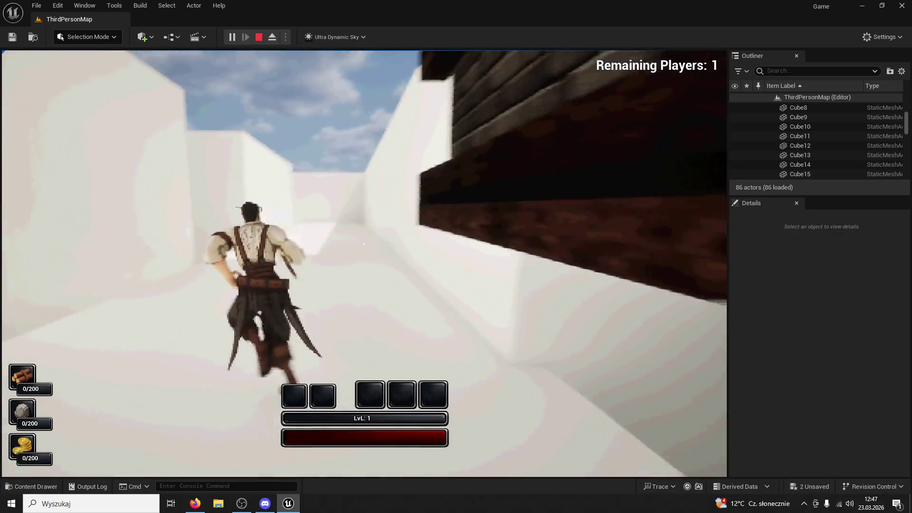
Step: Jump up the white wall, run toward the sky-lit tower doorway, then stop the play-test
key(space)
key(w)
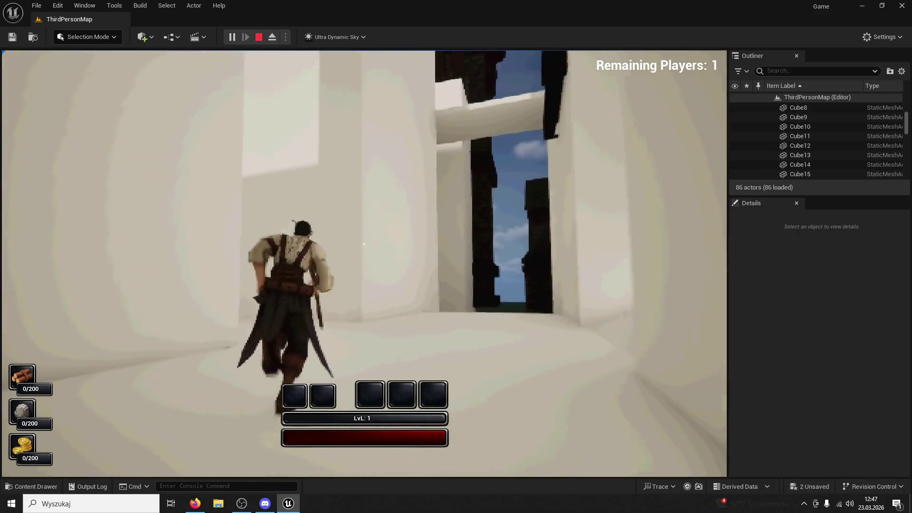
key(w)
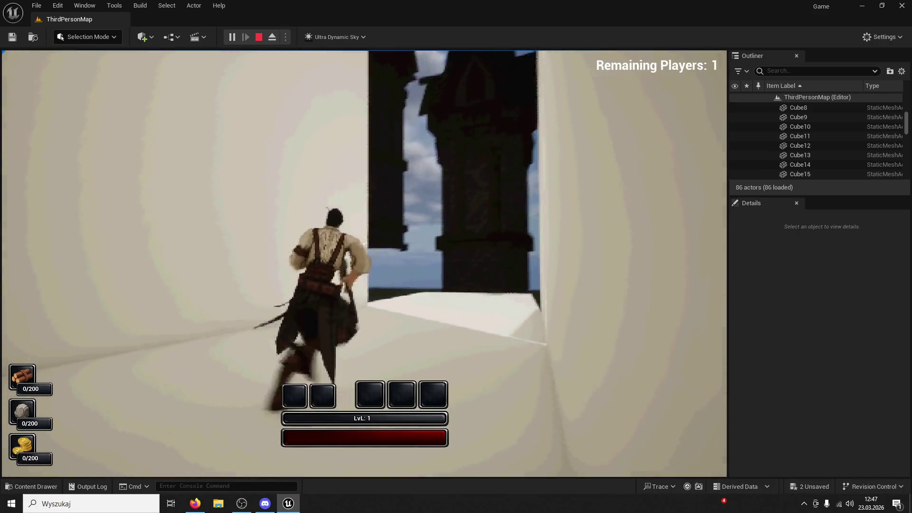
key(Escape)
click(531, 53)
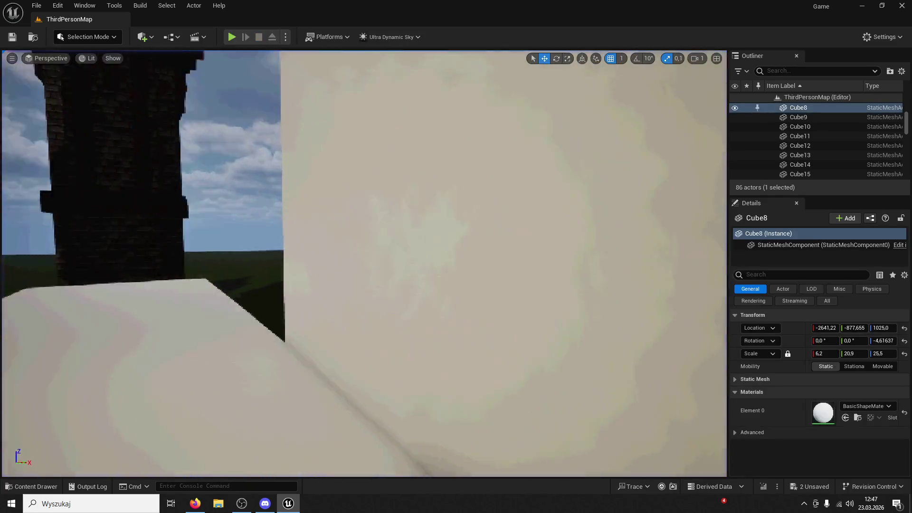
Step: Start a new play-test and run along the curved walkway through the archway into the courtyard
key(w)
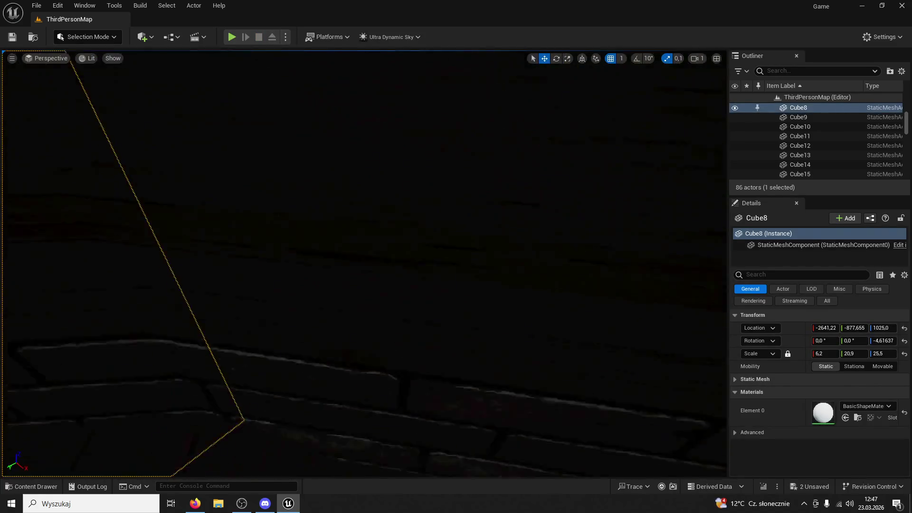
key(s)
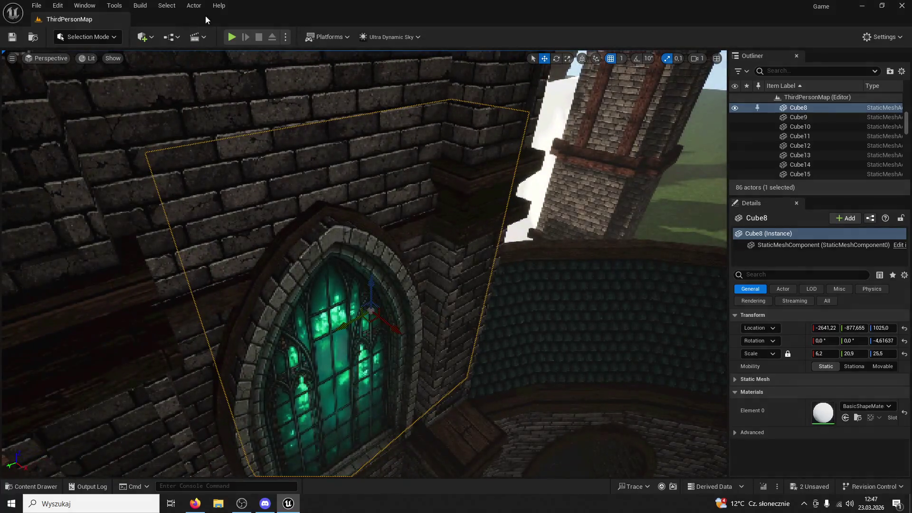
click(232, 36)
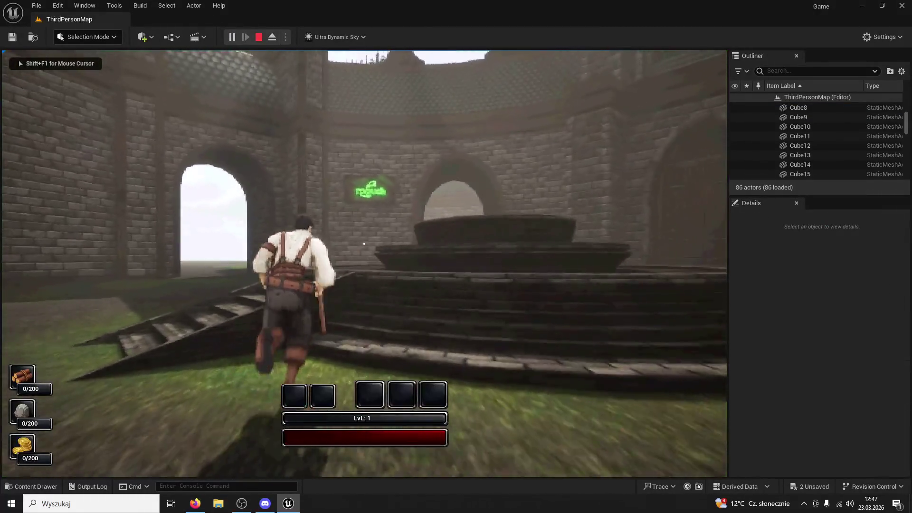
key(w)
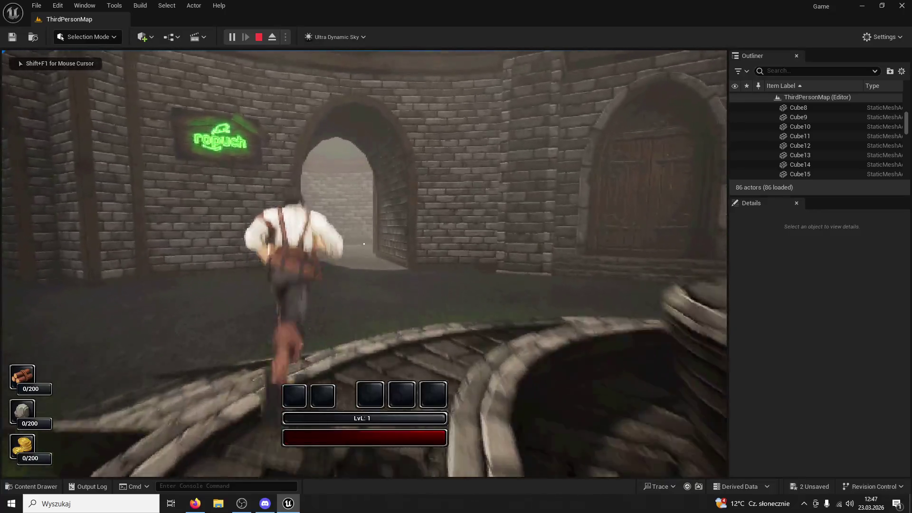
key(w)
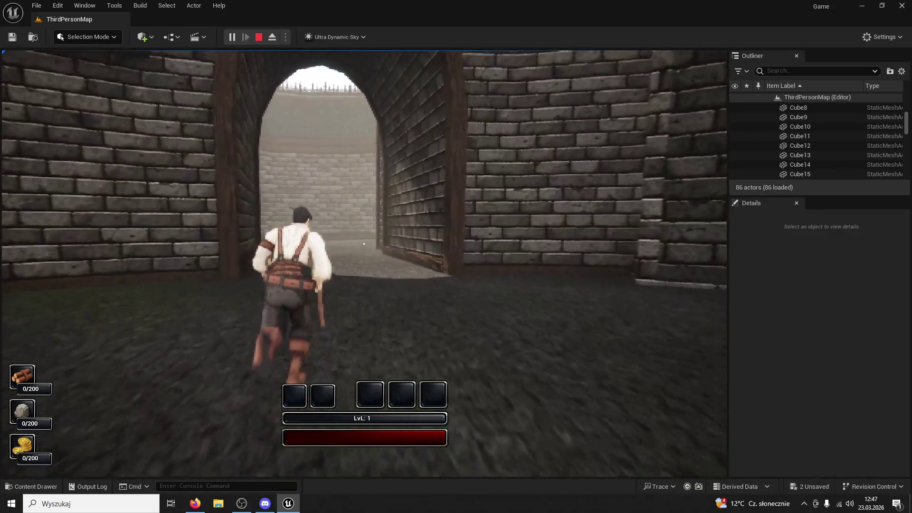
key(w)
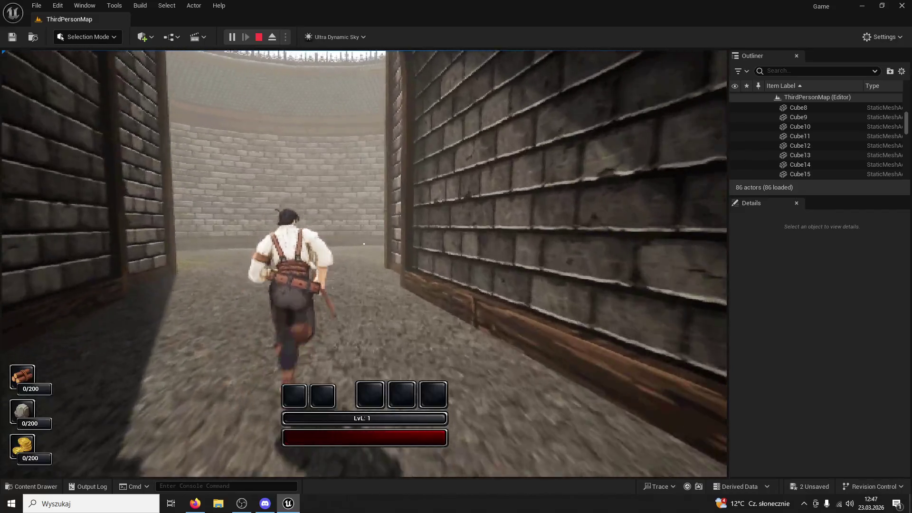
Step: Run across the walled courtyard and through the archway toward the tower
key(w)
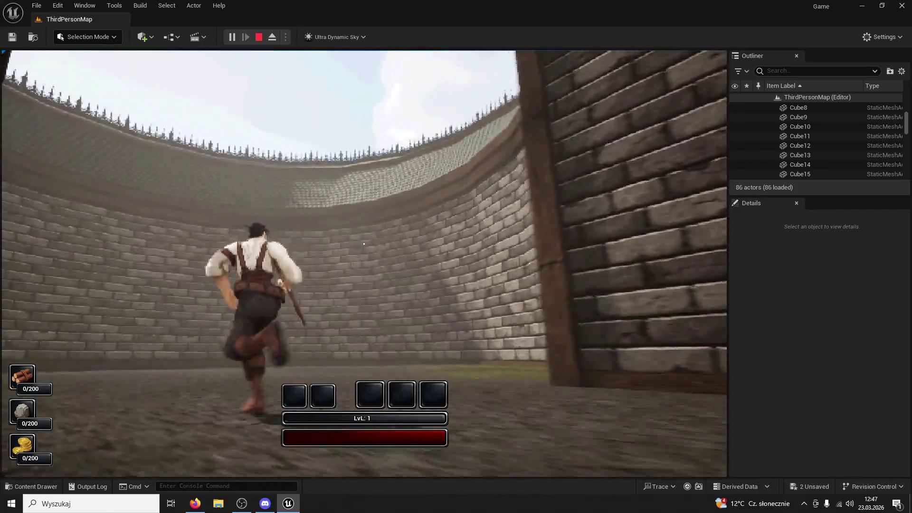
key(w)
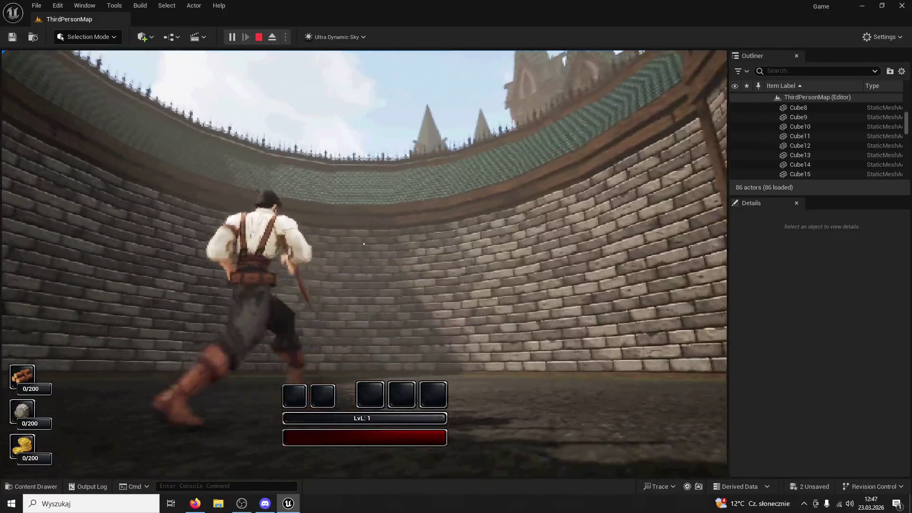
key(w)
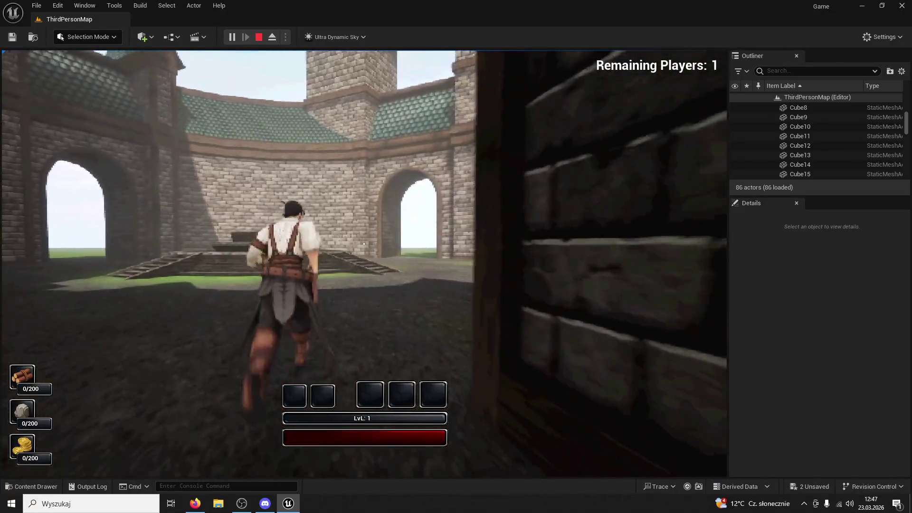
key(w)
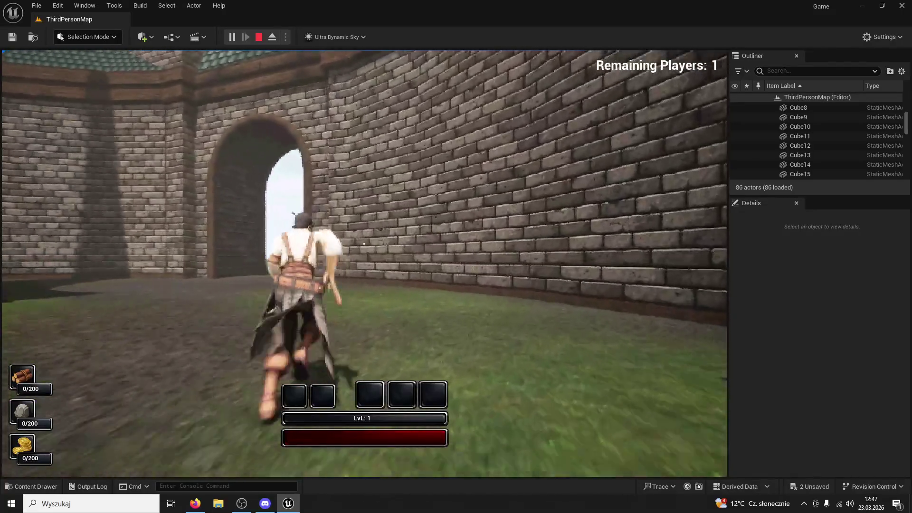
key(w)
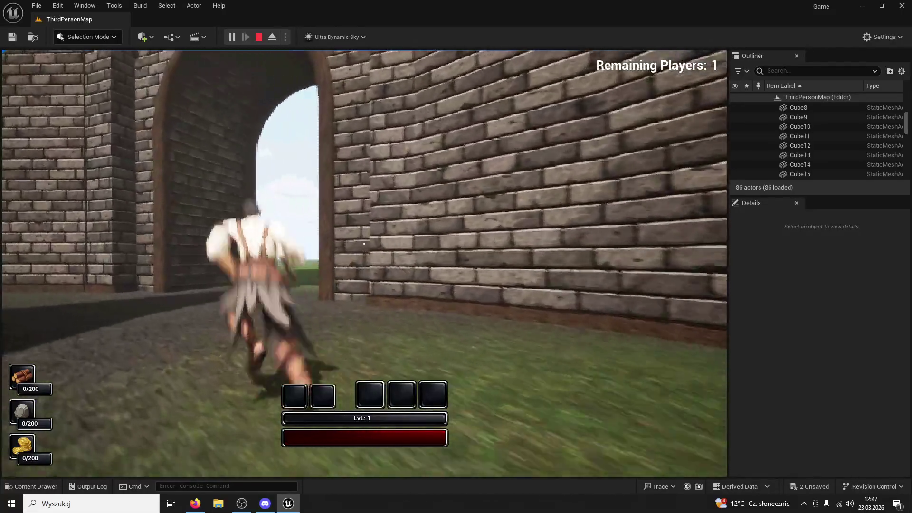
key(w)
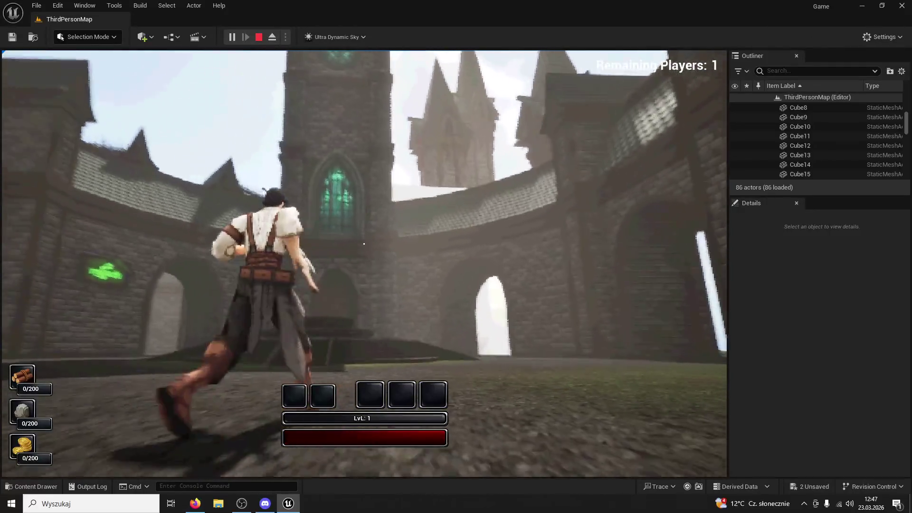
key(w)
key(w)
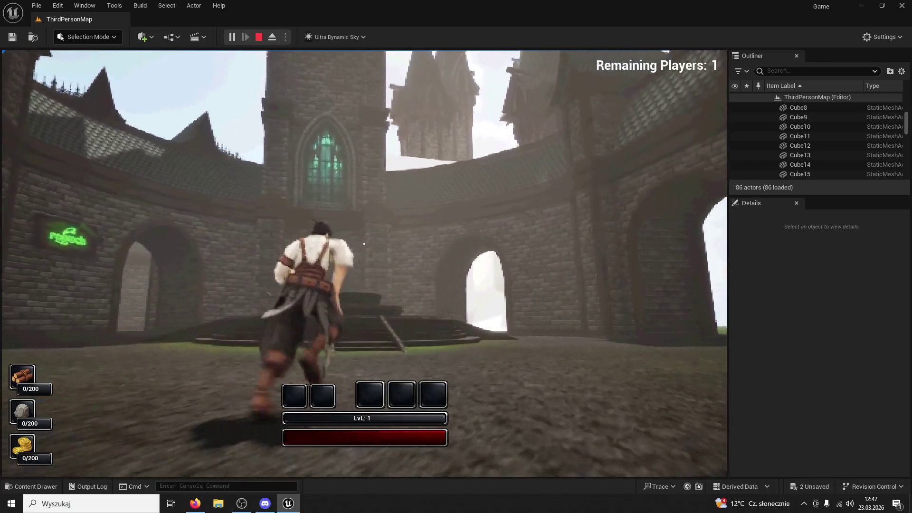
Step: Face the stairs and look up at the tower, then stop and restart the play-test
key(w)
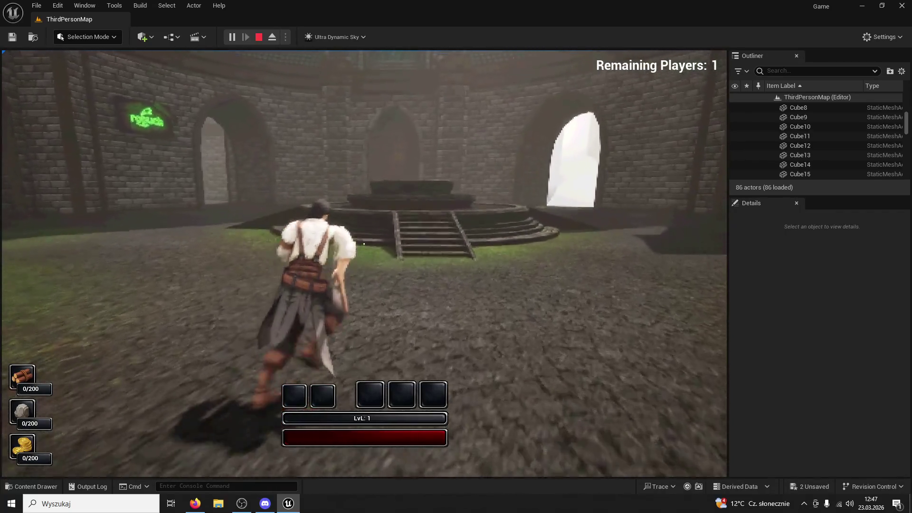
key(w)
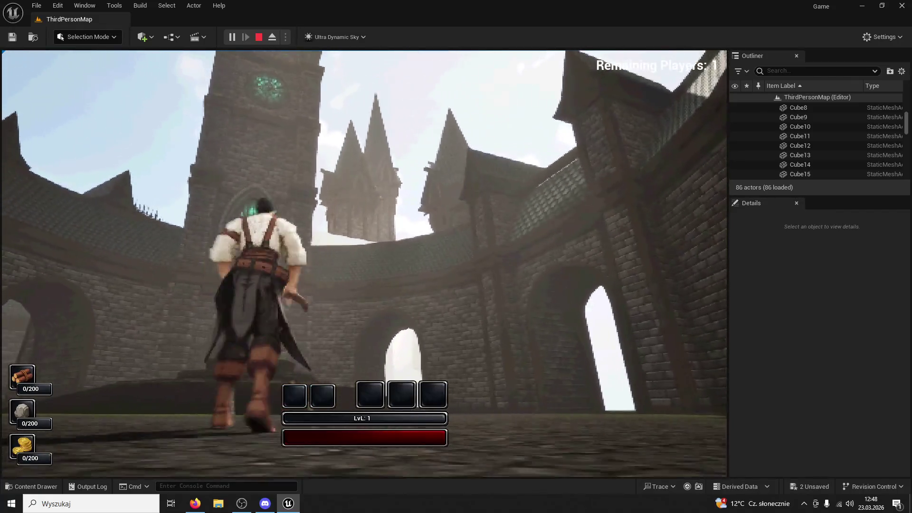
key(Escape)
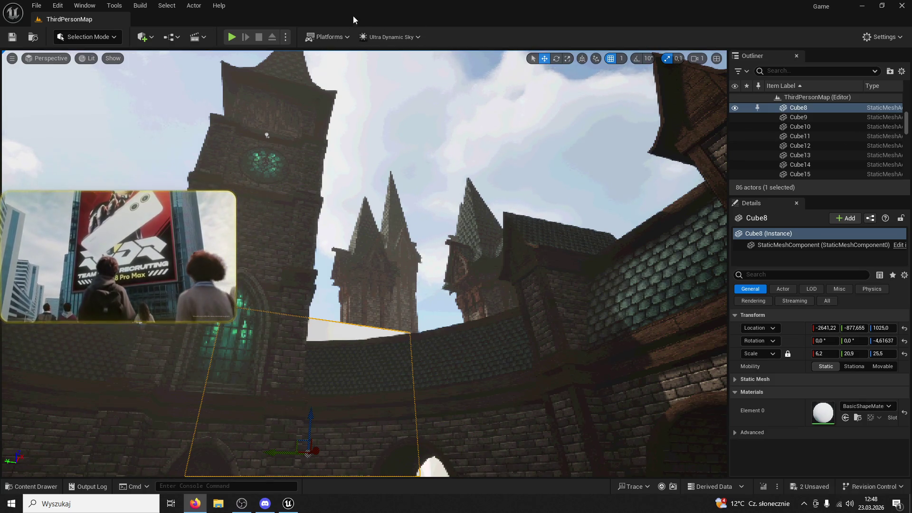
click(231, 36)
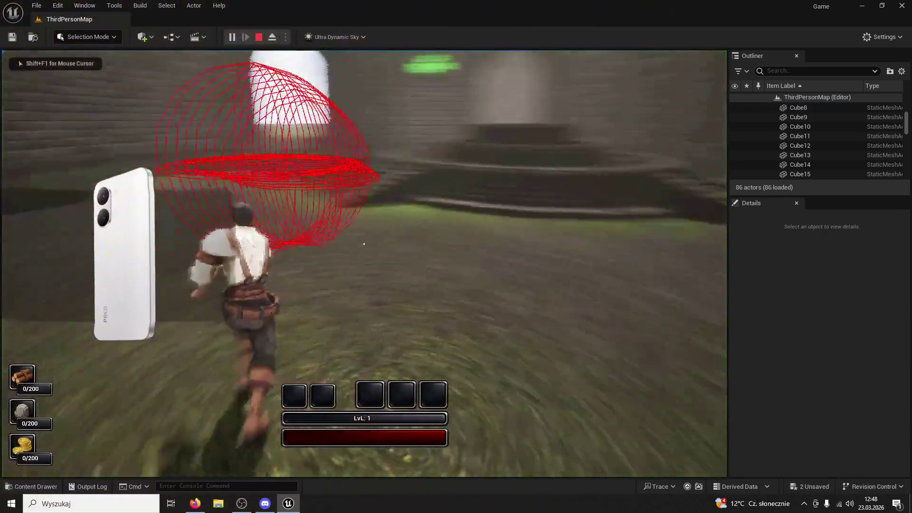
key(w)
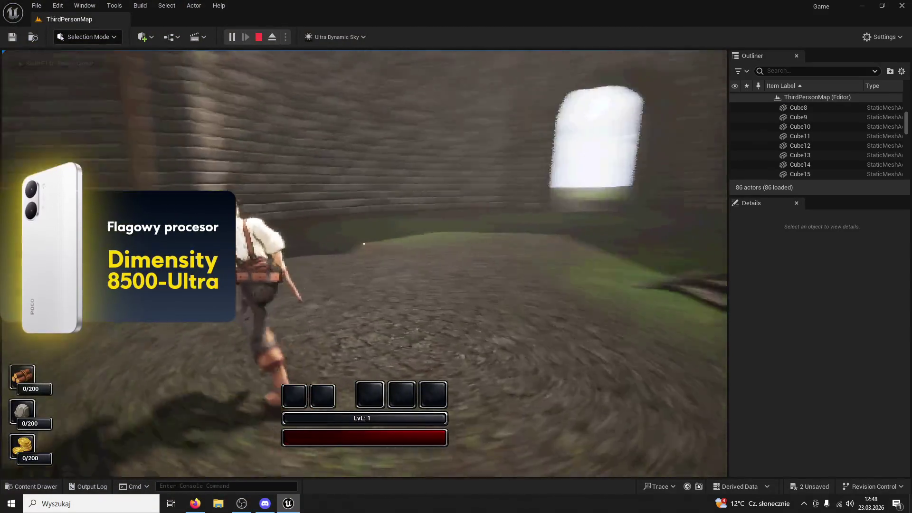
key(shift+F1)
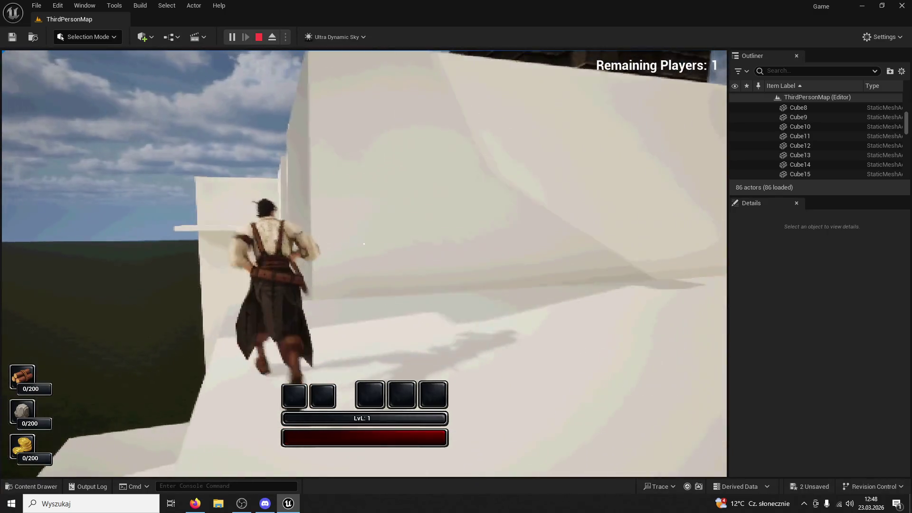
key(Escape)
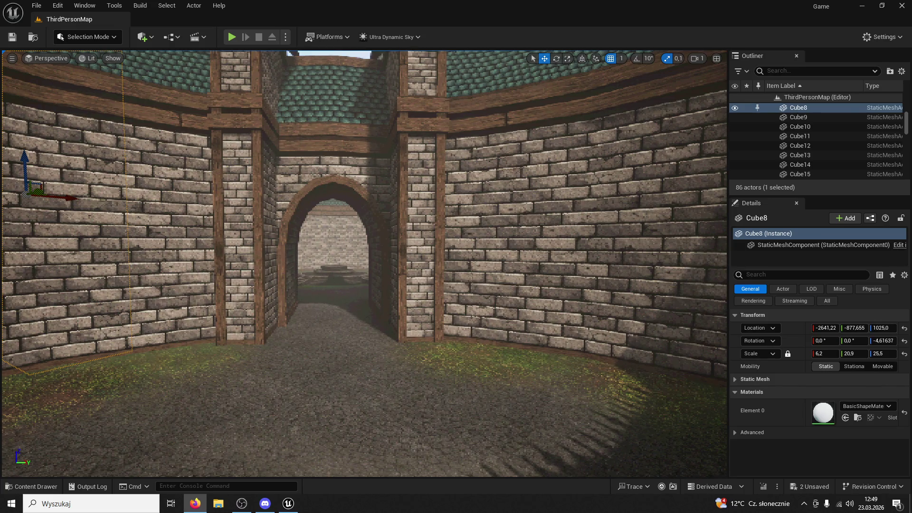
Step: Move the editor view toward the brick wall and launch a fresh Play-In-Editor session
key(f)
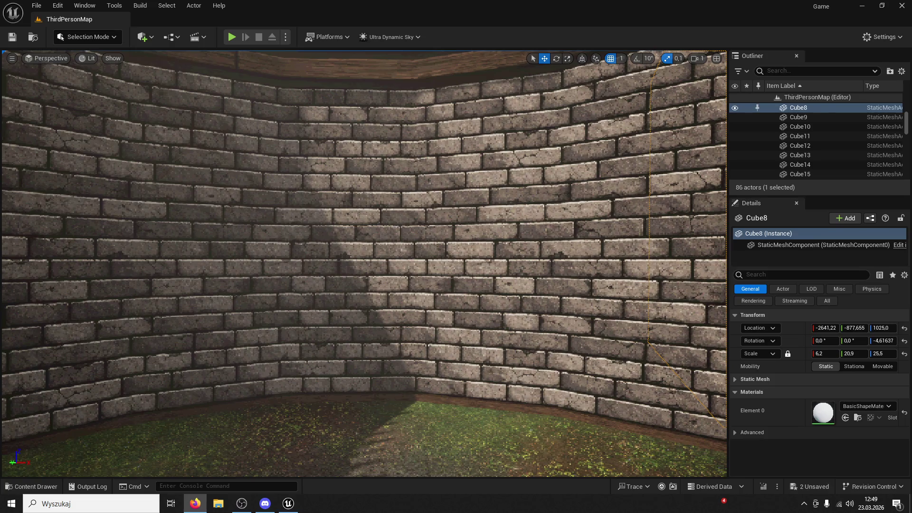
click(235, 38)
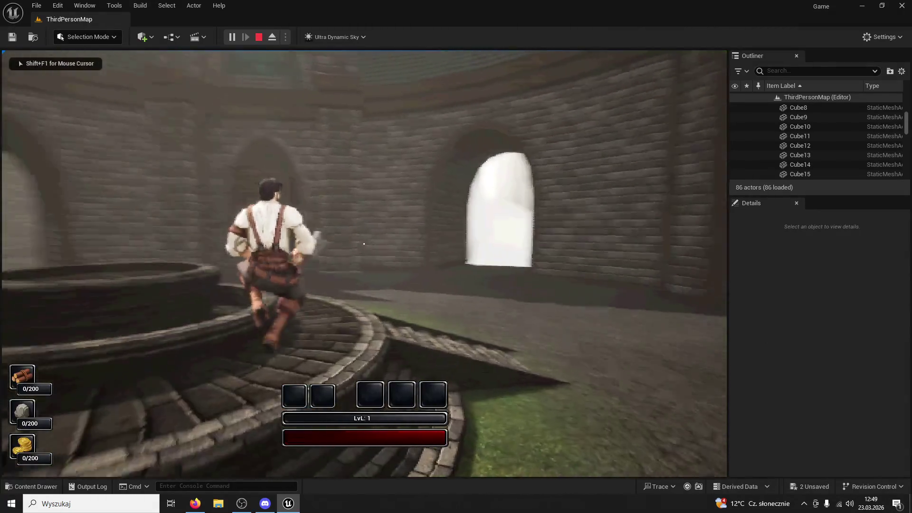
Step: Run down the stairs, open the wooden door with E, and go through the alley onto the grass
key(w)
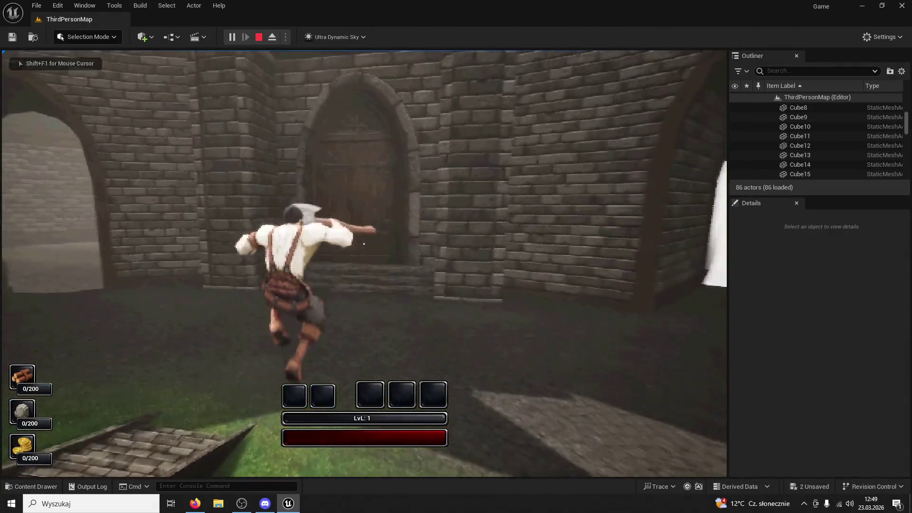
key(w)
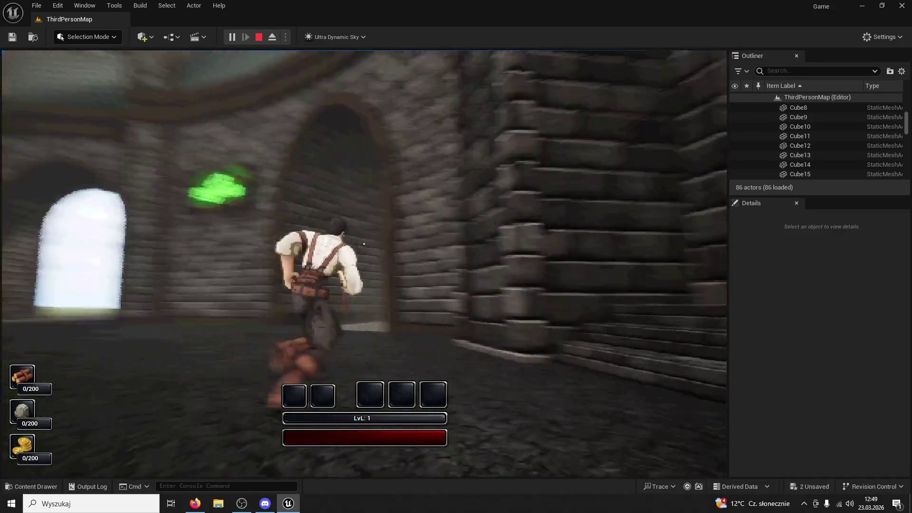
key(w)
key(e)
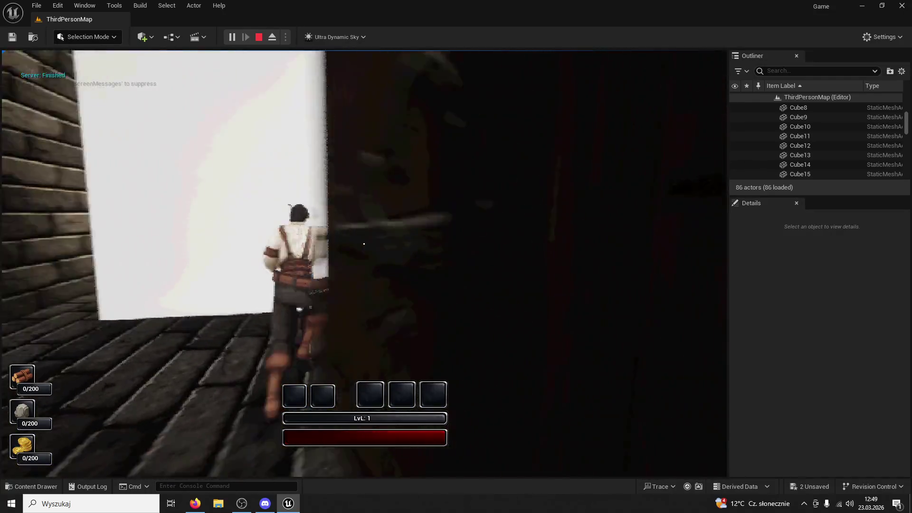
key(w)
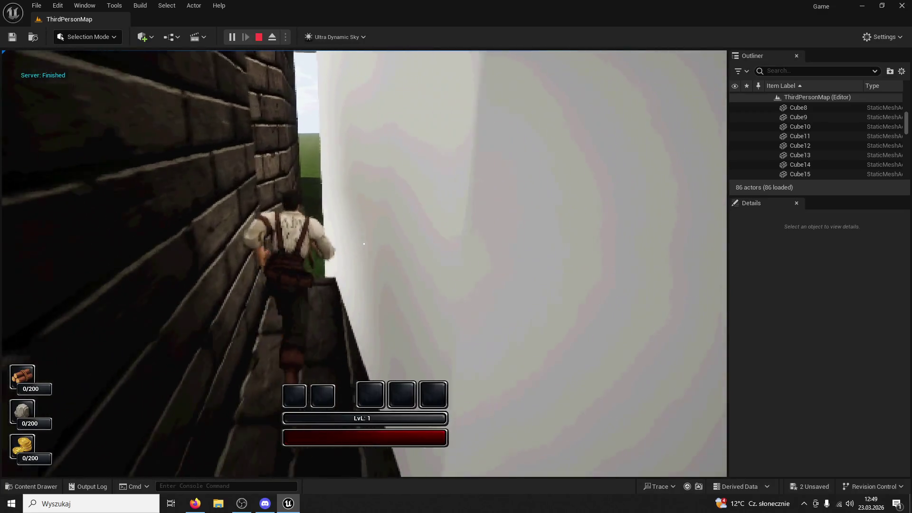
key(w)
key(w)
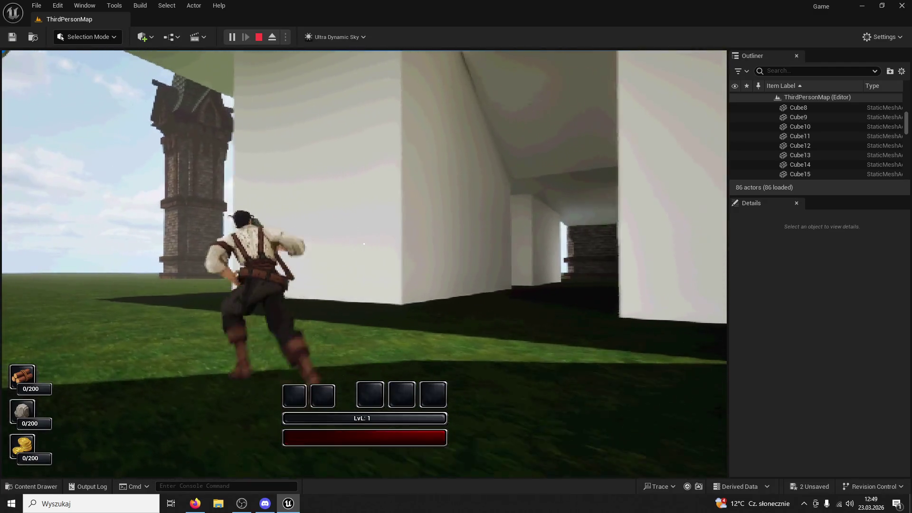
Step: Run toward the white block platforms, jumping along the stone wall toward the castle towers
key(w)
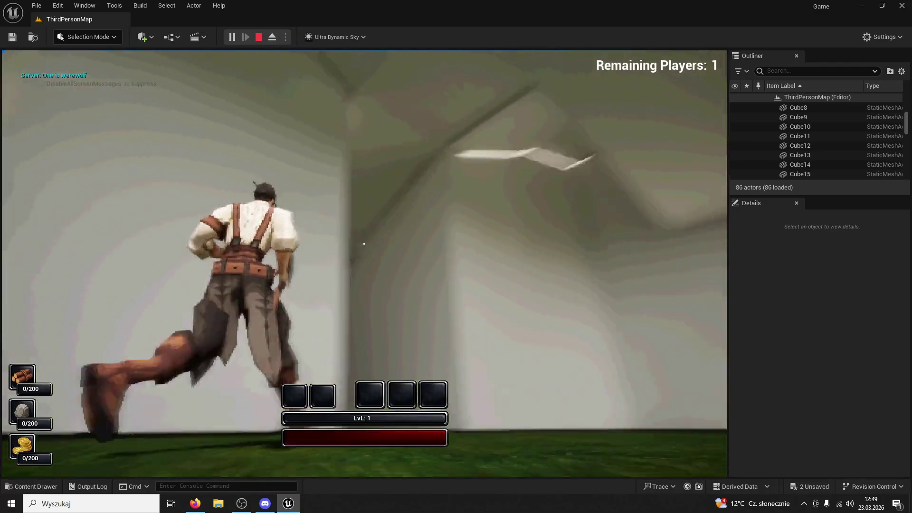
key(w)
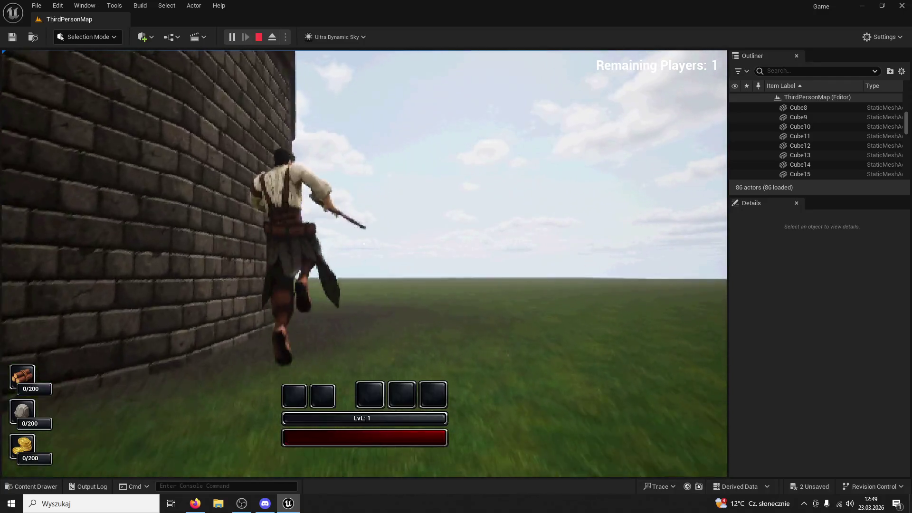
key(w)
key(space)
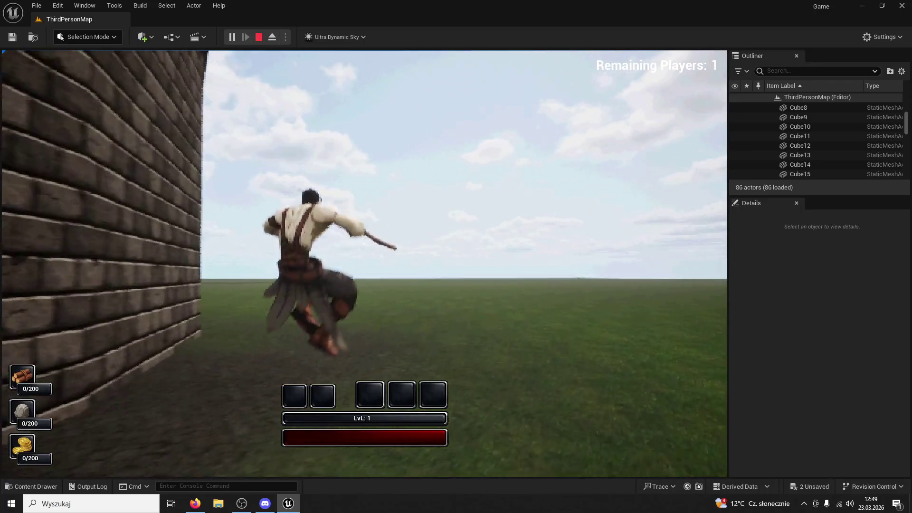
key(w)
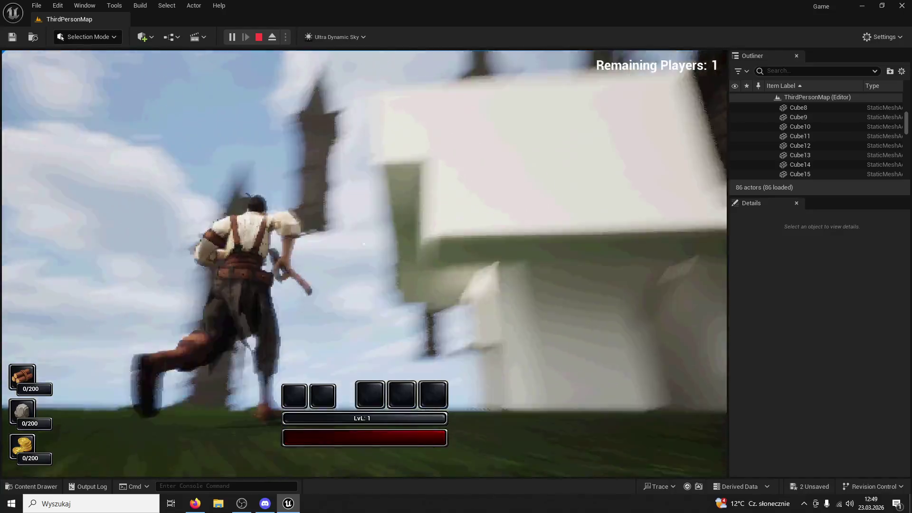
key(w)
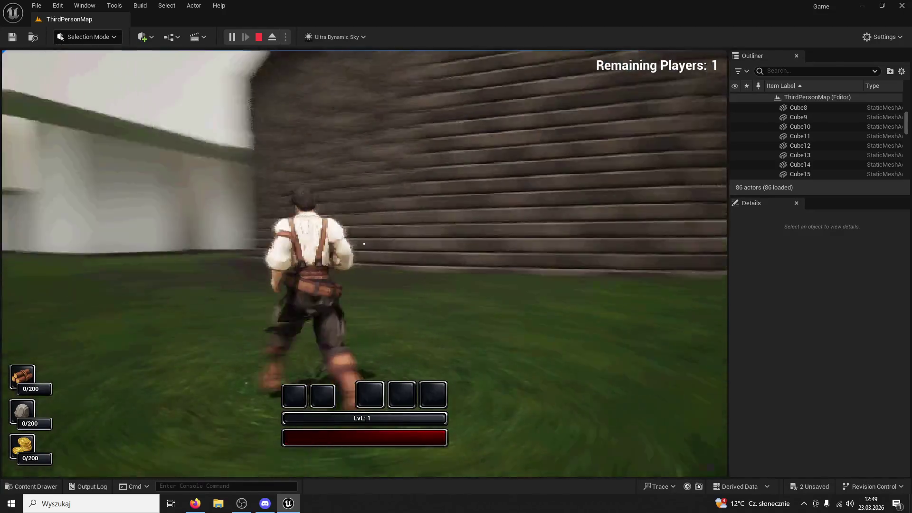
Step: Run past the white blocks by the wall, then stop the play-test and tilt the view toward the towers
key(w)
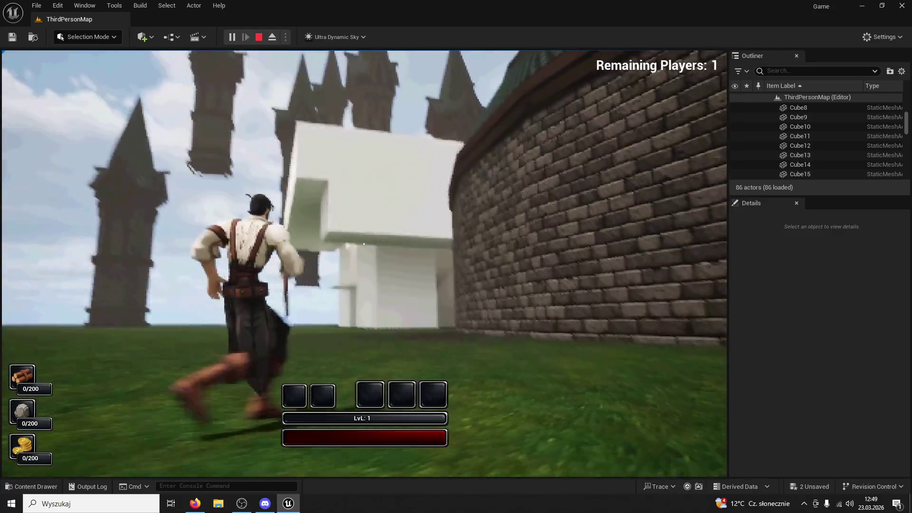
key(w)
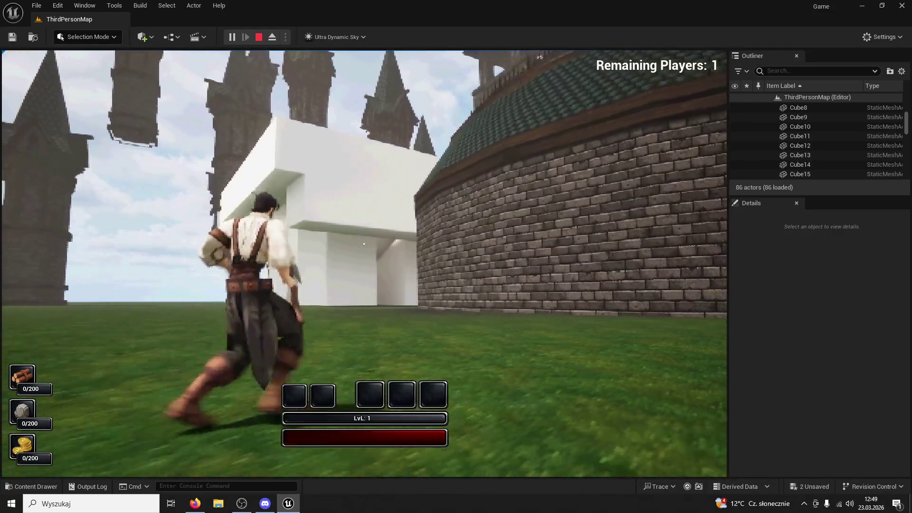
key(w)
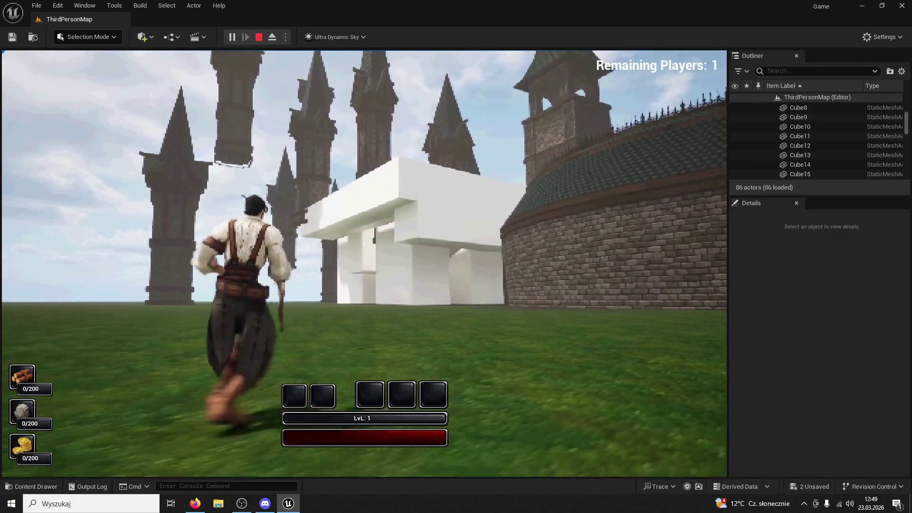
key(Escape)
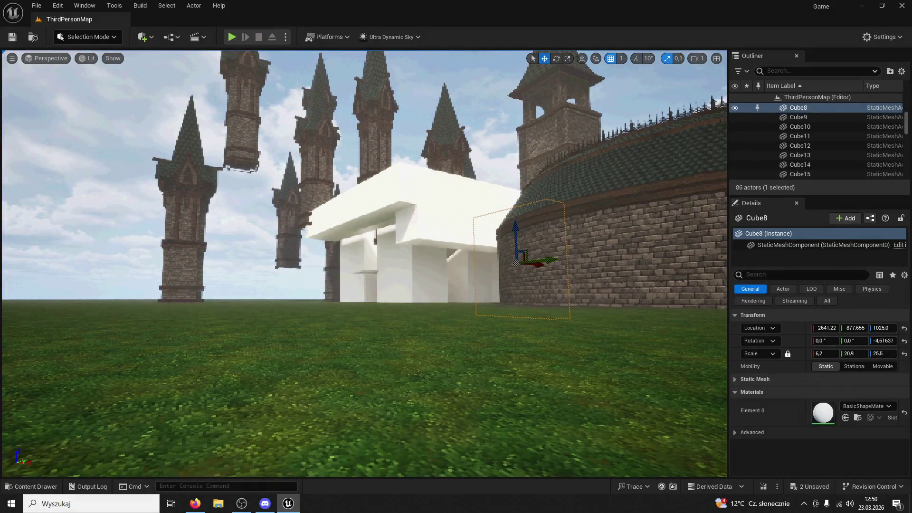
mouse_move(473, 227)
mouse_down()
mouse_move(473, 157)
mouse_move(455, 285)
mouse_move(454, 244)
mouse_move(454, 299)
mouse_move(454, 275)
mouse_move(427, 294)
mouse_move(494, 154)
mouse_up()
Step: Scale Cube18 on the wall top down to 14.3 in Y and duplicate it as Cube19
click(454, 285)
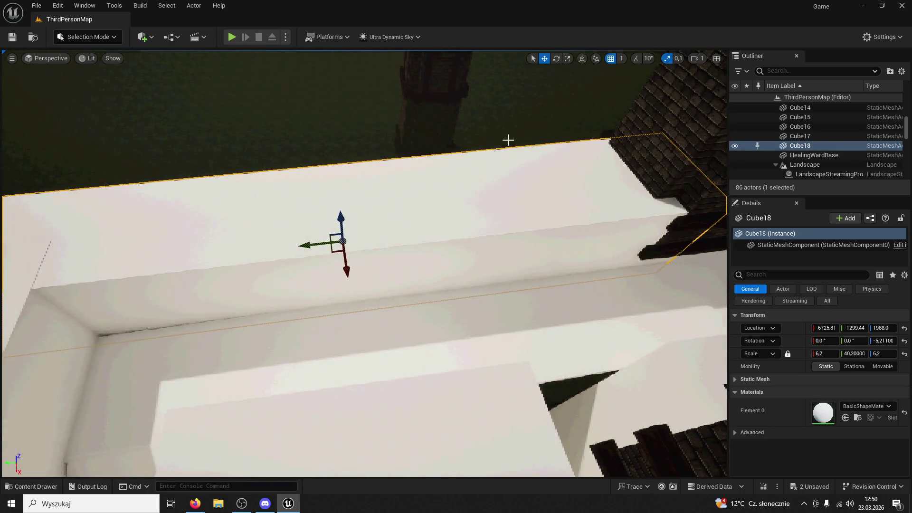
mouse_move(325, 244)
mouse_down()
mouse_move(339, 245)
mouse_move(157, 261)
mouse_move(180, 158)
mouse_move(360, 240)
mouse_up()
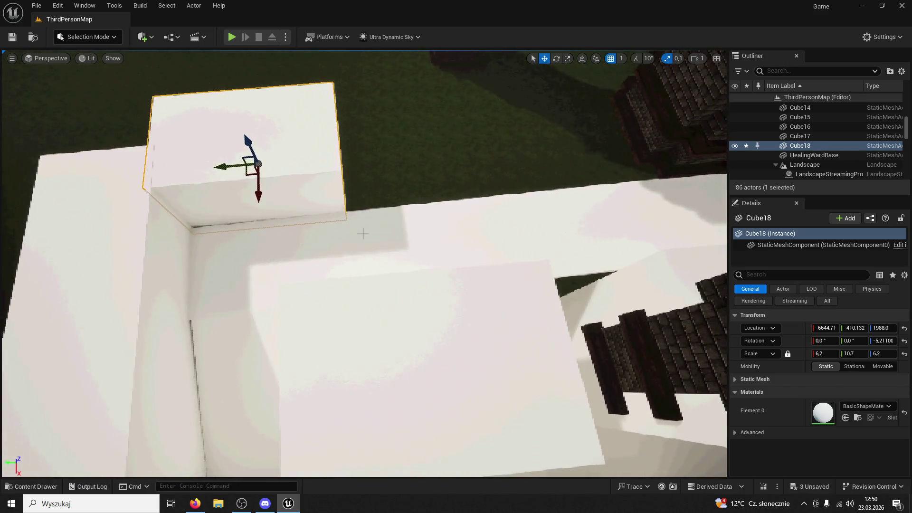
mouse_move(227, 166)
mouse_down()
mouse_move(209, 167)
mouse_move(515, 145)
mouse_move(507, 141)
mouse_up()
key(d)
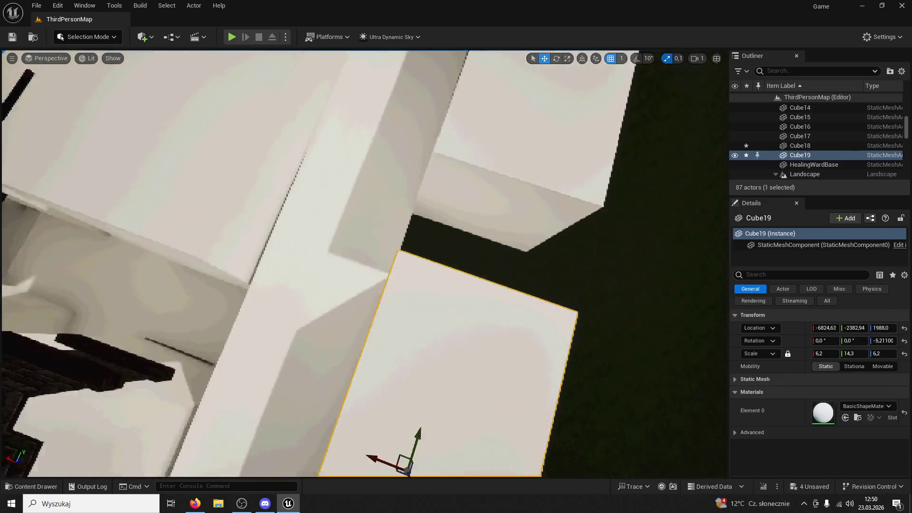
click(276, 266)
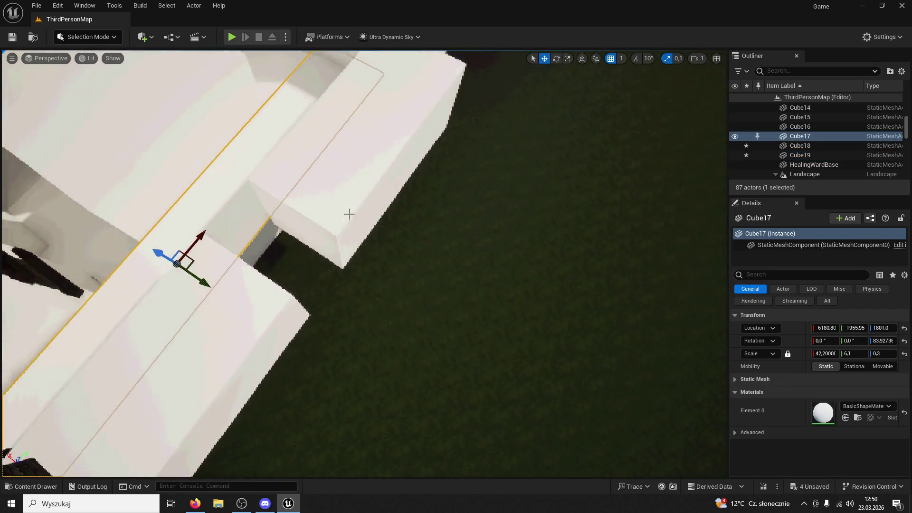
Step: Copy Cube19 and Cube18 out onto the grass as a lengthened long block
click(190, 370)
click(327, 290)
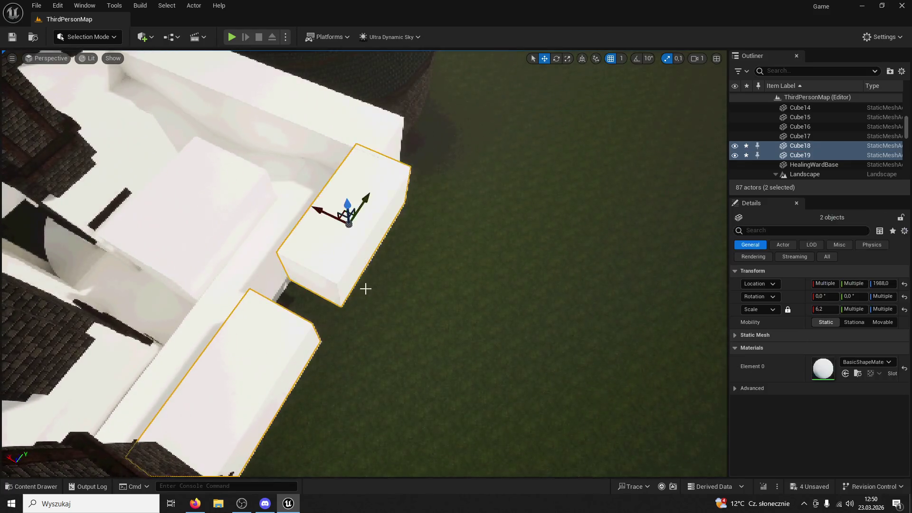
mouse_move(298, 165)
alt+mouse_down()
mouse_move(487, 206)
mouse_move(479, 260)
alt+mouse_up()
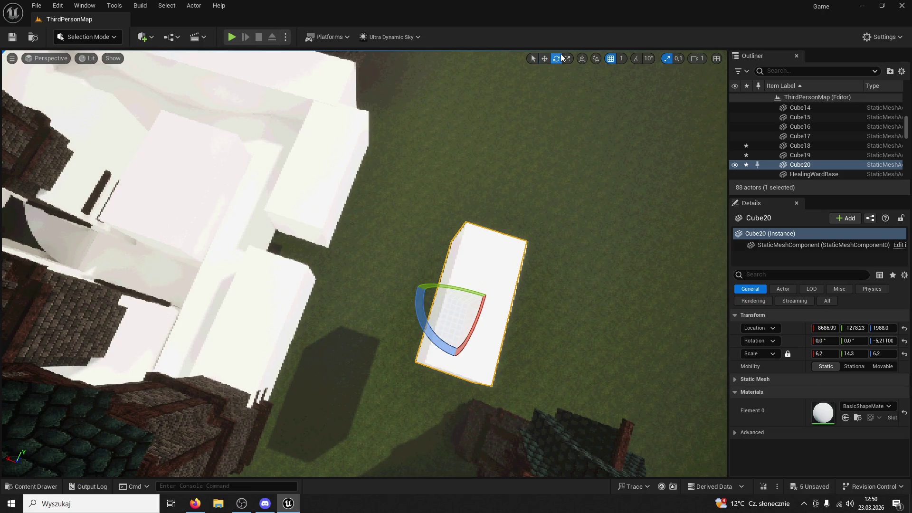
drag(564, 79, 503, 83)
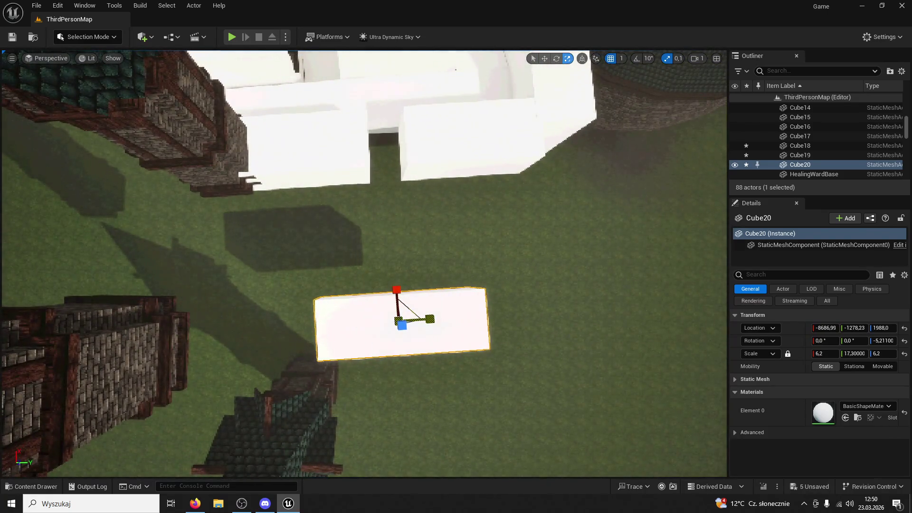
drag(430, 318, 433, 218)
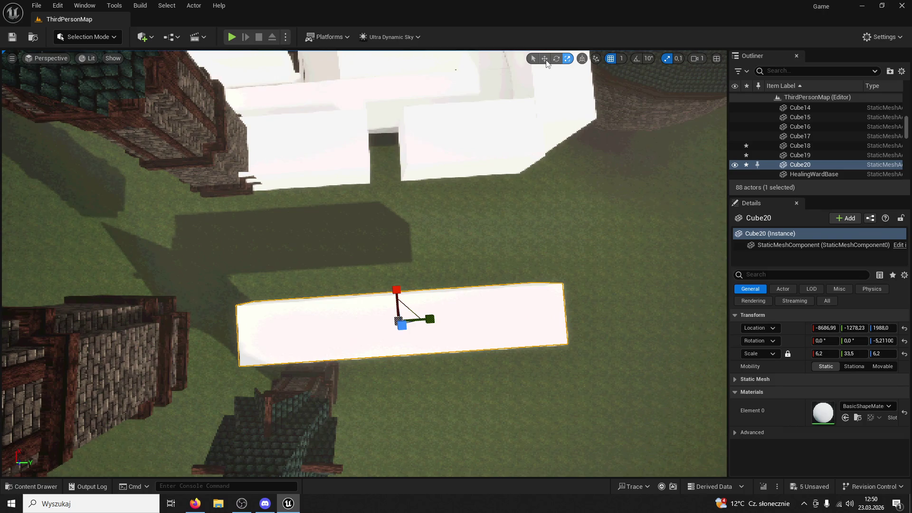
key(w)
mouse_move(395, 286)
mouse_down()
mouse_move(378, 240)
mouse_move(369, 309)
mouse_up()
Step: Duplicate the block, rotate it 90° and slide it to join the first, forming the frame
alt+drag(435, 343, 577, 330)
click(557, 58)
mouse_move(514, 330)
mouse_down()
mouse_move(523, 285)
mouse_move(586, 315)
mouse_move(534, 283)
mouse_move(596, 332)
mouse_up()
click(544, 59)
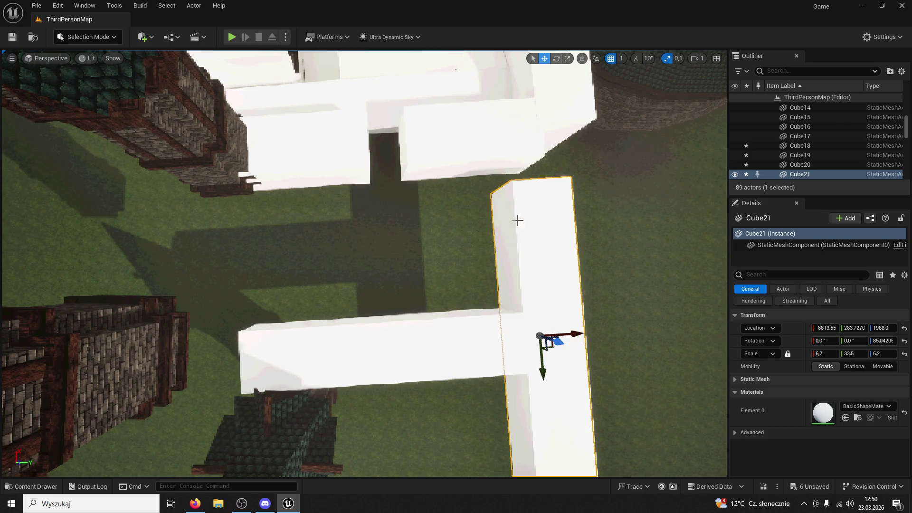
mouse_move(545, 375)
mouse_down()
mouse_move(539, 290)
mouse_move(553, 274)
mouse_move(281, 266)
mouse_up()
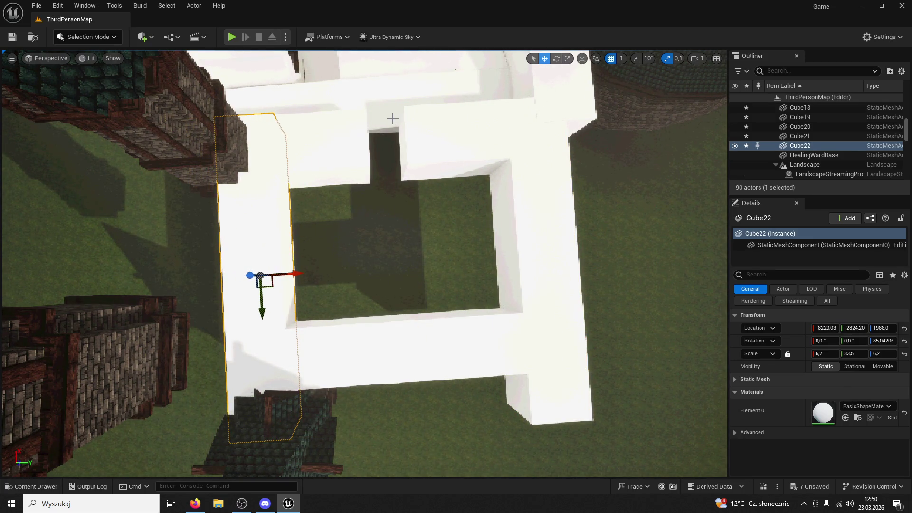
Step: Copy the frame's top beam as a thin slab and rotate it to align inside the frame
click(401, 122)
mouse_move(345, 141)
alt+mouse_down()
mouse_move(362, 328)
mouse_move(356, 285)
alt+mouse_up()
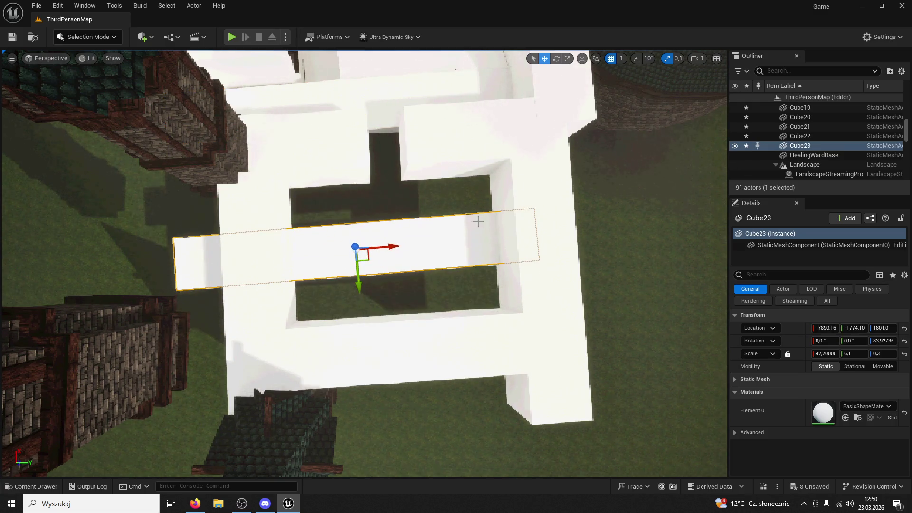
click(560, 59)
mouse_move(406, 265)
mouse_down()
mouse_move(425, 248)
mouse_move(375, 247)
mouse_move(400, 268)
mouse_move(429, 246)
mouse_up()
click(566, 62)
click(556, 59)
key(w)
key(r)
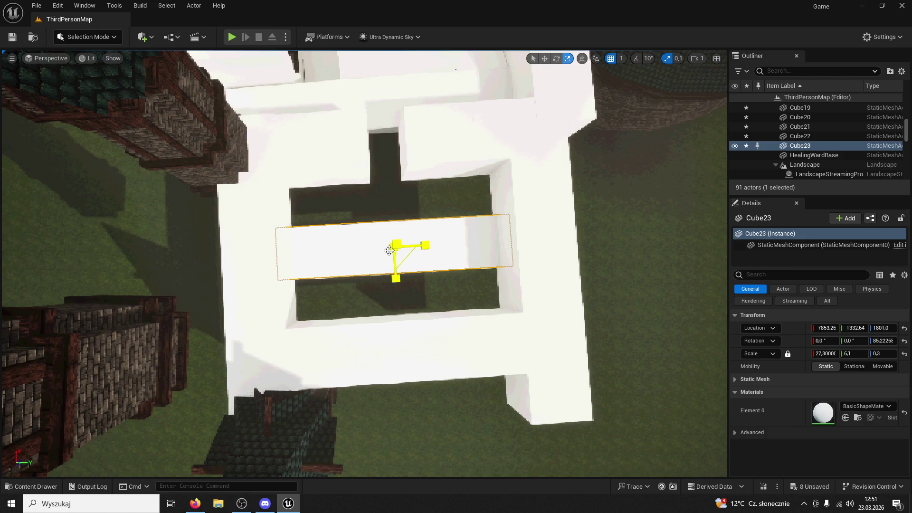
Step: Scale the new slab Cube23 to 27.3 × 29.3 × 0.3 so it covers the frame's gap
mouse_move(396, 246)
mouse_down()
mouse_move(425, 242)
mouse_move(361, 221)
mouse_move(288, 220)
mouse_up()
key(ctrl+z)
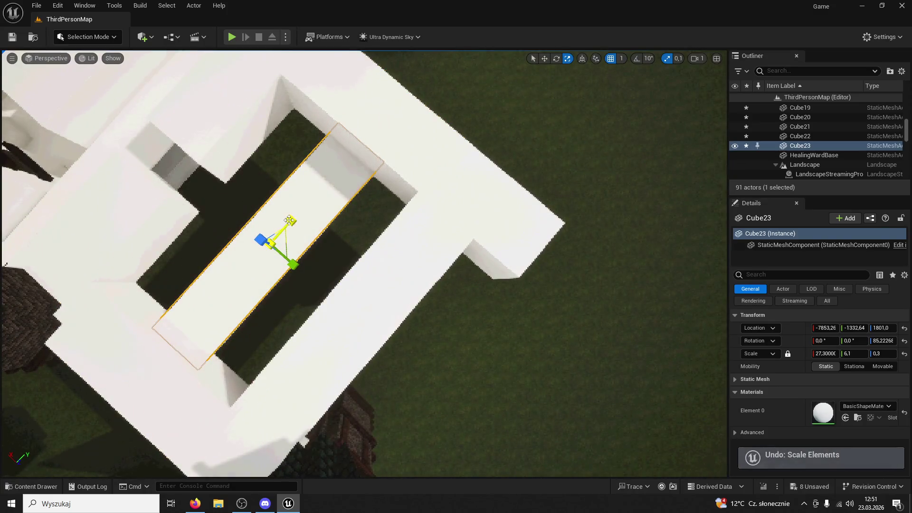
drag(294, 264, 316, 280)
drag(364, 264, 304, 276)
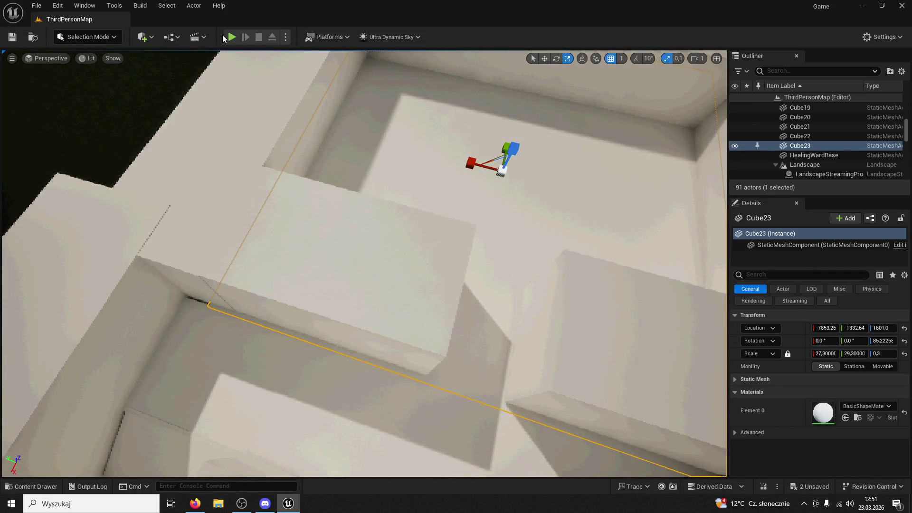
key(alt+p)
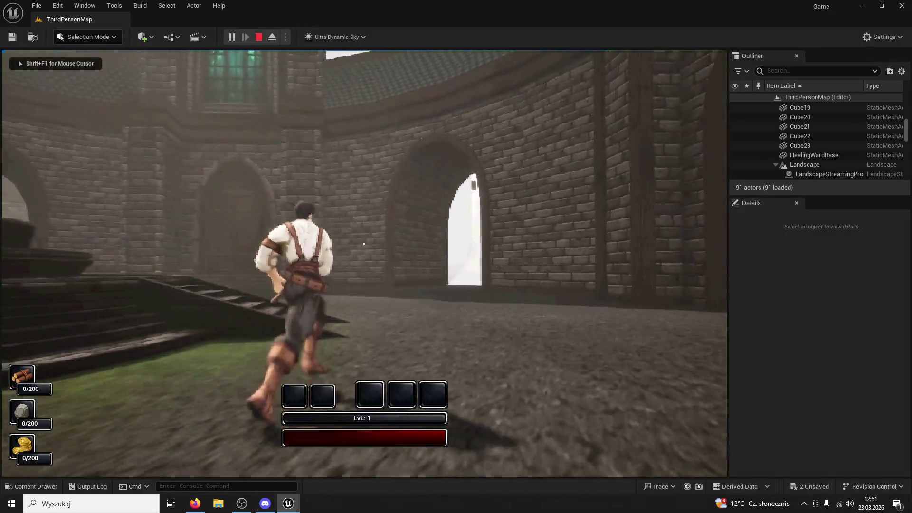
Step: Run through the bright doorway and up the white corridor, turning right past the doorway
key(w)
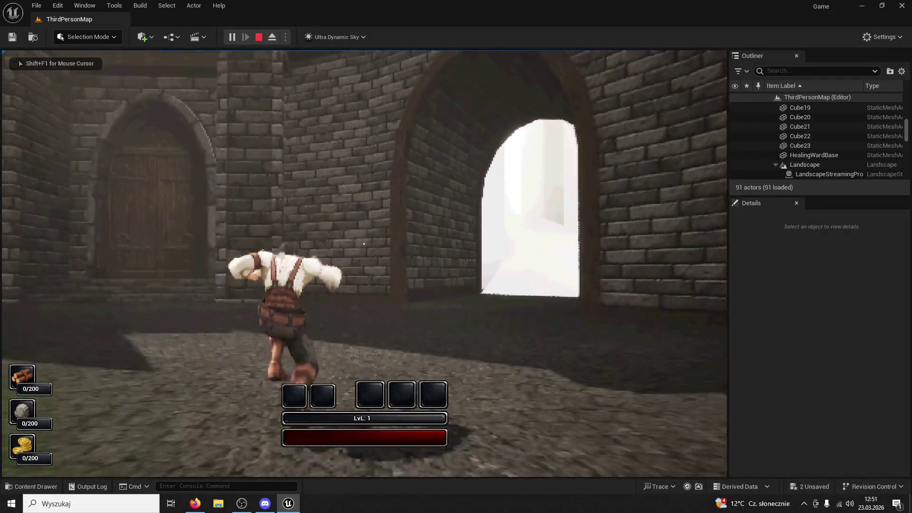
key(w)
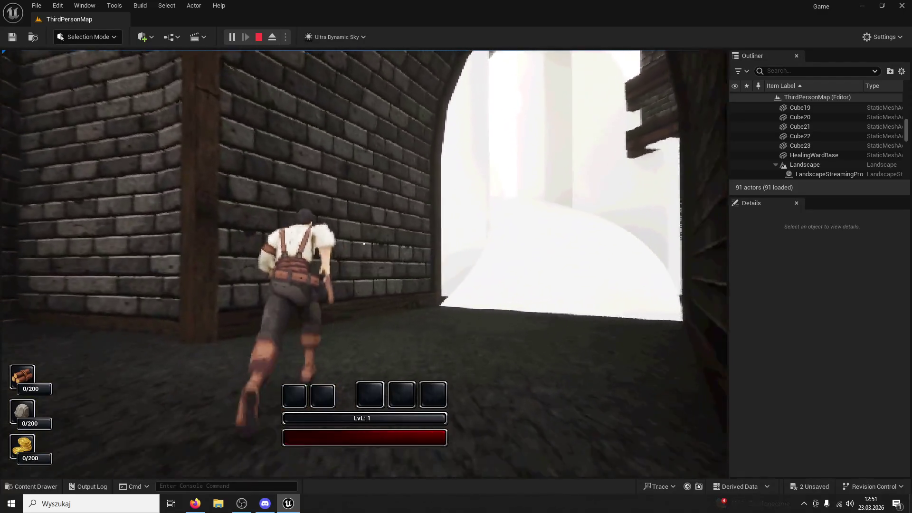
key(w)
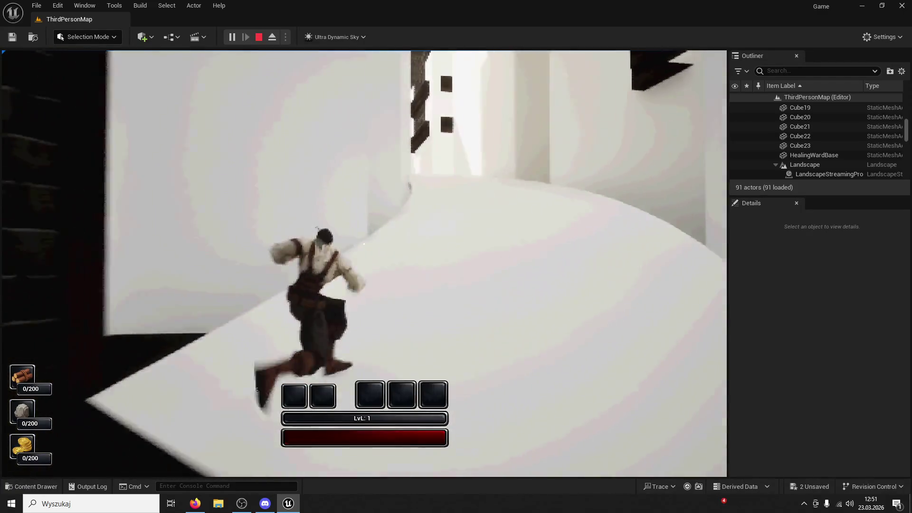
key(w)
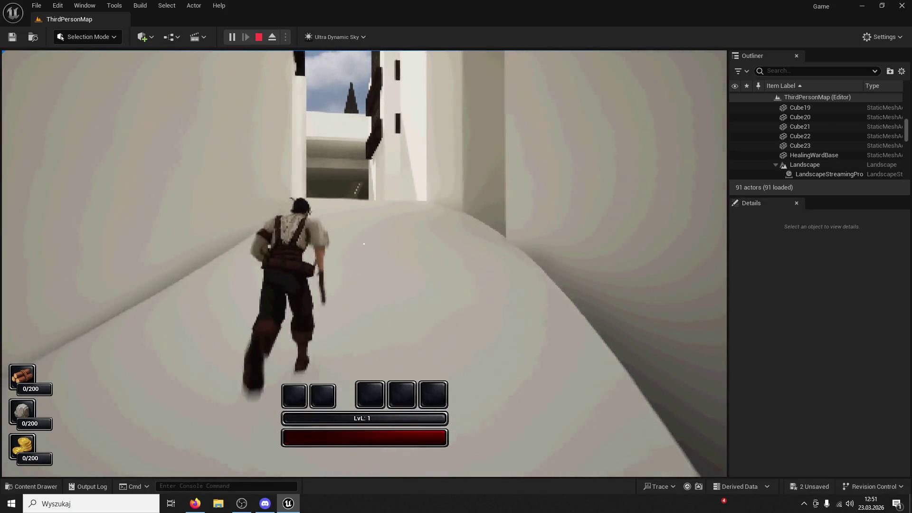
key(w)
key(w)
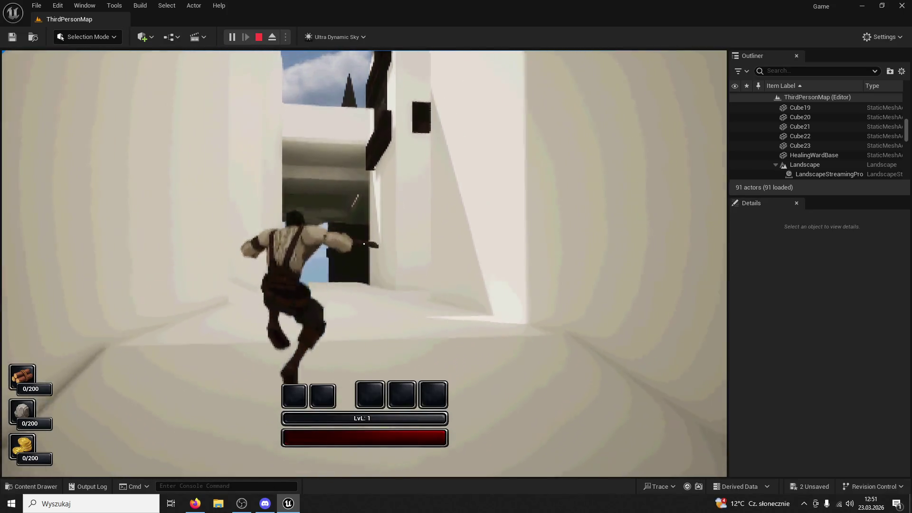
key(w)
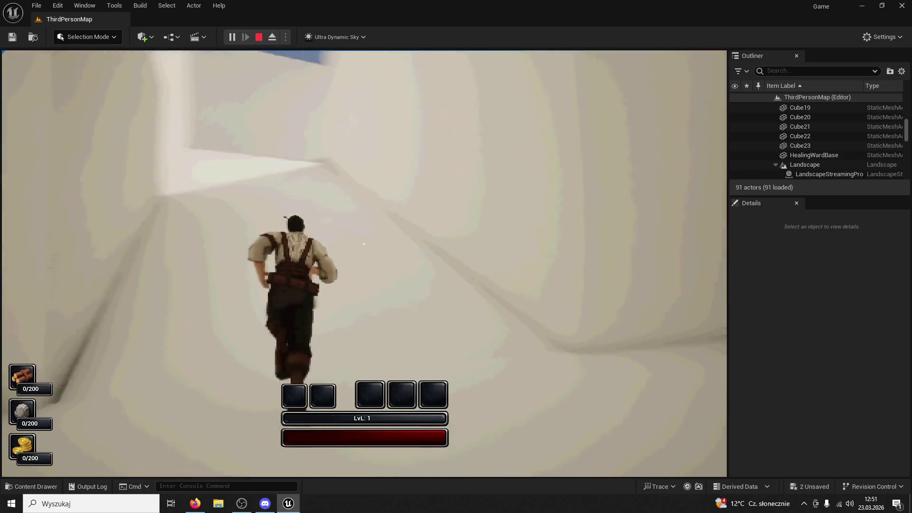
Step: Run along the white wall and through the corridors toward the towers, then stop the play-test
key(w)
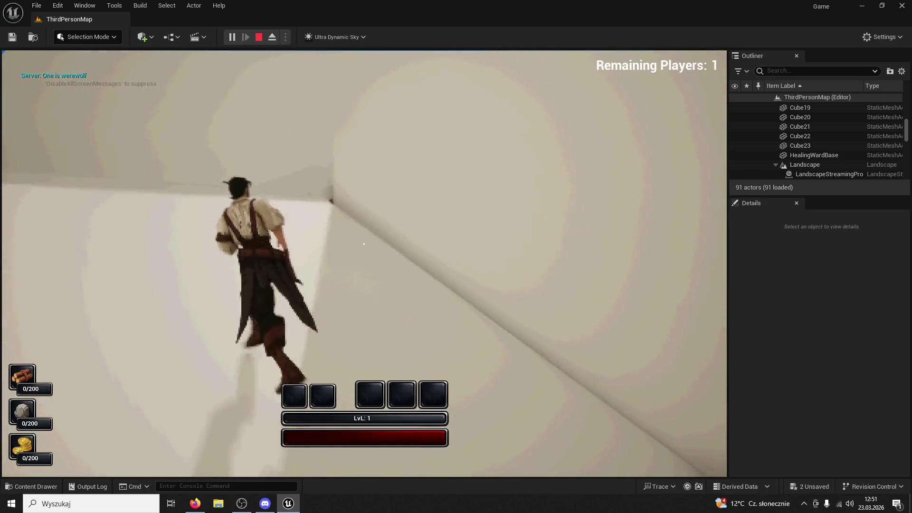
key(w)
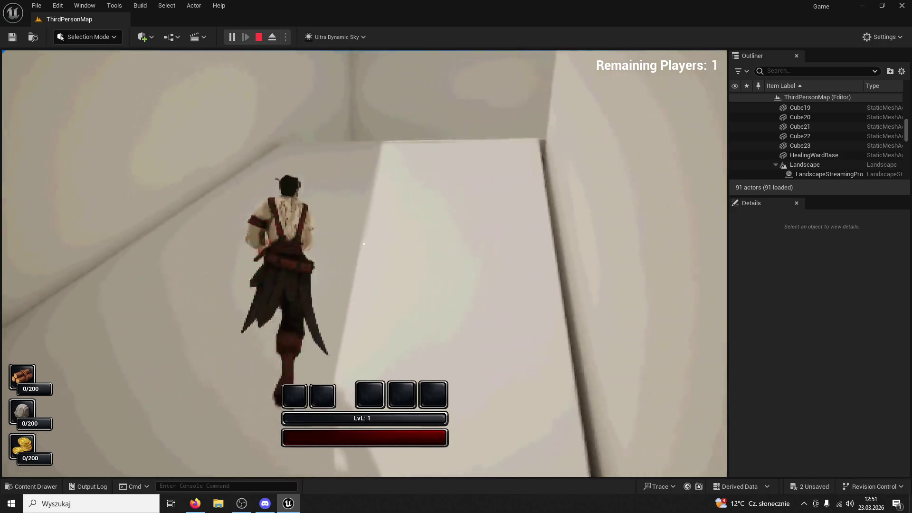
key(w)
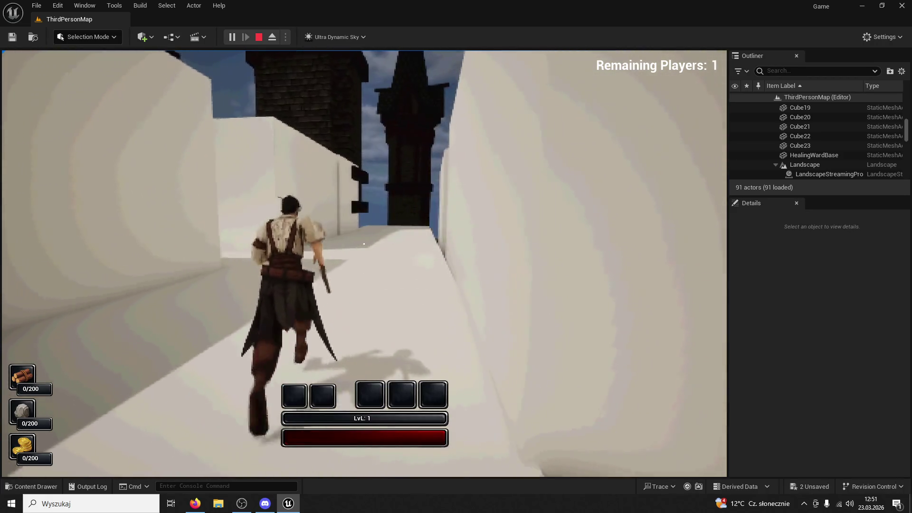
key(w)
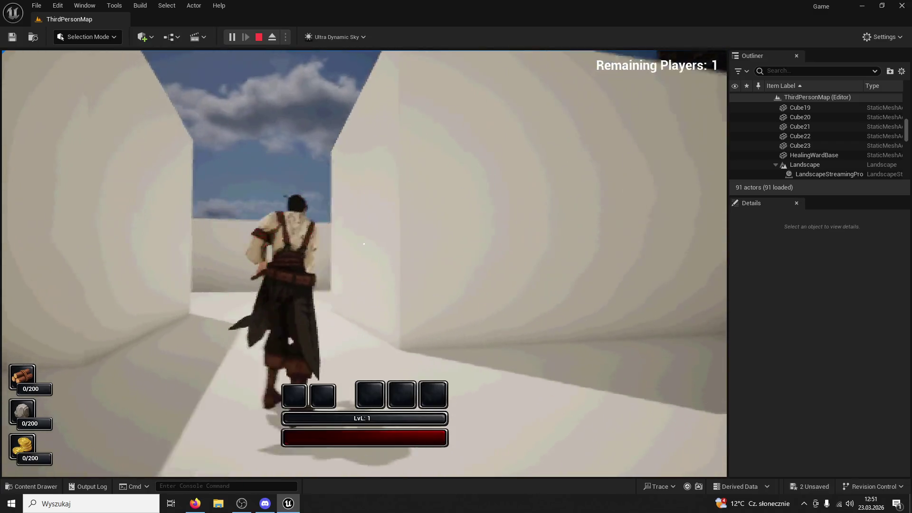
key(w)
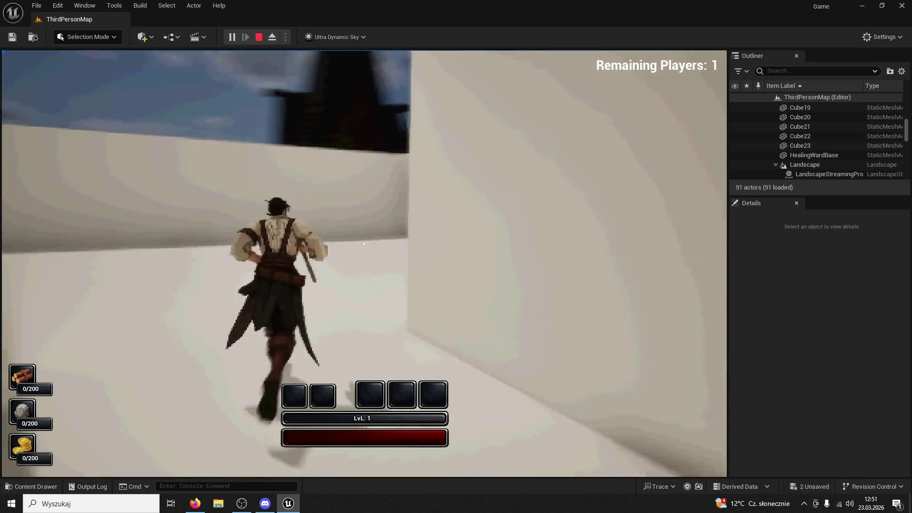
key(w)
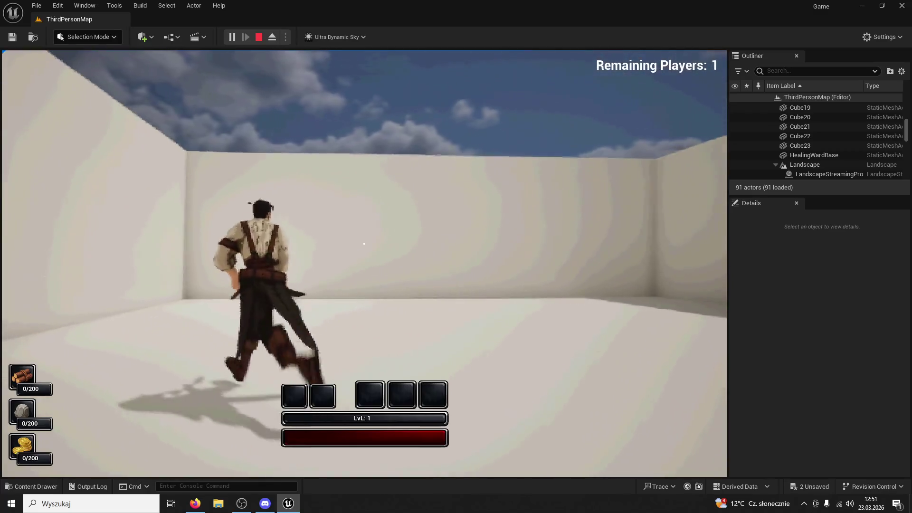
key(w)
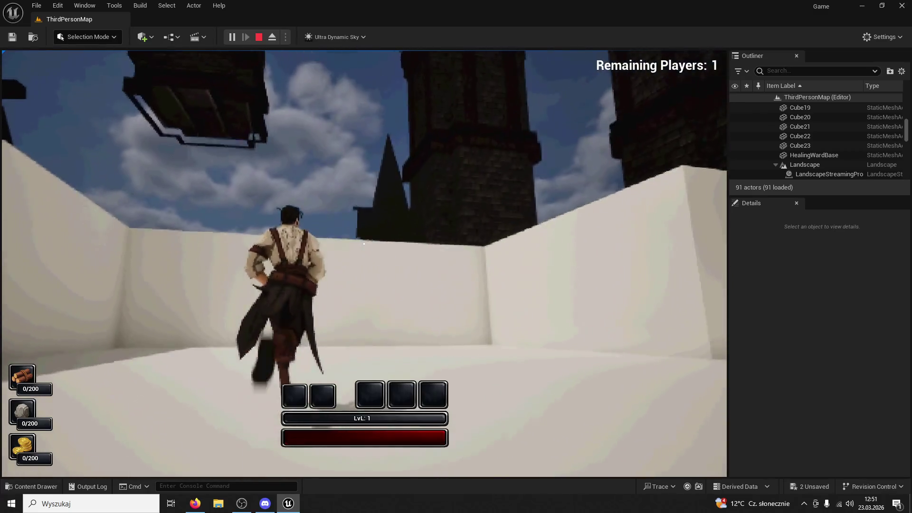
key(Escape)
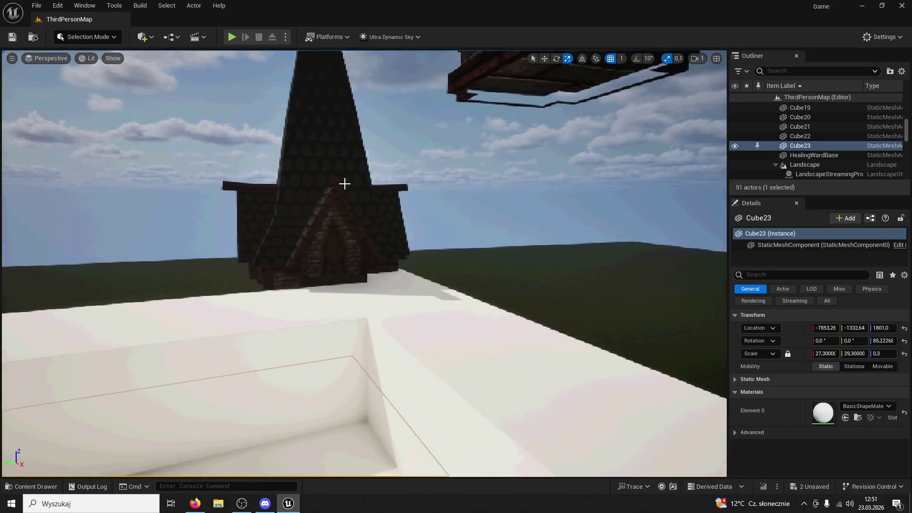
Step: Raise SM_Tower10 well above the white platforms and slide it over the platform corner
click(344, 183)
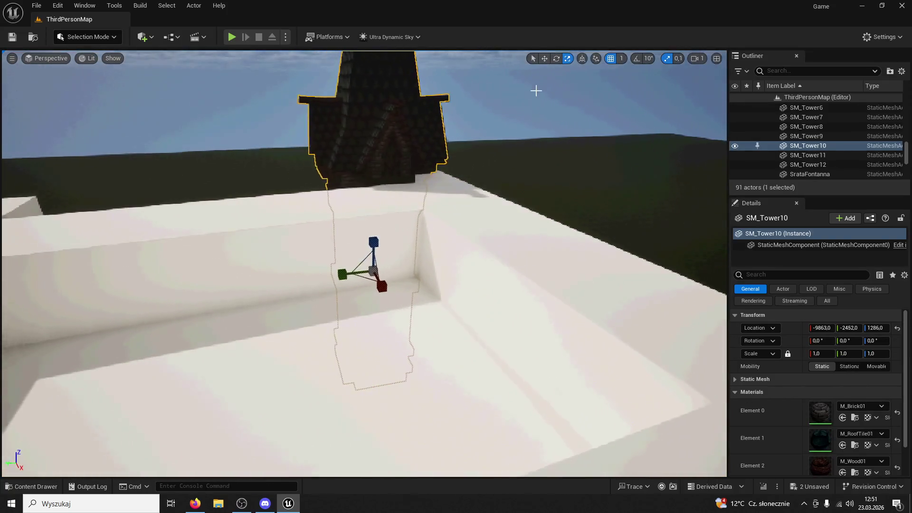
drag(372, 244, 368, 71)
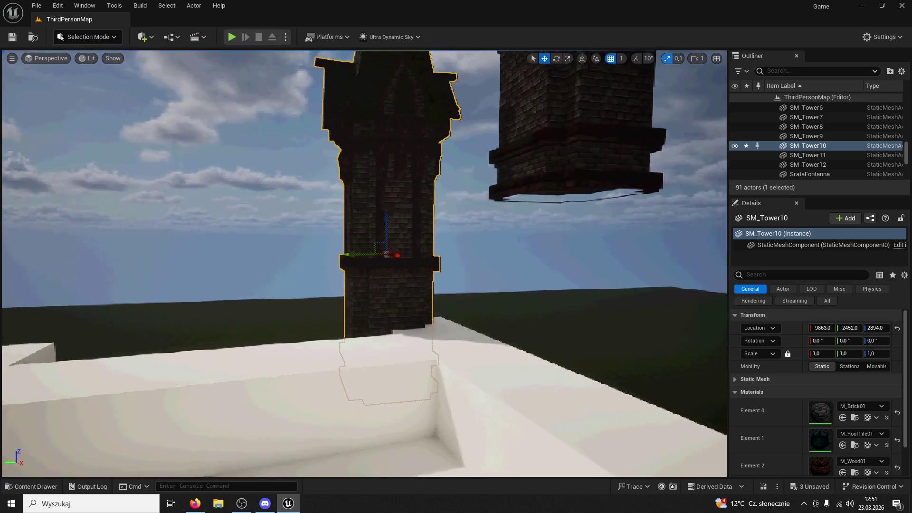
mouse_move(428, 189)
mouse_down()
mouse_move(405, 169)
mouse_move(559, 112)
mouse_up()
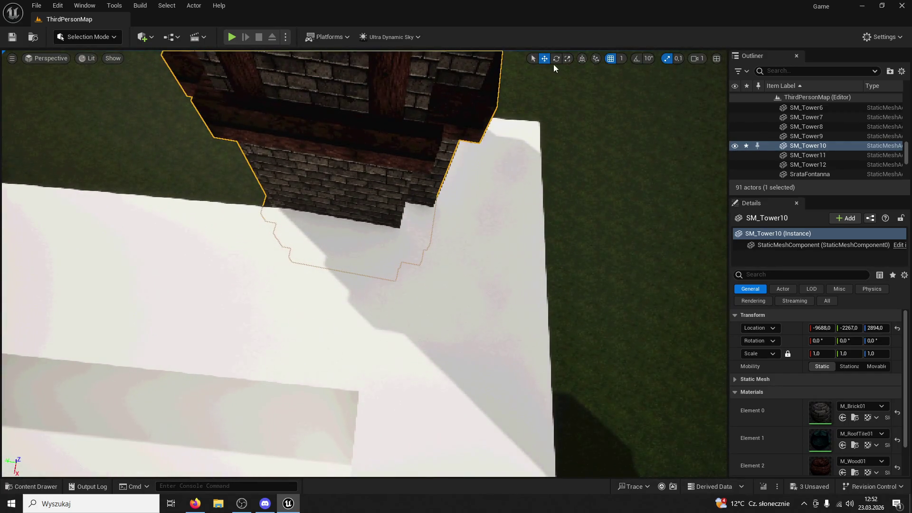
mouse_move(395, 224)
mouse_down()
mouse_move(365, 186)
mouse_move(344, 206)
mouse_up()
Step: Shorten Cube21 to a 26.7 Y scale and nudge it slightly along its length
click(335, 161)
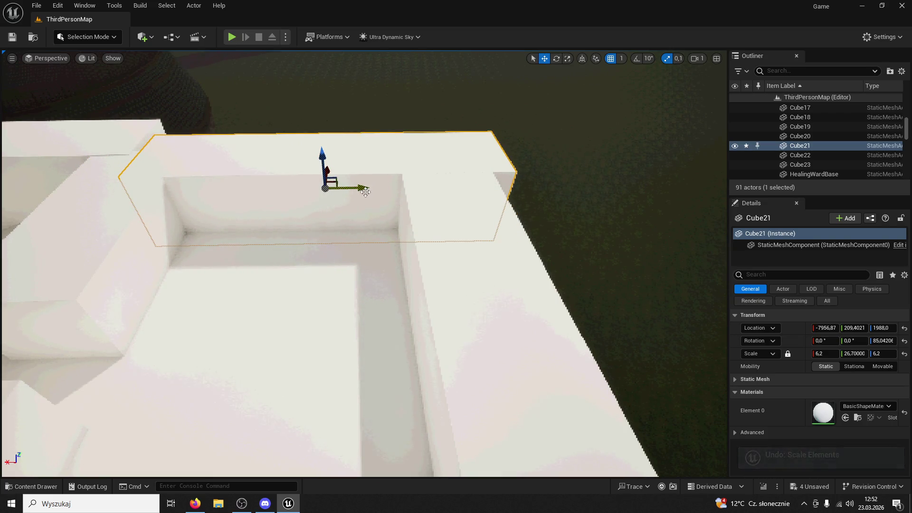
mouse_move(346, 192)
mouse_down()
mouse_move(333, 195)
mouse_move(328, 180)
mouse_move(341, 218)
mouse_move(343, 195)
mouse_up()
drag(607, 181, 554, 202)
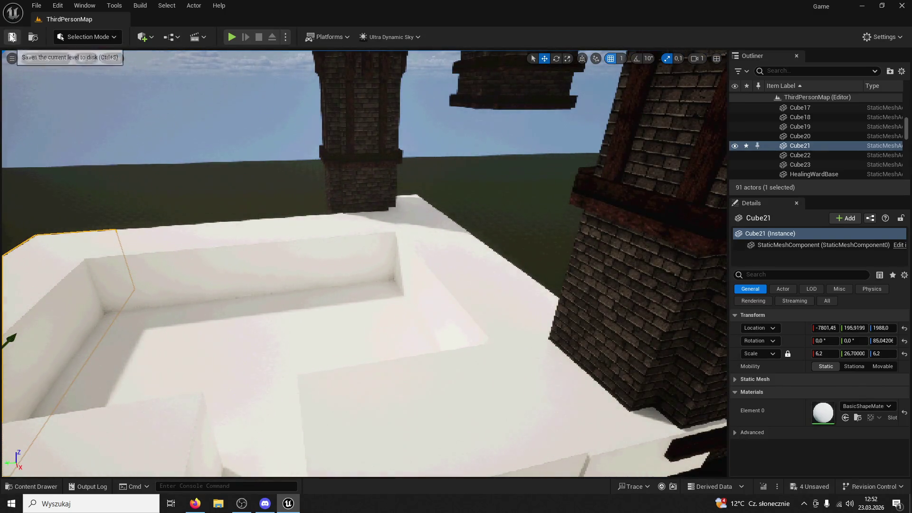
click(231, 37)
Step: Run to the wooden wall and chop it, collecting 200 wood and 50 gold
key(w)
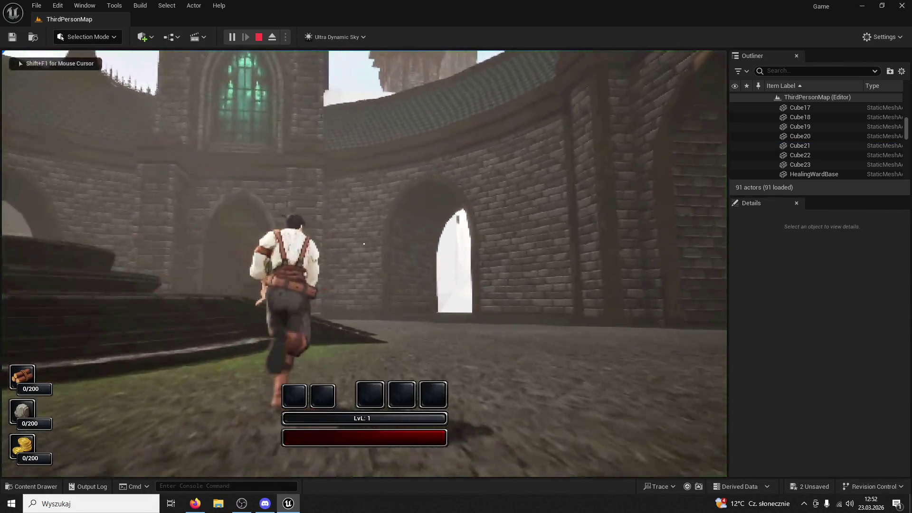
key(space)
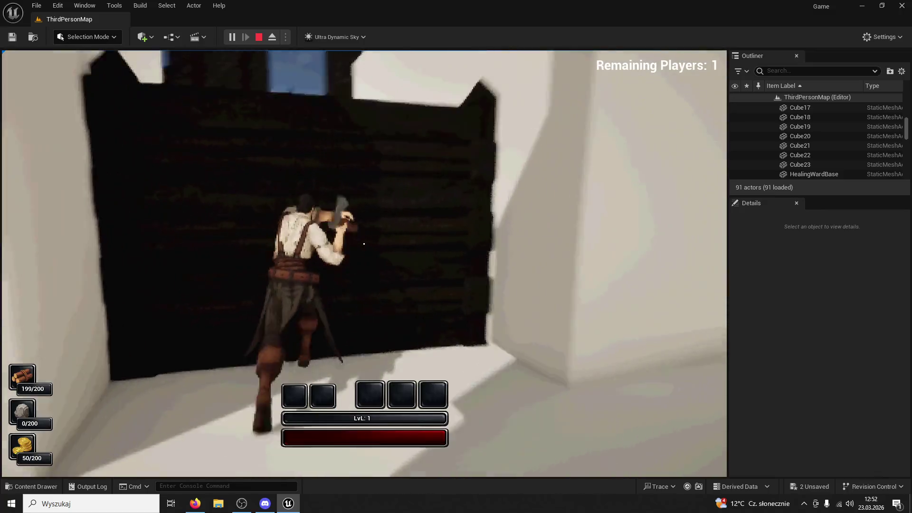
click(363, 244)
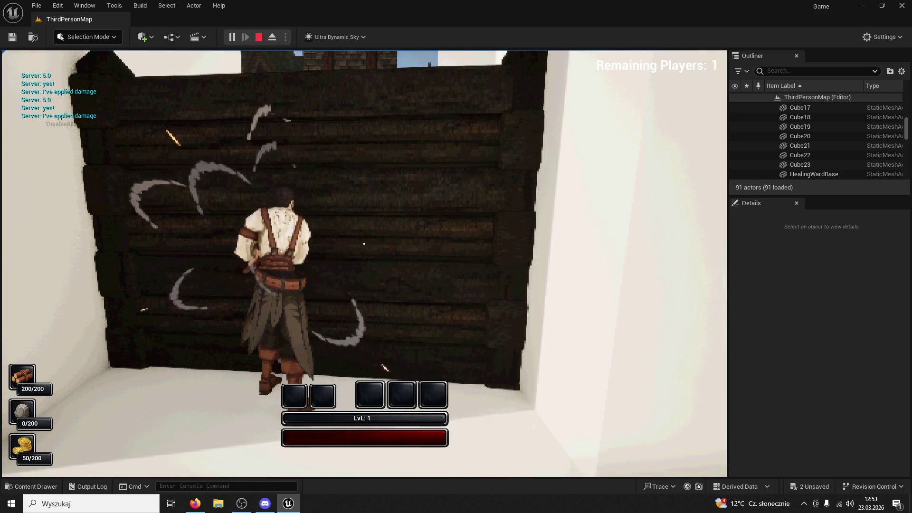
key(w)
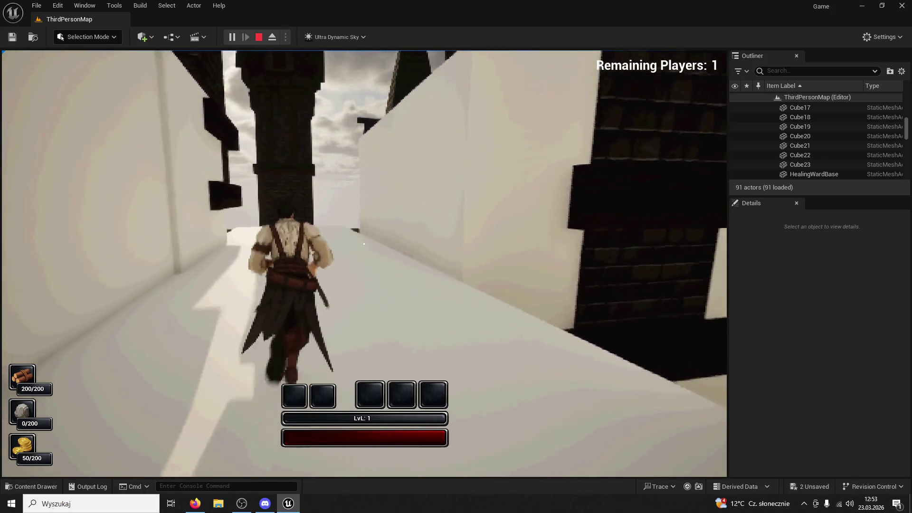
key(space)
key(w)
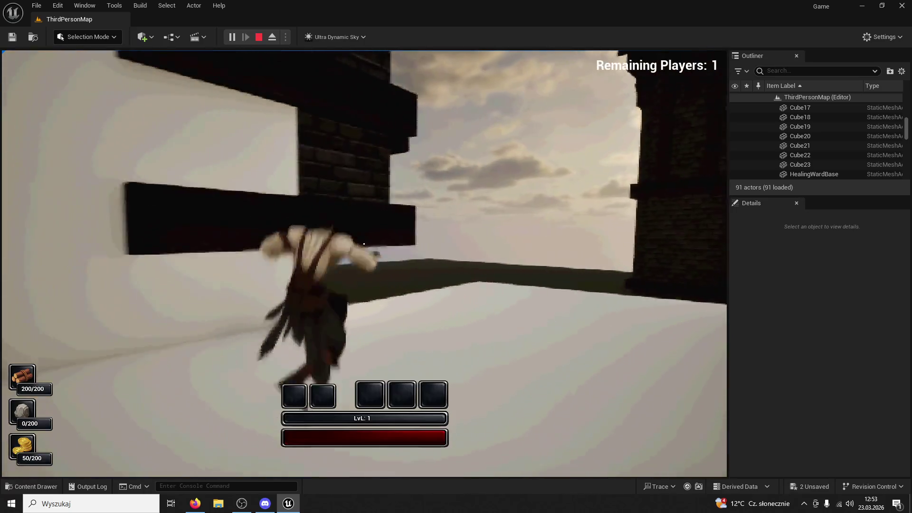
key(w)
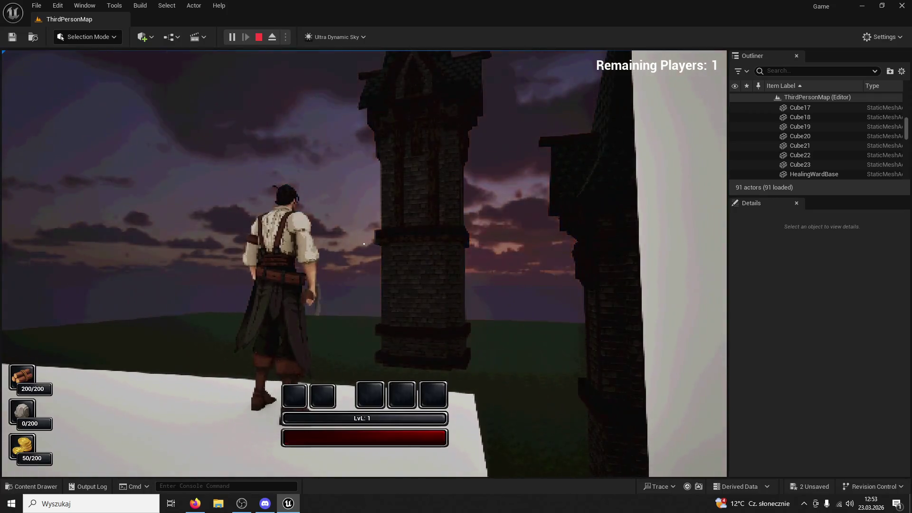
key(w)
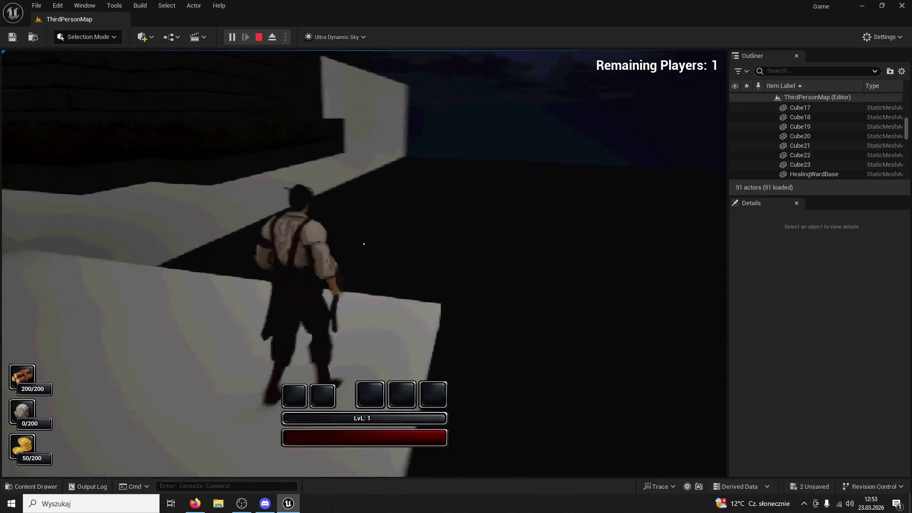
key(w)
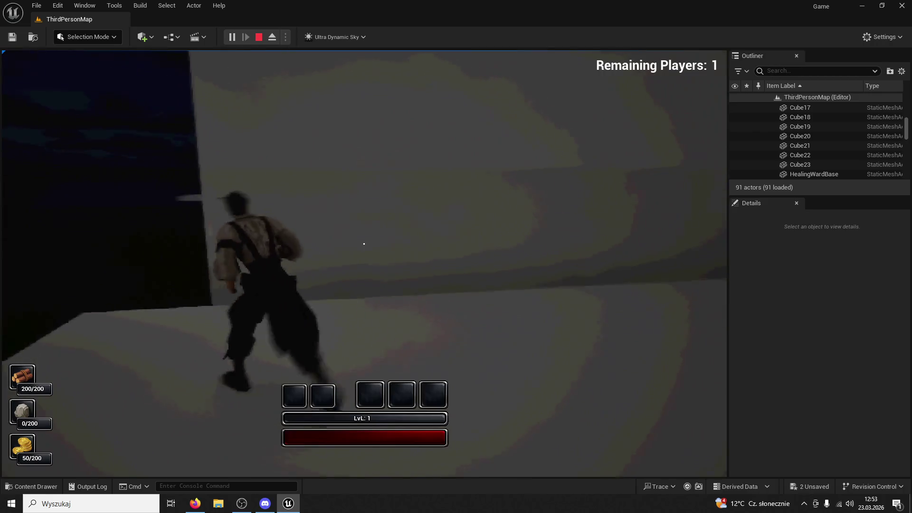
key(w)
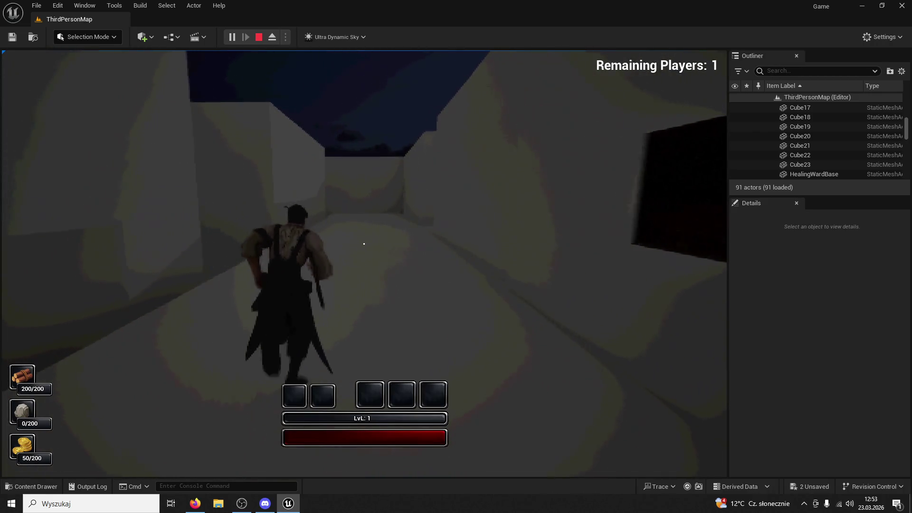
Step: Run through the corridor between pale walls and through the dark doorway into the pale room
key(w)
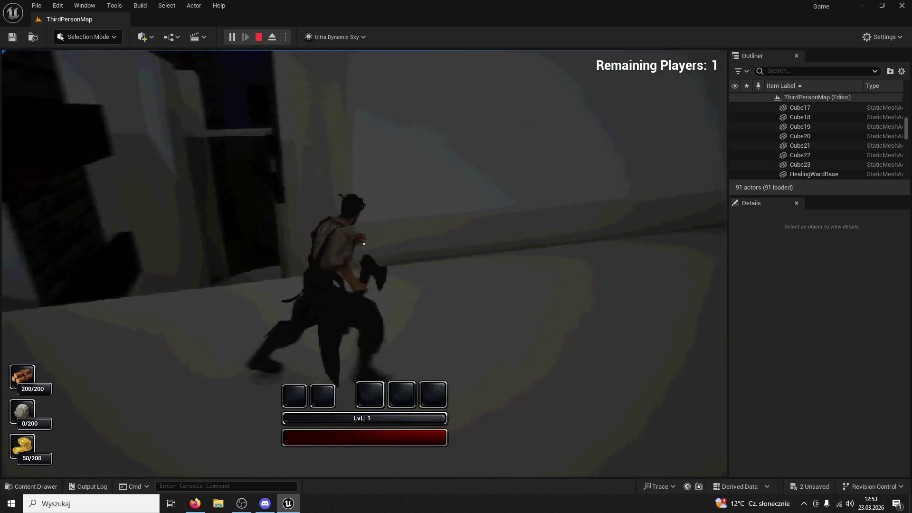
key(w)
key(w)
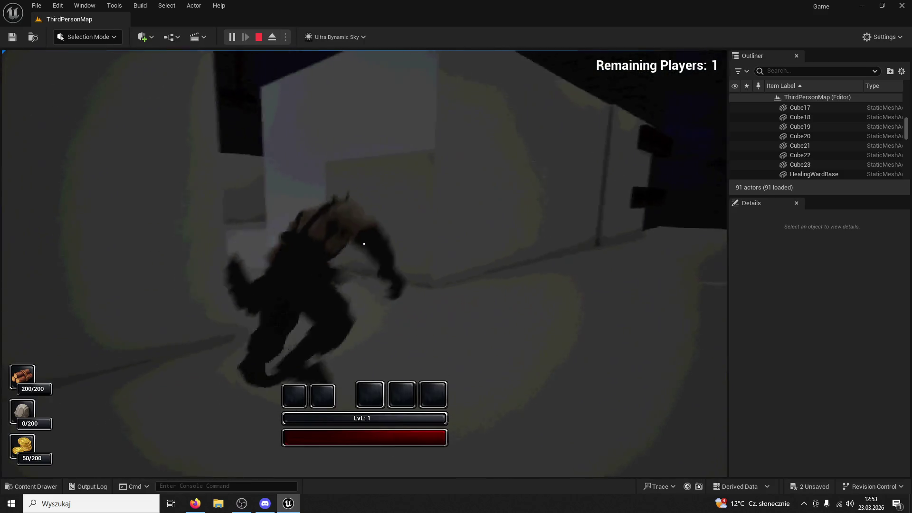
key(w)
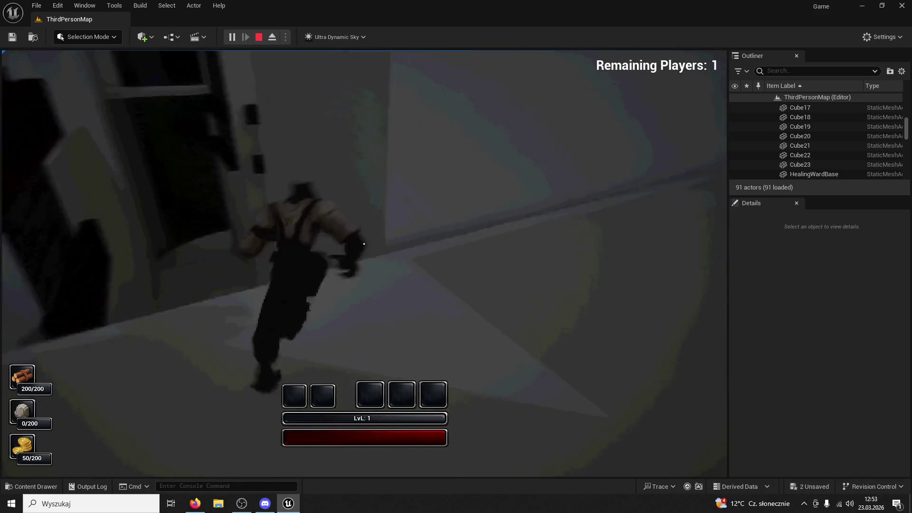
key(w)
key(w)
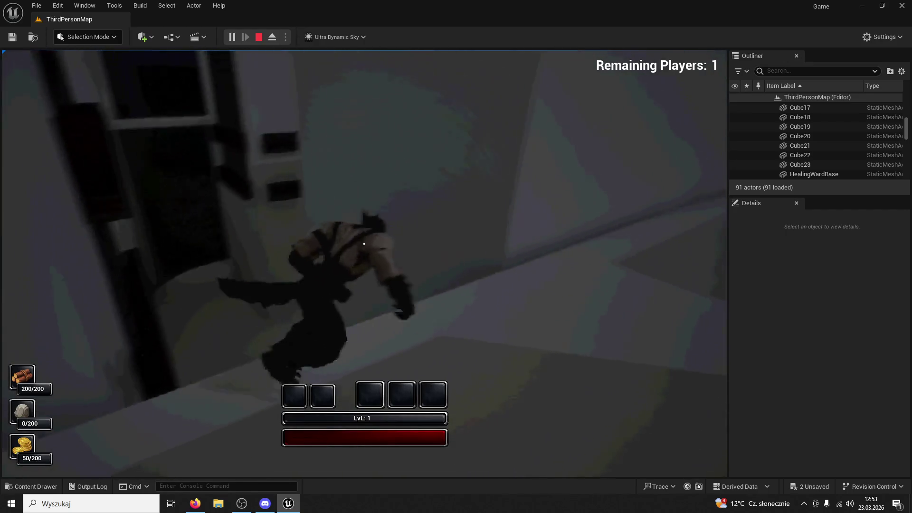
key(w)
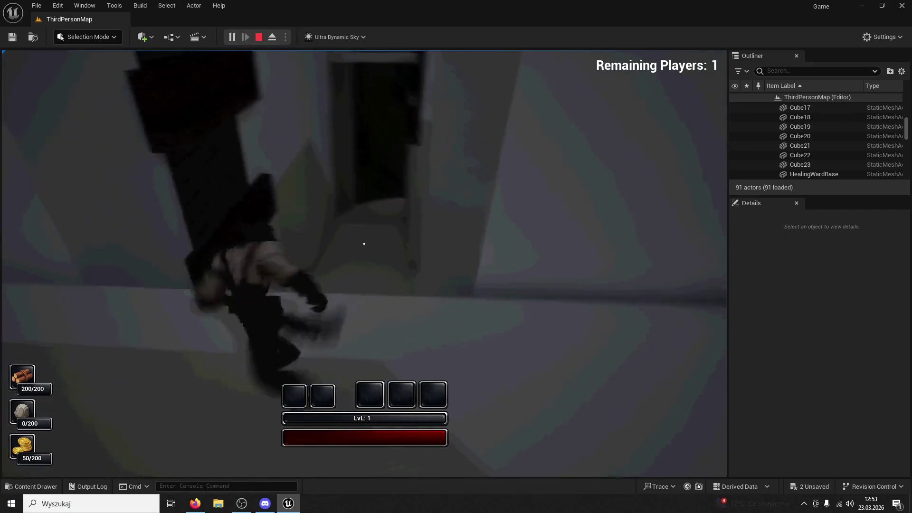
key(w)
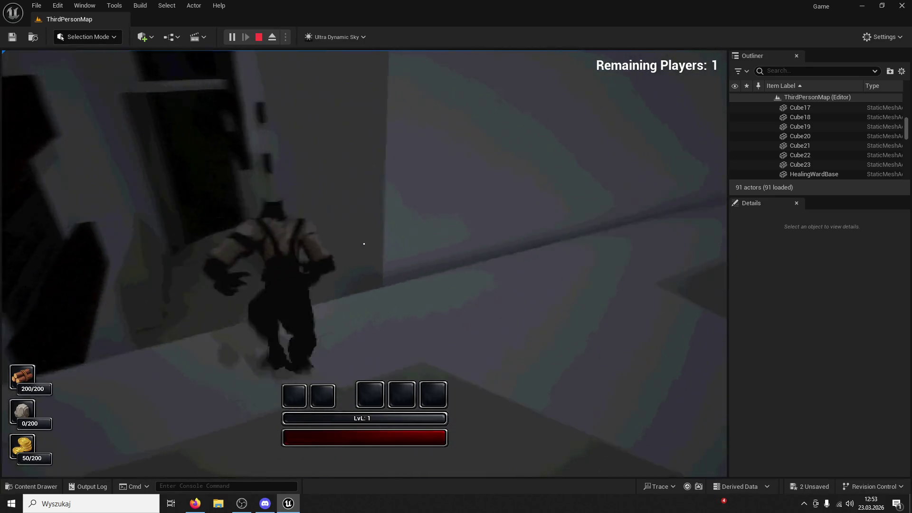
Step: Jump and climb along the walls, clinging to the side wall and leaping off toward the doorway
key(space)
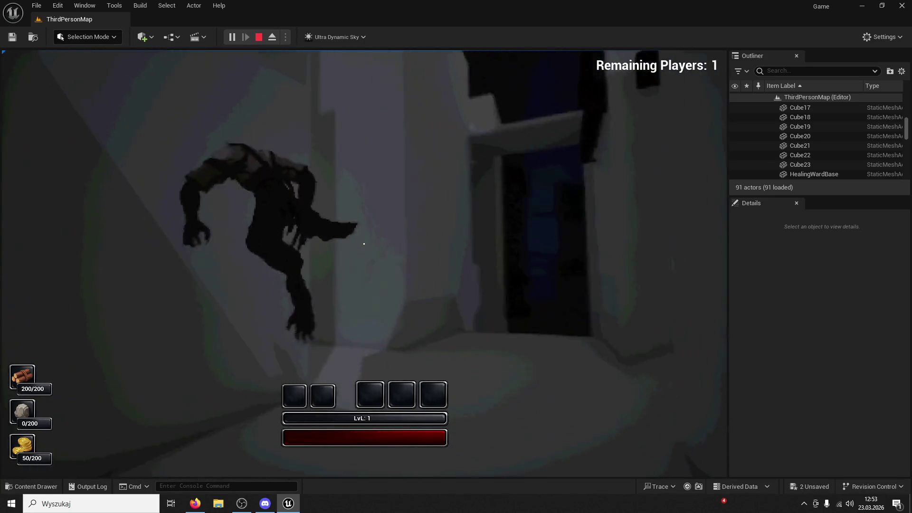
key(s)
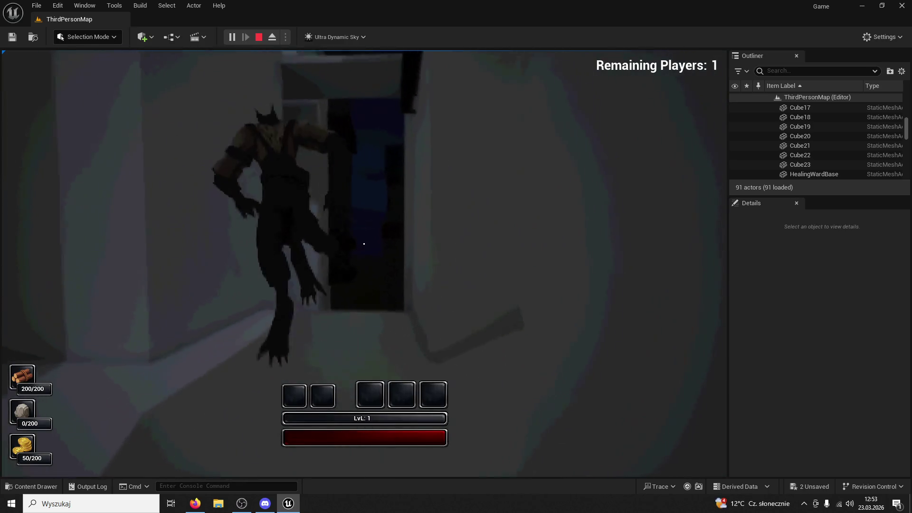
key(w)
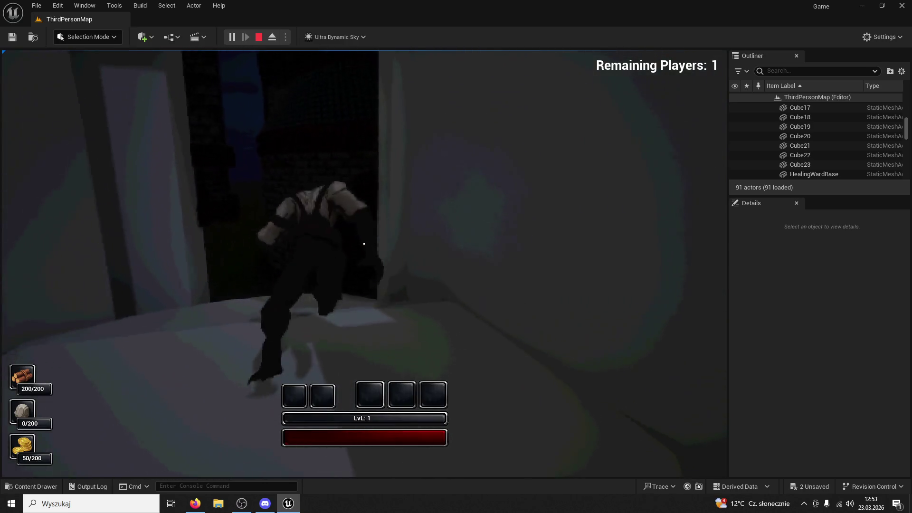
key(space)
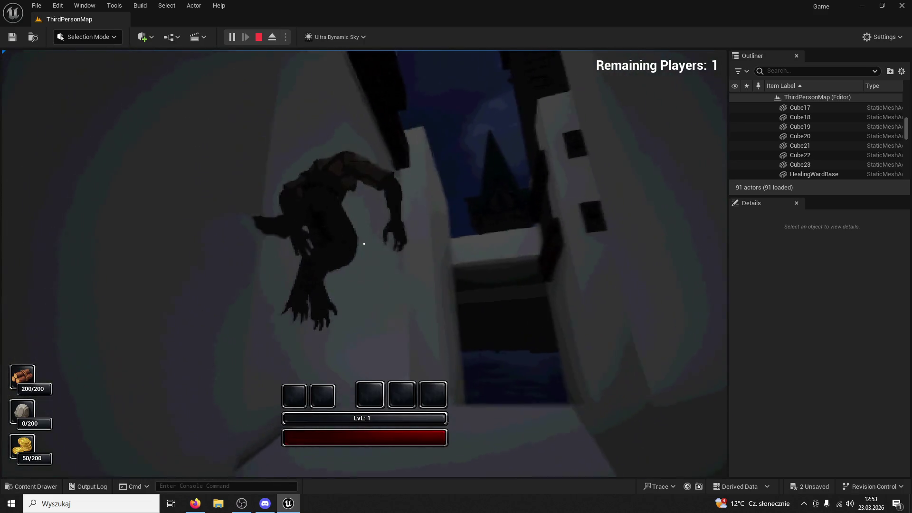
key(space)
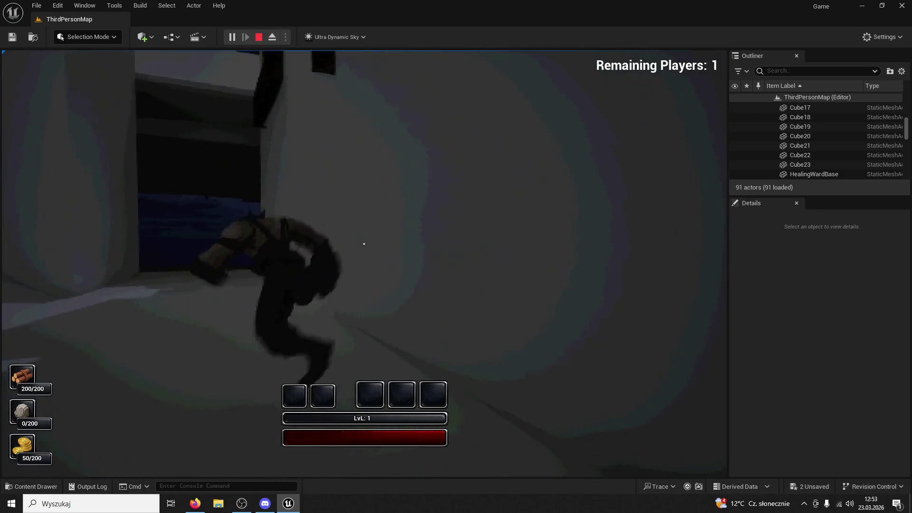
key(space)
Step: Climb the wall onto the sloped wall, then walk across the floor toward the corridor
key(w)
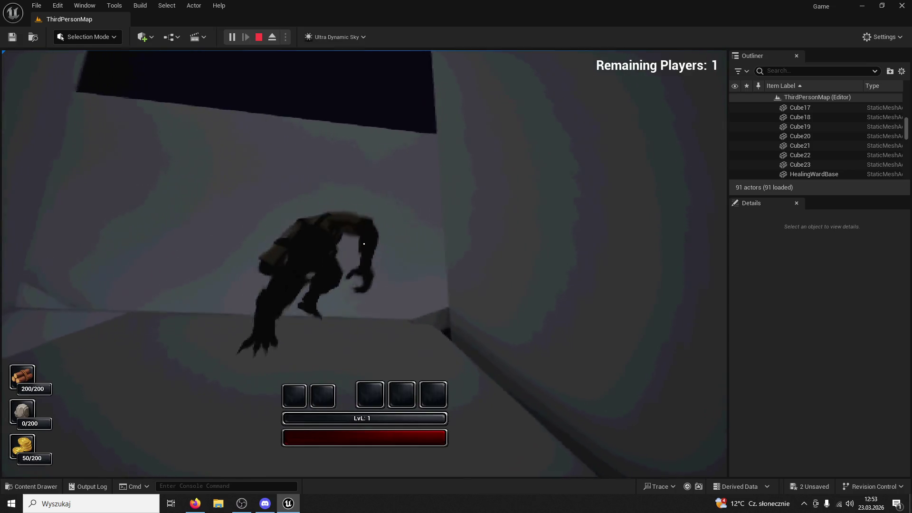
key(space)
key(w)
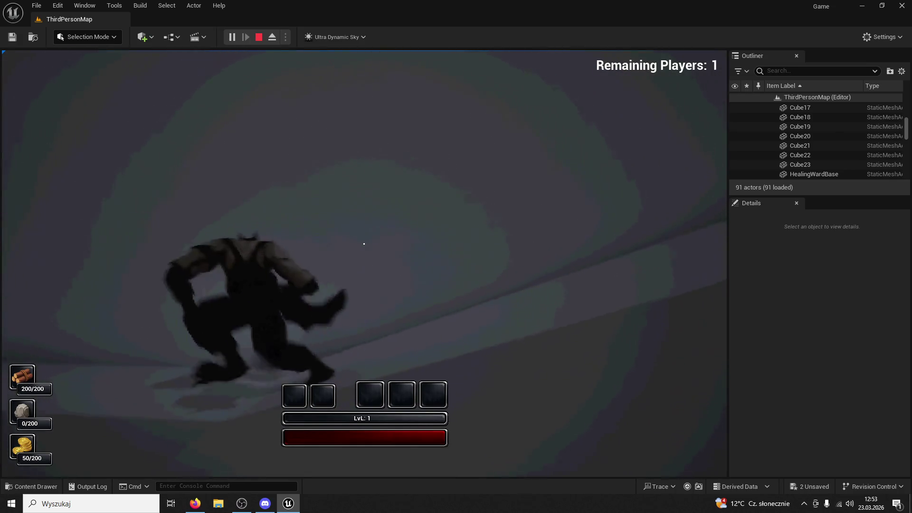
key(w)
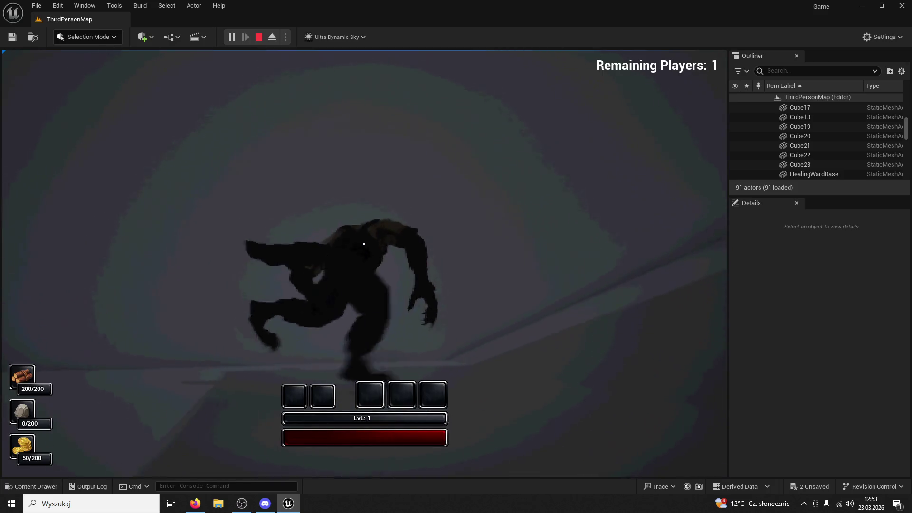
key(w)
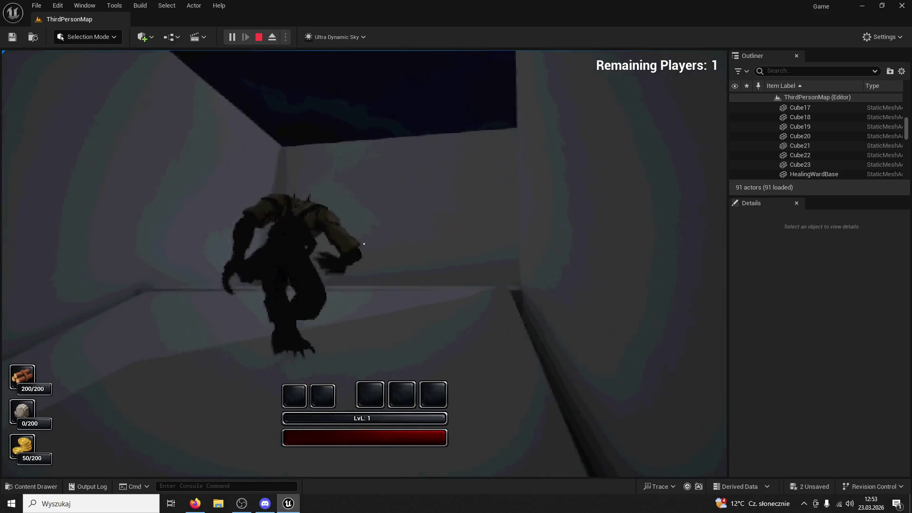
key(w)
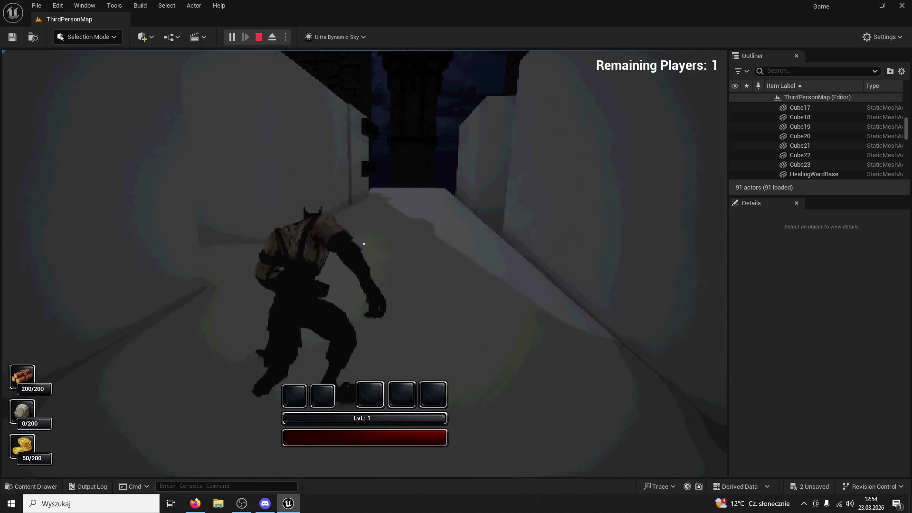
Step: Run and jump toward the dark opening, then stop the play-test and select Cube22
key(w)
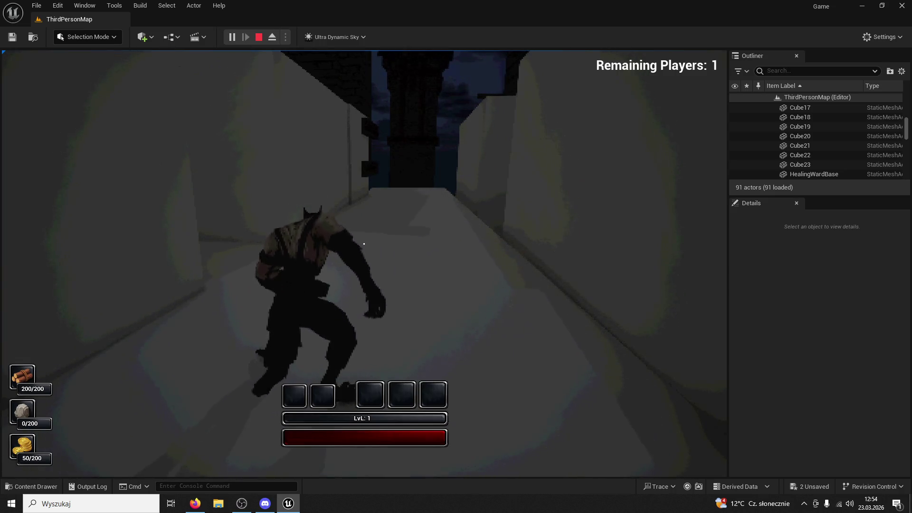
key(w)
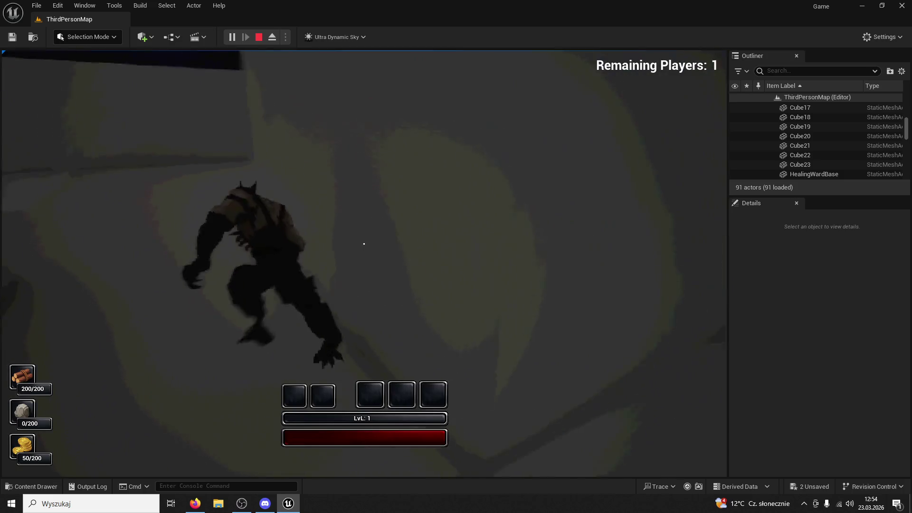
key(w)
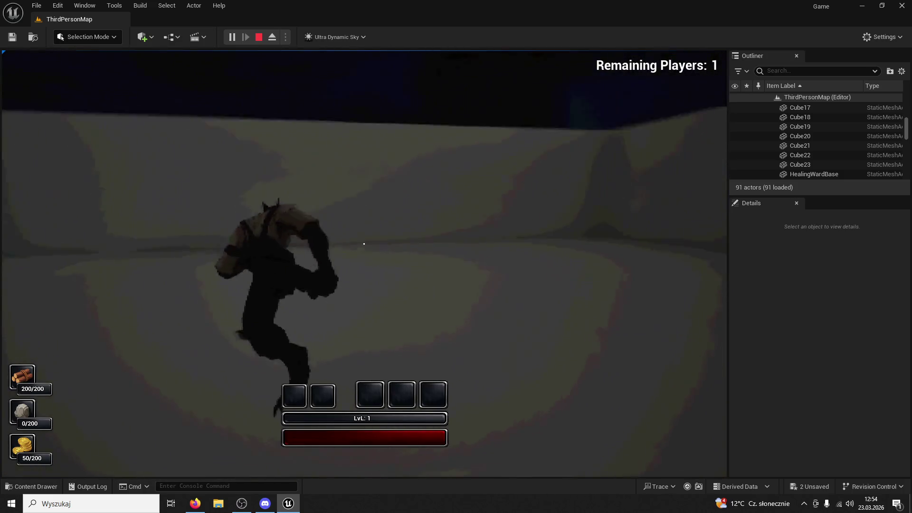
key(Escape)
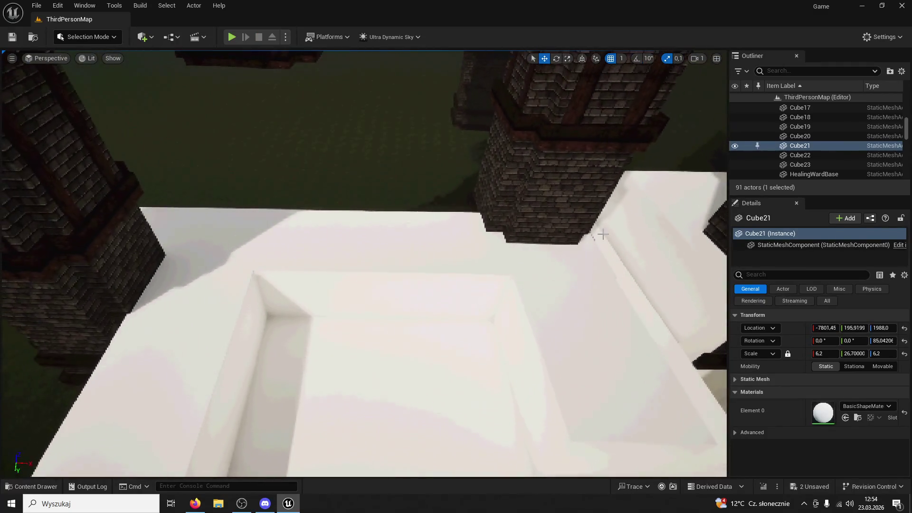
click(333, 270)
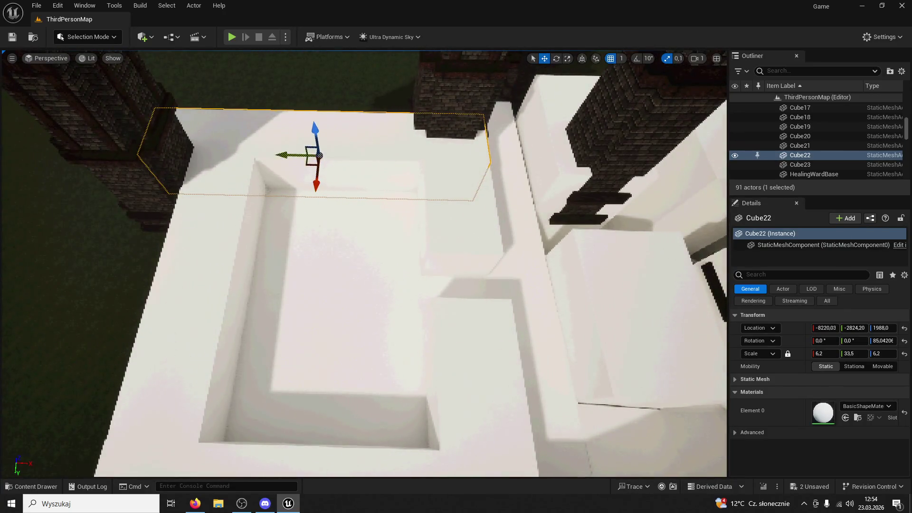
Step: Slide Cube22 sideways along Y and back, then select it together with Cube24
drag(282, 156, 141, 148)
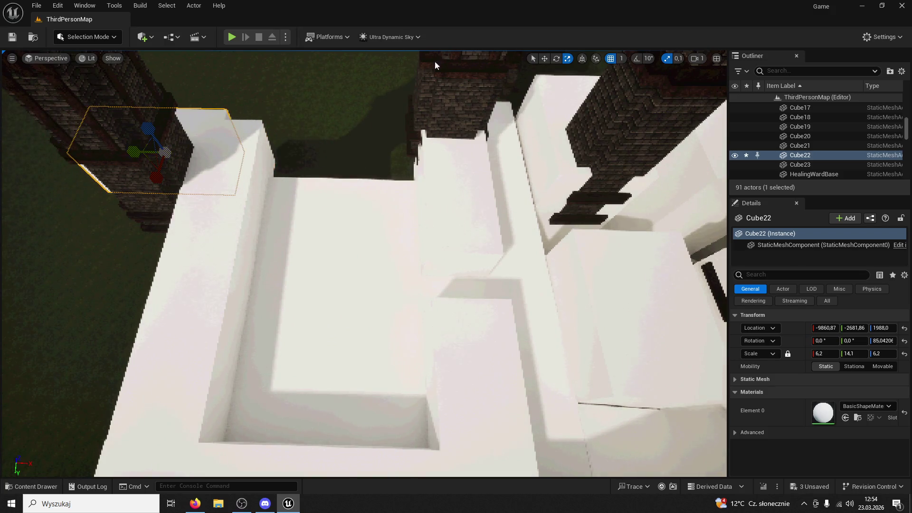
mouse_move(130, 148)
mouse_down()
mouse_move(235, 160)
mouse_move(396, 141)
mouse_up()
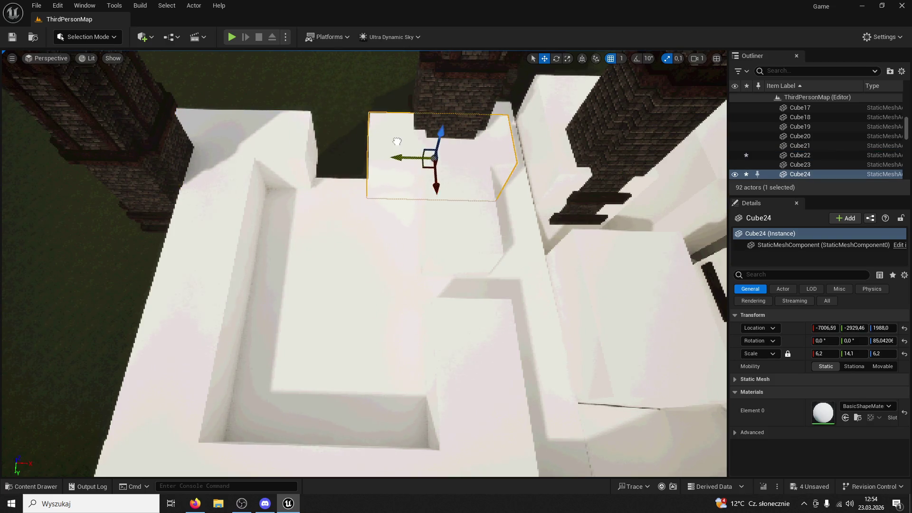
ctrl+click(259, 145)
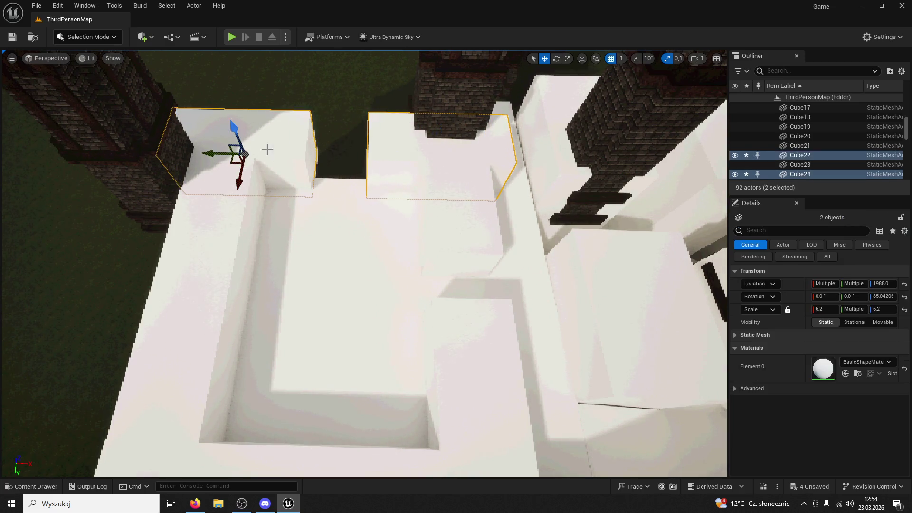
scroll(230, 153, up, 6)
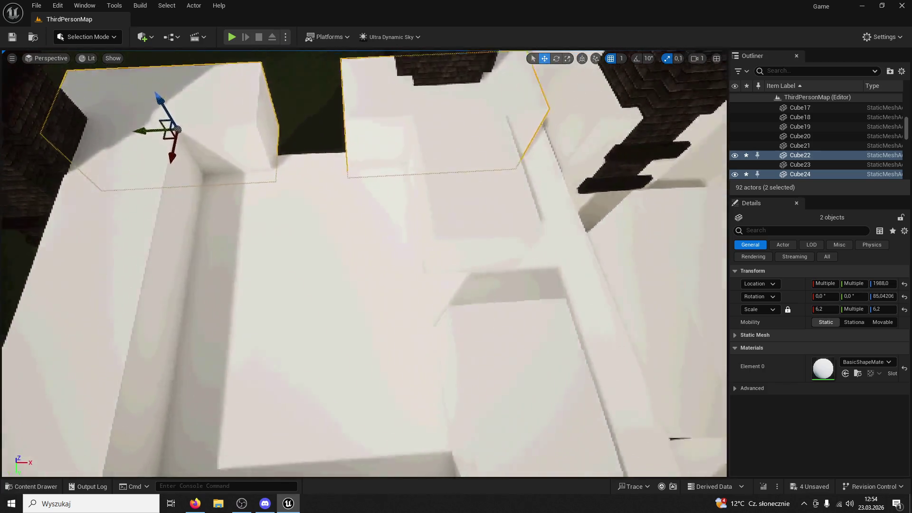
scroll(364, 263, down, 6)
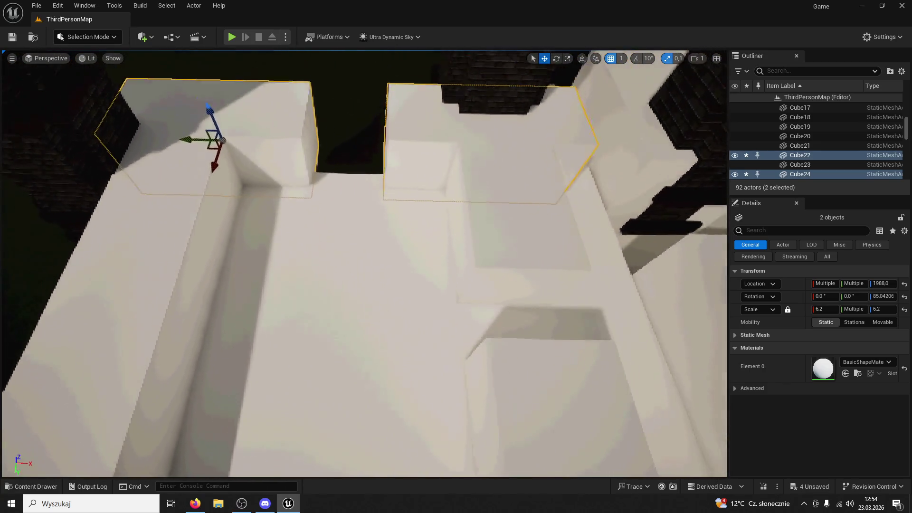
Step: Delete the extra Cube22 block and Alt-drag a copy of Cube24 to the left
click(454, 139)
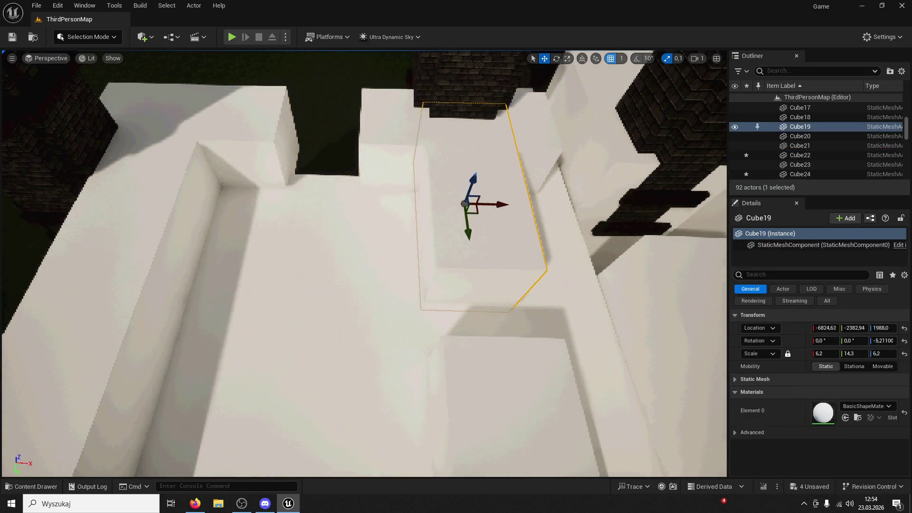
click(407, 119)
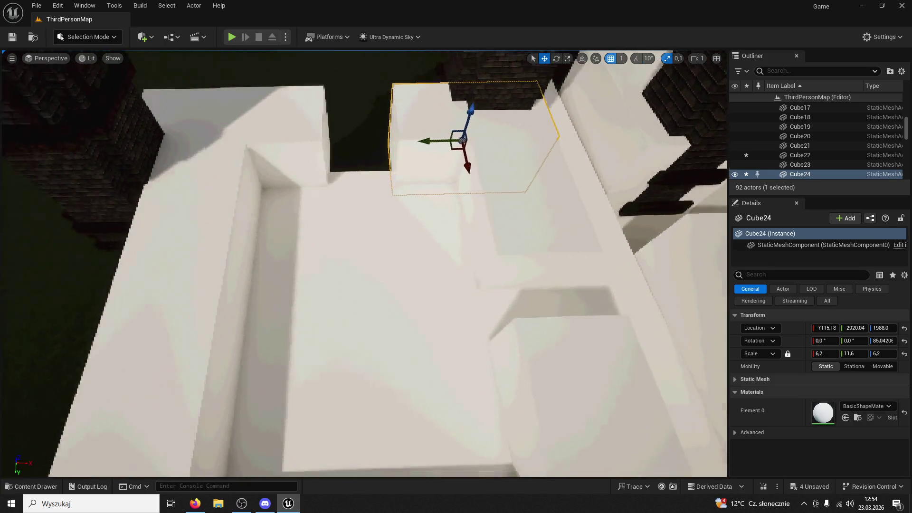
click(464, 265)
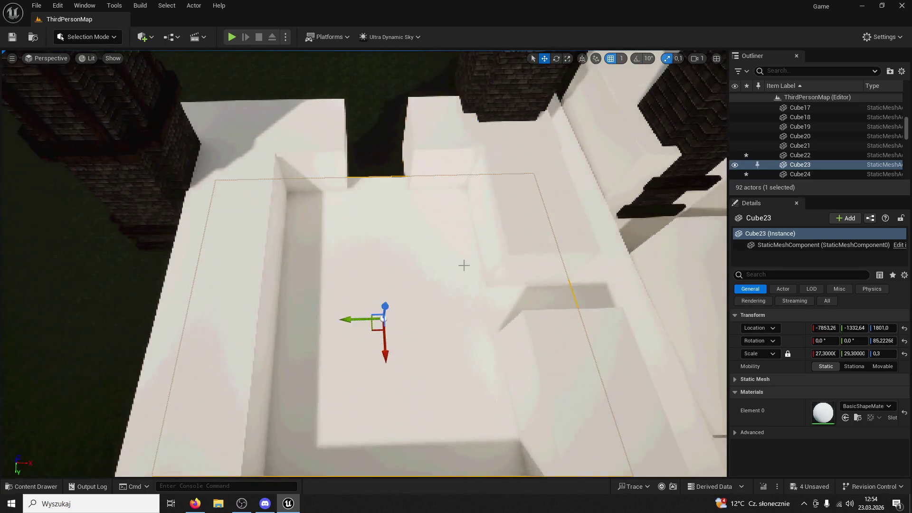
key(w)
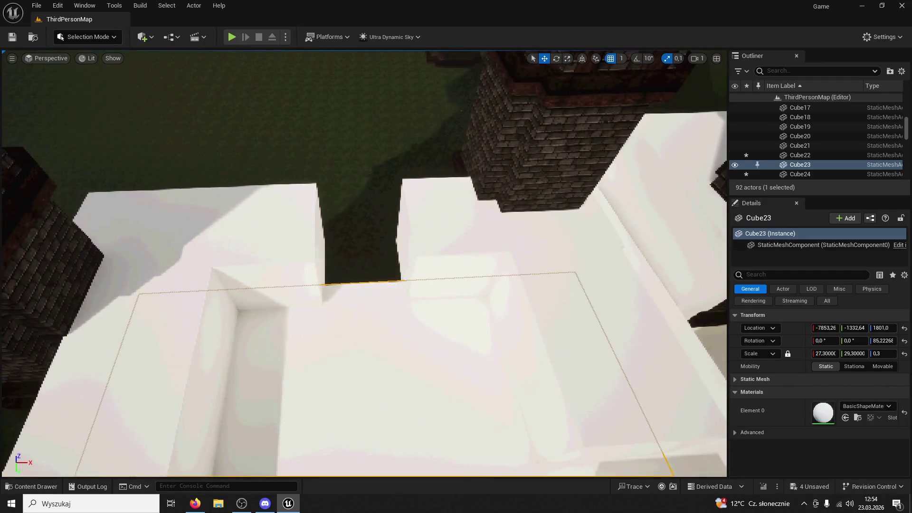
click(266, 228)
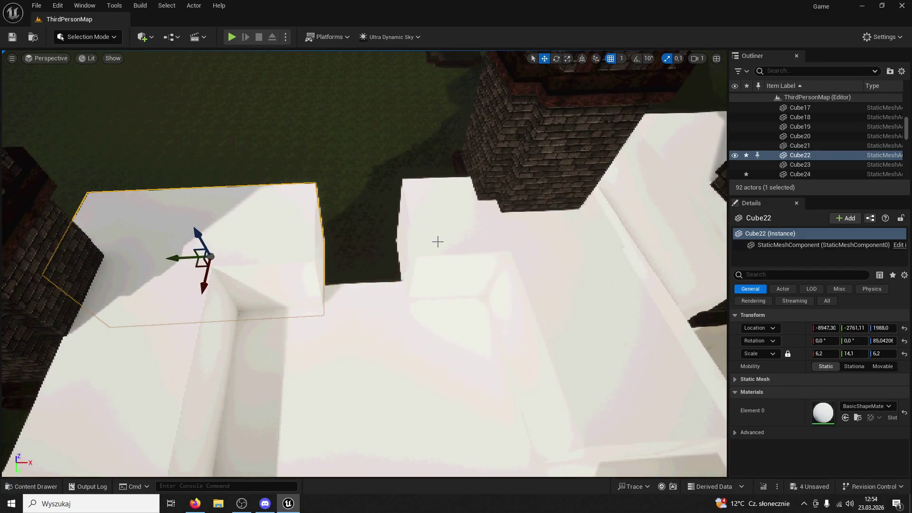
key(Delete)
click(464, 261)
alt+drag(465, 249, 218, 257)
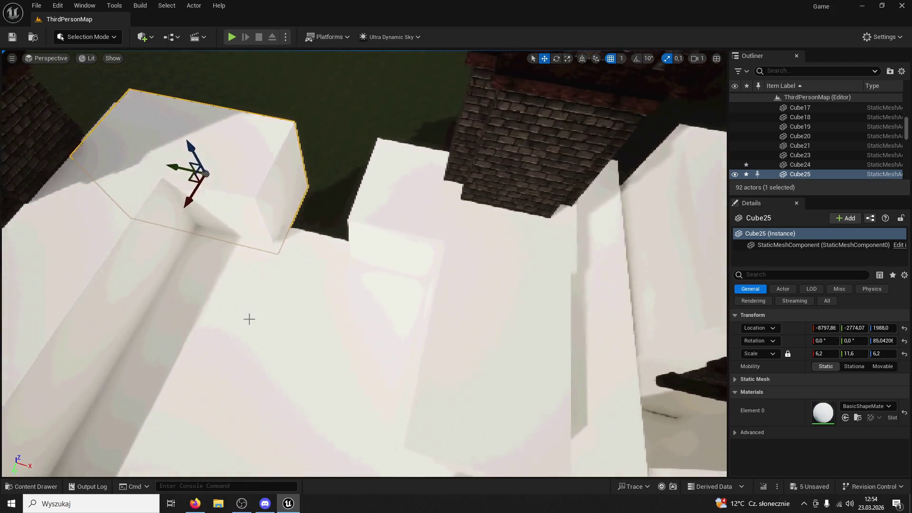
Step: Move the thin 19.8°-tilted slab into place and raise it above the white platforms
click(348, 126)
drag(348, 125, 280, 155)
drag(318, 271, 318, 271)
drag(480, 365, 469, 329)
click(480, 365)
mouse_move(616, 257)
mouse_down()
mouse_move(112, 106)
mouse_move(242, 258)
mouse_move(306, 265)
mouse_move(79, 267)
mouse_up()
mouse_move(214, 253)
mouse_down()
mouse_move(233, 145)
mouse_move(259, 90)
mouse_up()
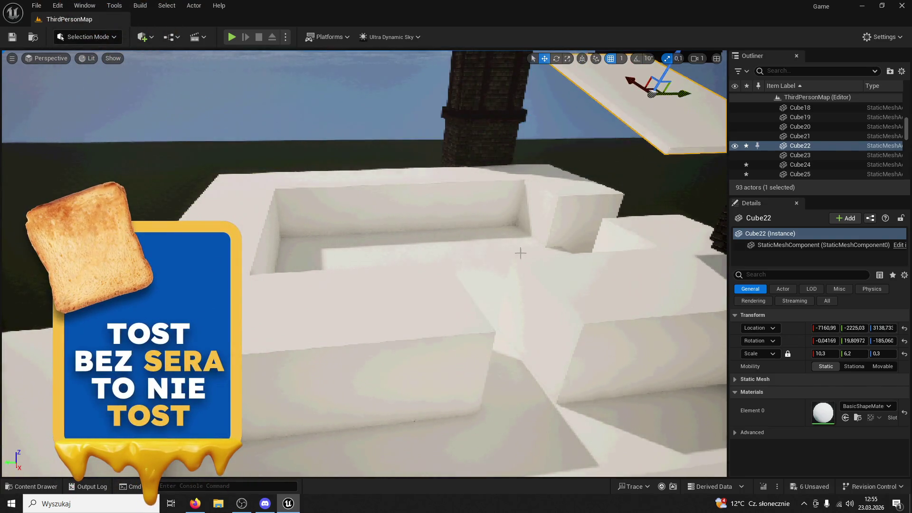
Step: Widen the Cube23 slab to a scale of 33.6
click(521, 255)
key(s)
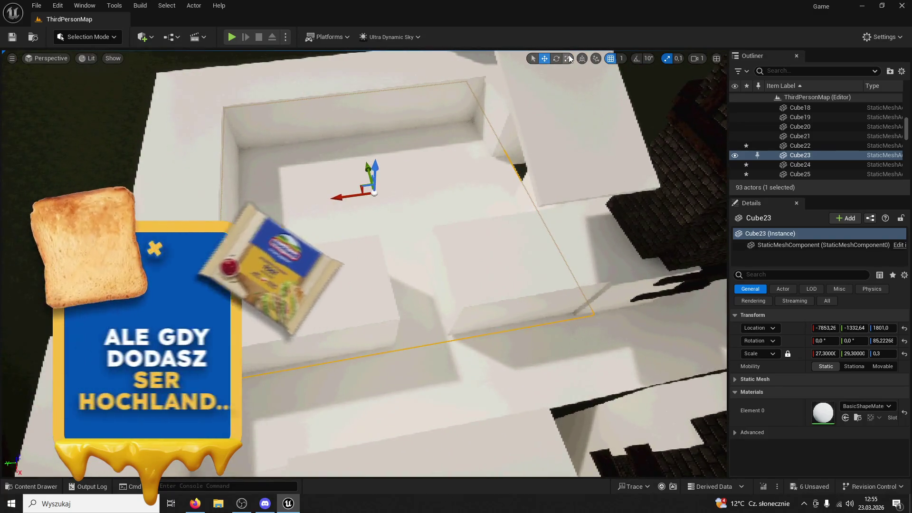
key(r)
drag(351, 192, 334, 198)
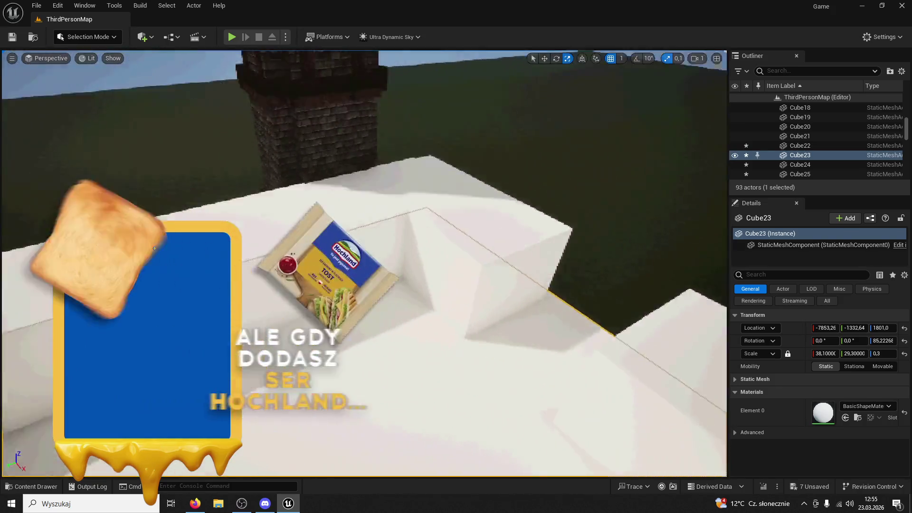
mouse_move(155, 248)
mouse_down()
mouse_move(432, 103)
mouse_move(412, 115)
mouse_move(371, 190)
mouse_move(356, 255)
mouse_up()
Step: Rotate the tilted Cube22 slab about 87 degrees around the vertical world axis
click(356, 255)
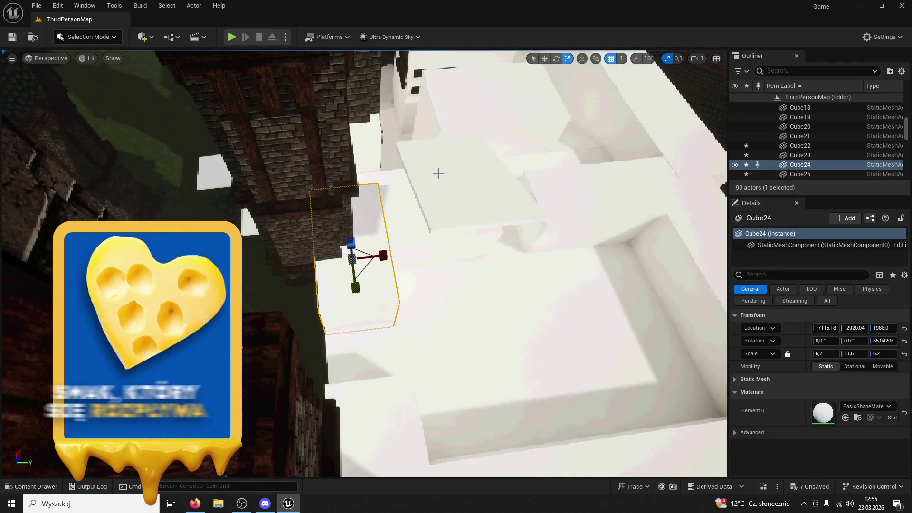
drag(426, 184, 455, 184)
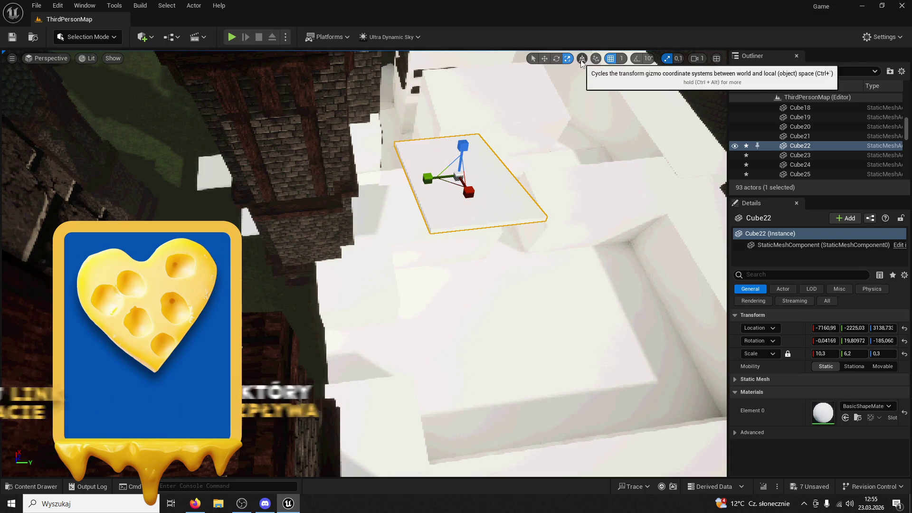
mouse_move(540, 145)
mouse_down()
mouse_move(529, 230)
mouse_move(600, 102)
mouse_up()
key(e)
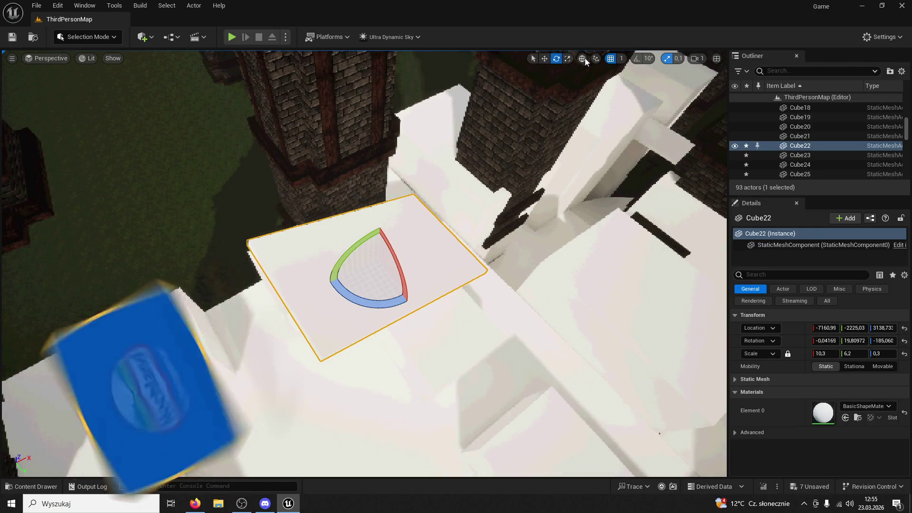
click(585, 58)
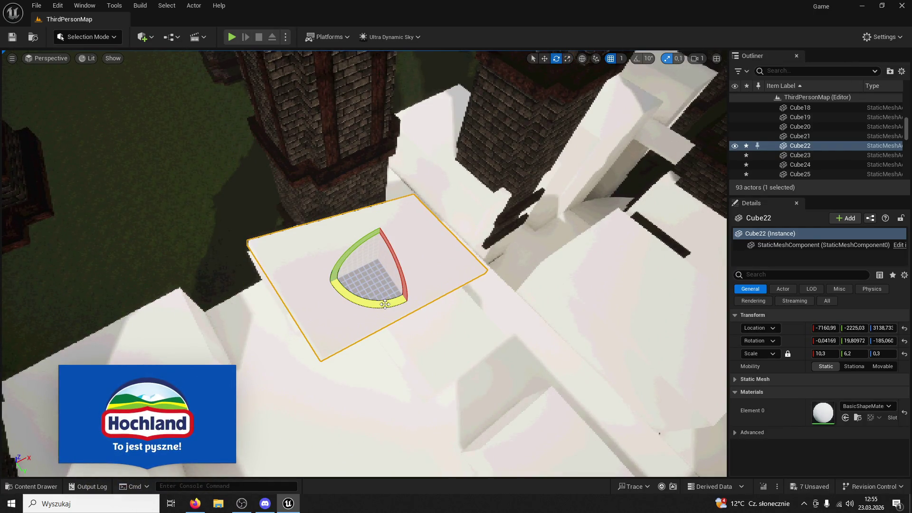
drag(385, 304, 411, 302)
drag(425, 234, 384, 368)
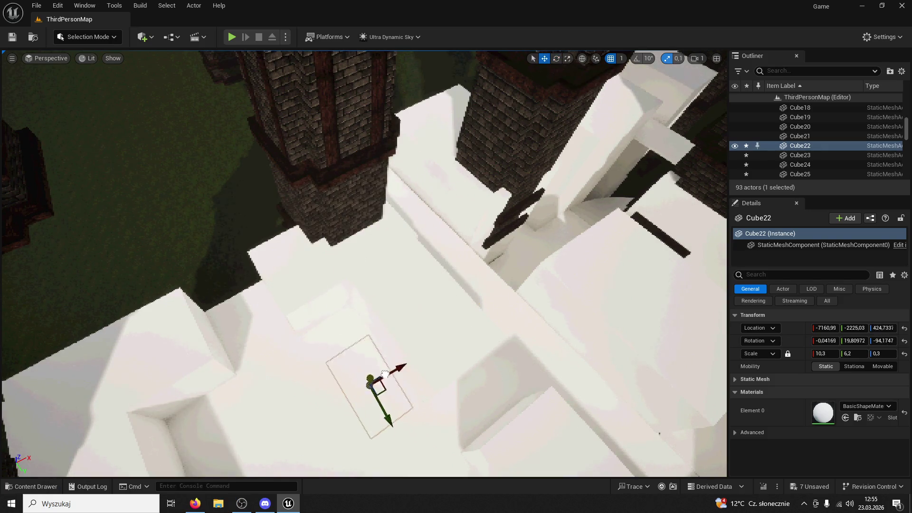
drag(354, 334, 278, 330)
Step: Slide Cube22 along X and Y until it rests against the brick tower's side
click(452, 291)
drag(459, 303, 337, 362)
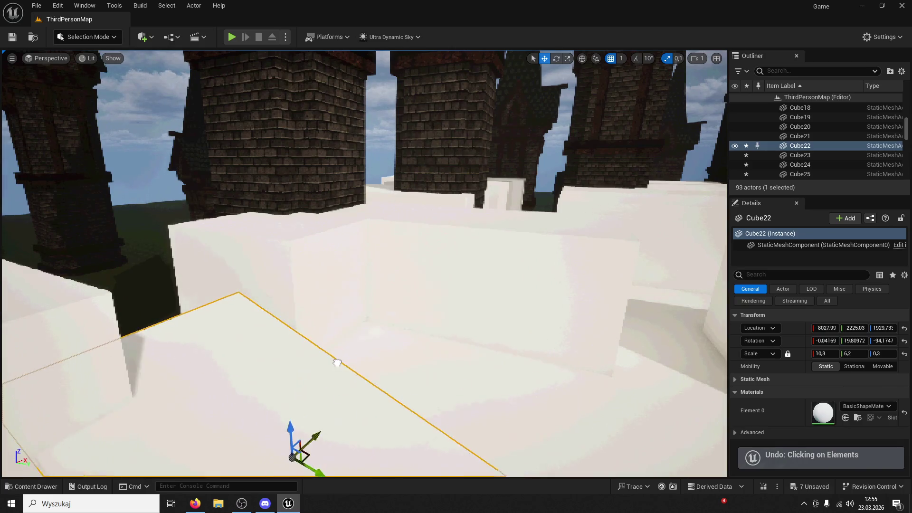
drag(364, 438, 118, 316)
key(f)
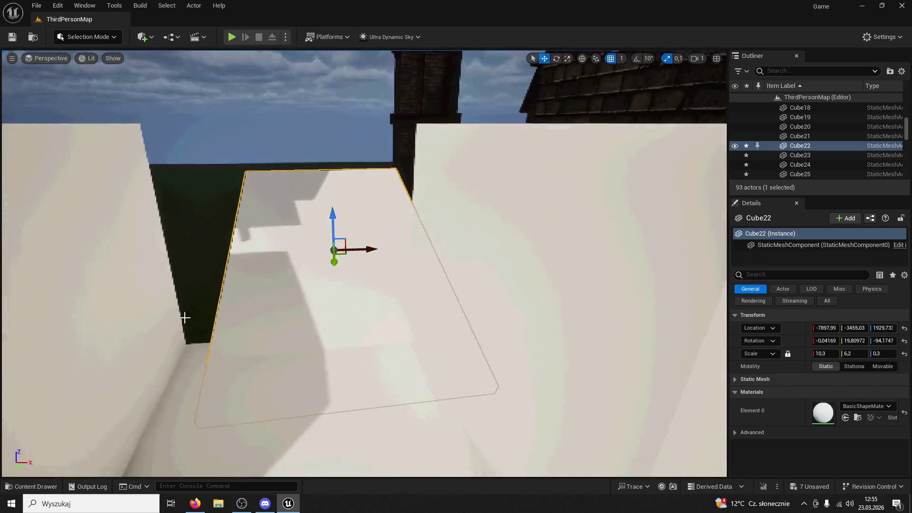
mouse_move(349, 253)
mouse_down()
mouse_move(302, 276)
mouse_move(325, 278)
mouse_move(158, 222)
mouse_move(163, 212)
mouse_up()
mouse_move(230, 197)
mouse_down()
mouse_move(302, 186)
mouse_move(329, 130)
mouse_move(346, 218)
mouse_move(422, 167)
mouse_move(408, 200)
mouse_move(446, 309)
mouse_up()
click(408, 200)
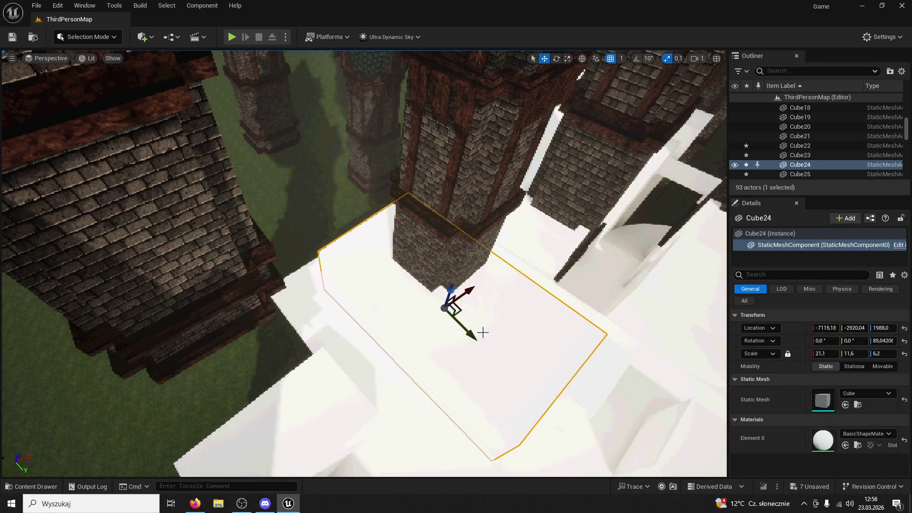
Step: Delete Cube25 and Alt-drag a copy of Cube24 further along X beside the tower
drag(454, 325, 350, 276)
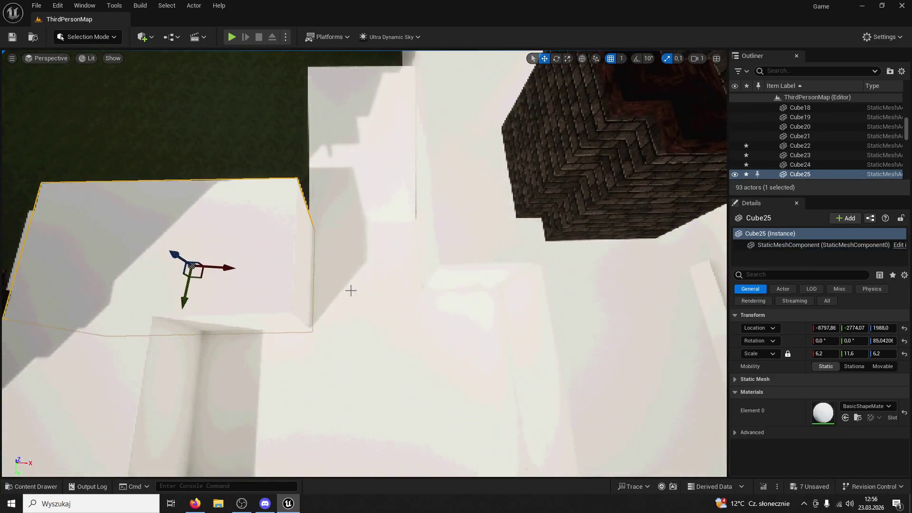
key(Delete)
click(466, 250)
key(f)
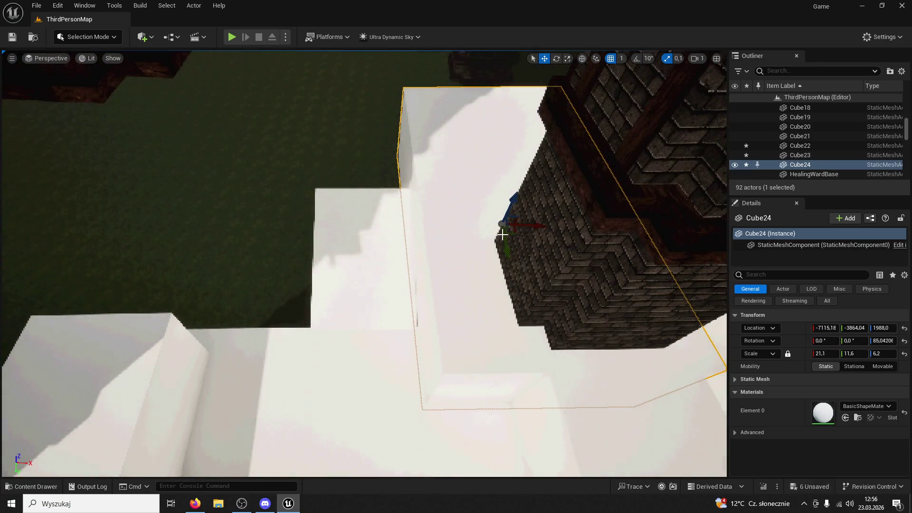
mouse_move(540, 224)
mouse_down()
mouse_move(244, 249)
mouse_move(303, 250)
mouse_up()
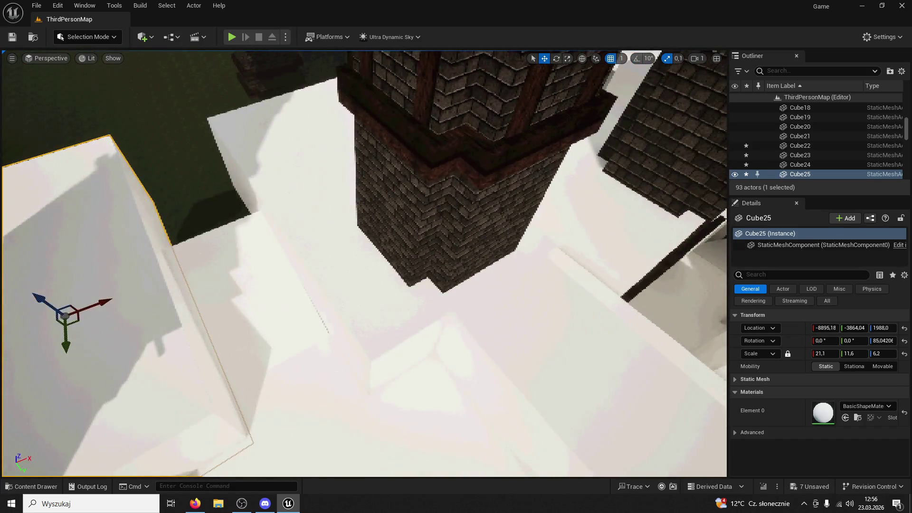
Step: Make the Cube24 block taller and raise it higher
click(372, 209)
mouse_move(351, 180)
mouse_down()
mouse_move(351, 156)
mouse_move(351, 178)
mouse_move(364, 180)
mouse_move(342, 149)
mouse_move(338, 110)
mouse_up()
key(f)
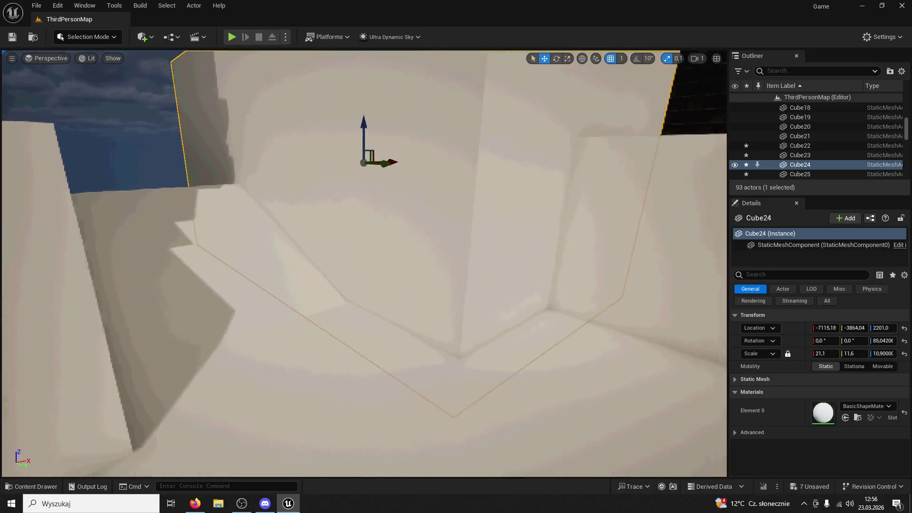
drag(262, 211, 258, 184)
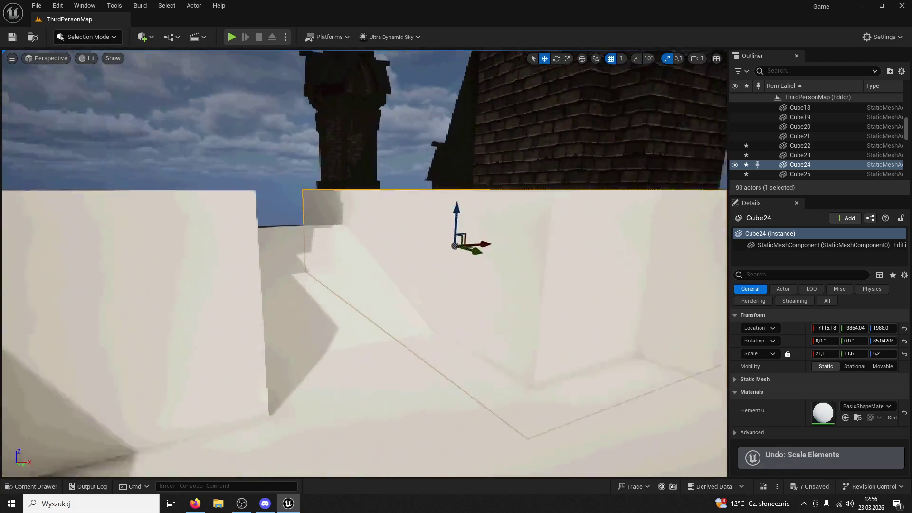
Step: Duplicate a neighbouring flat slab with Ctrl+D to create Cube26
click(214, 285)
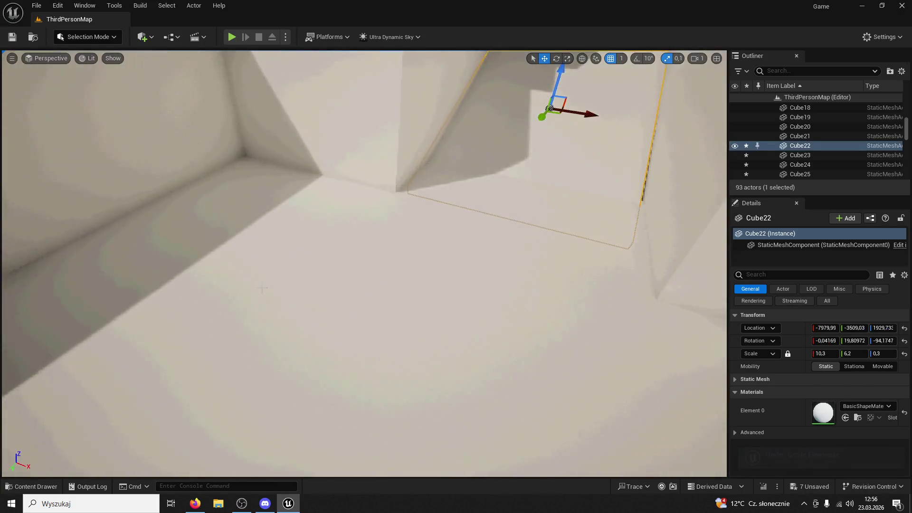
scroll(364, 264, down, 8)
key(ctrl+d)
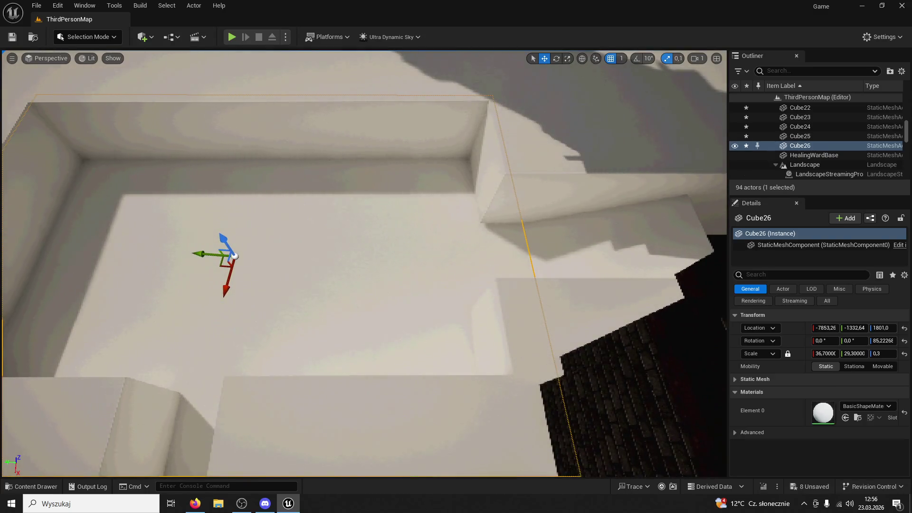
Step: Move Cube26 far along Y, raise it, and narrow it to 22.9 in Y
mouse_move(199, 252)
mouse_down()
mouse_move(692, 199)
mouse_move(590, 265)
mouse_move(570, 234)
mouse_move(441, 237)
mouse_move(428, 251)
mouse_up()
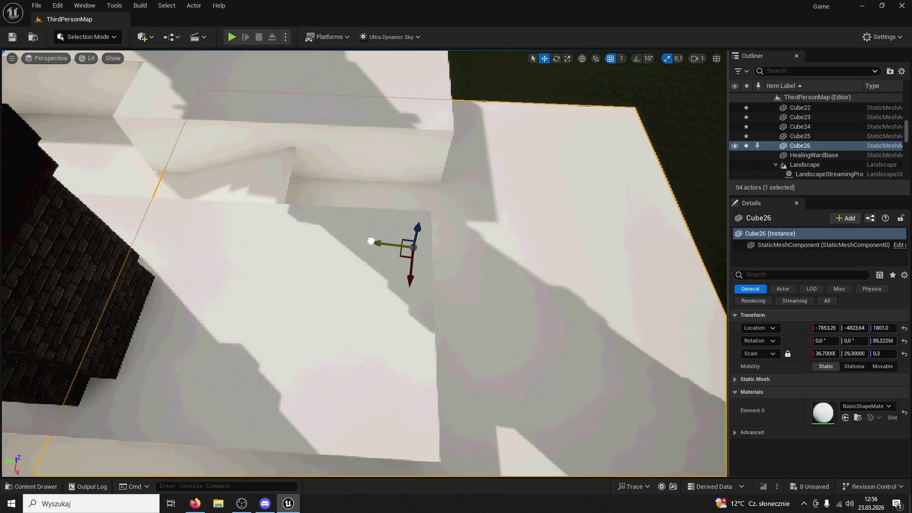
drag(369, 241, 508, 236)
mouse_move(565, 246)
mouse_down()
mouse_move(592, 207)
mouse_move(588, 220)
mouse_up()
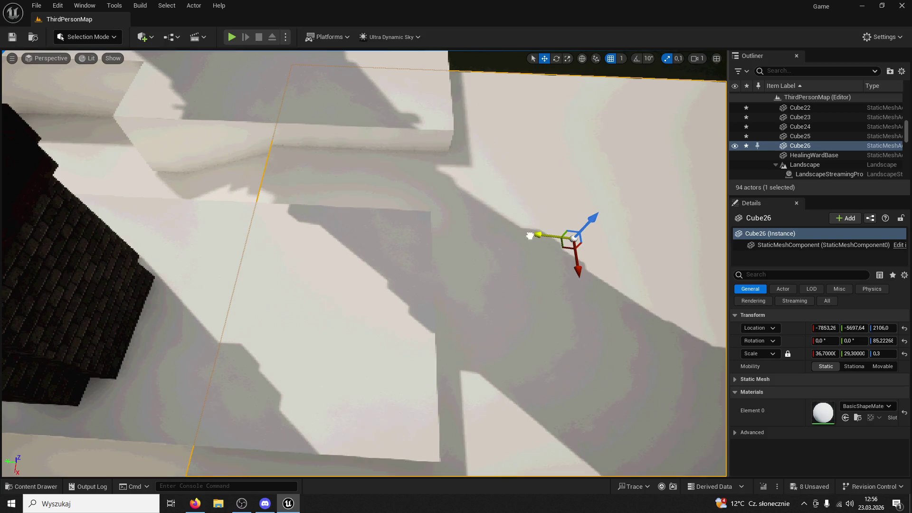
drag(556, 232, 486, 163)
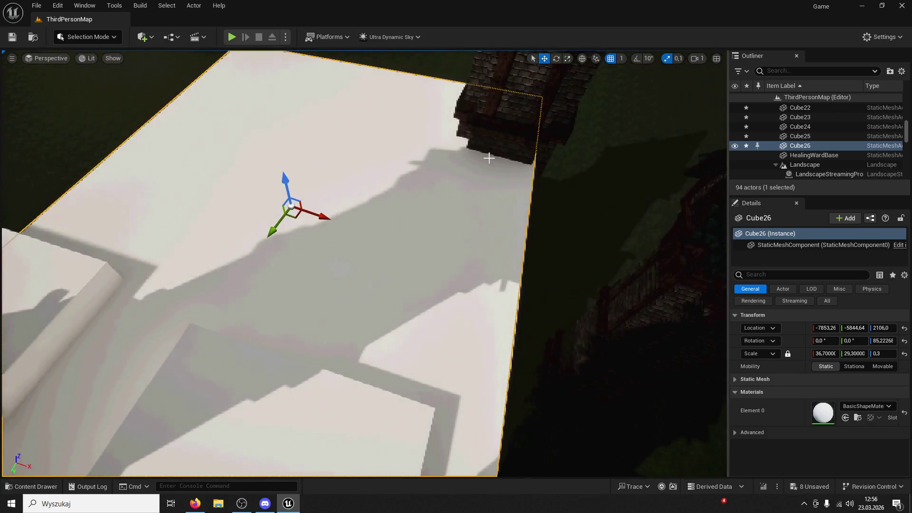
mouse_move(255, 208)
mouse_down()
mouse_move(243, 216)
mouse_move(236, 185)
mouse_move(290, 119)
mouse_up()
drag(470, 152, 419, 151)
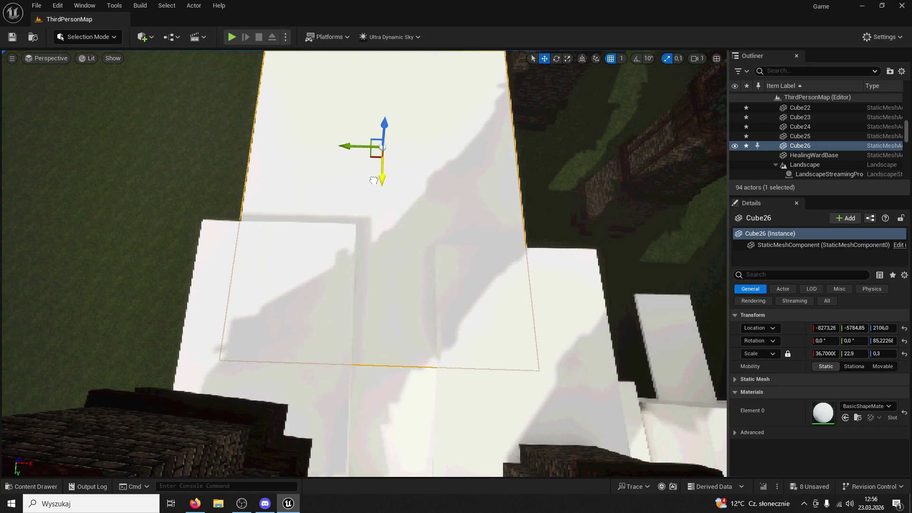
Step: Alt-drag Cube17 to make Cube27, a 42.2 × 6.1 × 0.3 walkway slab
mouse_move(363, 182)
mouse_down()
mouse_move(414, 142)
mouse_move(413, 228)
mouse_up()
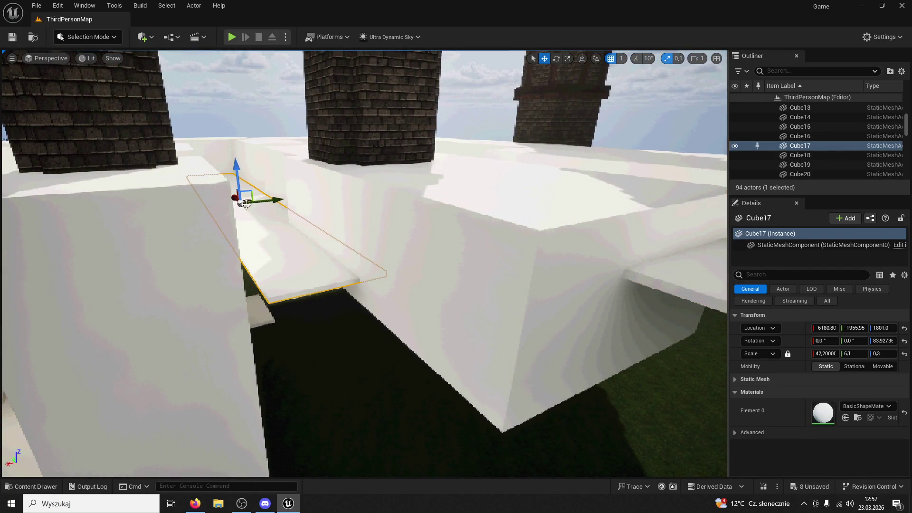
mouse_move(233, 198)
mouse_down()
mouse_move(475, 401)
mouse_move(347, 285)
mouse_move(307, 285)
mouse_up()
mouse_move(346, 353)
mouse_down()
mouse_move(328, 354)
mouse_move(346, 354)
mouse_up()
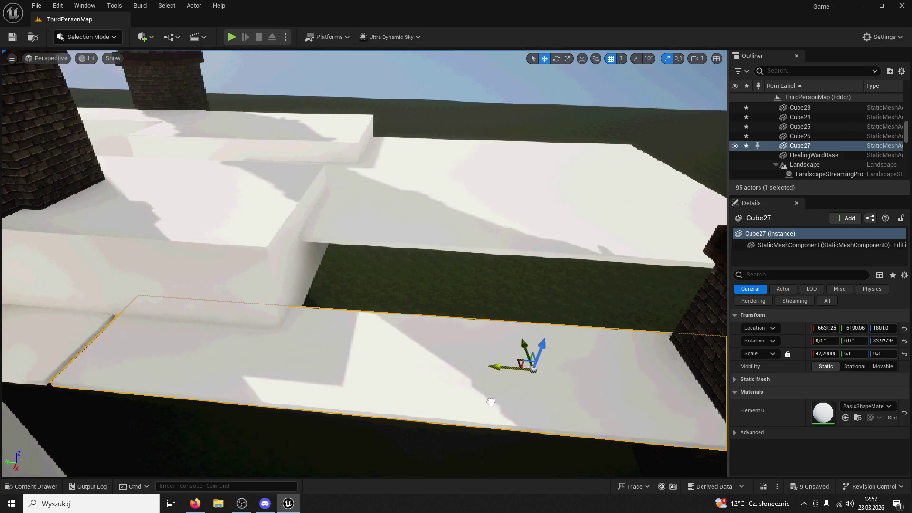
drag(480, 401, 480, 375)
click(435, 279)
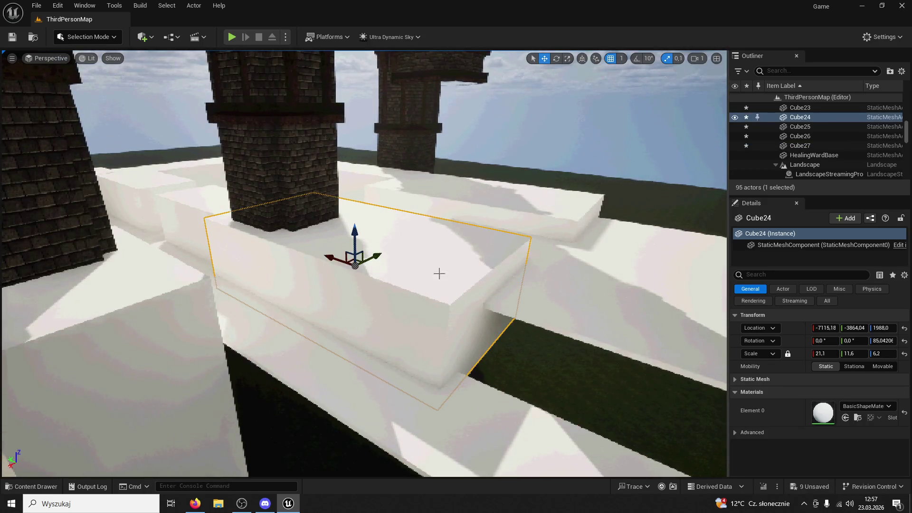
Step: Narrow the Cube24 block beside the tower to a 10.5 Y scale
drag(463, 212, 463, 183)
key(f)
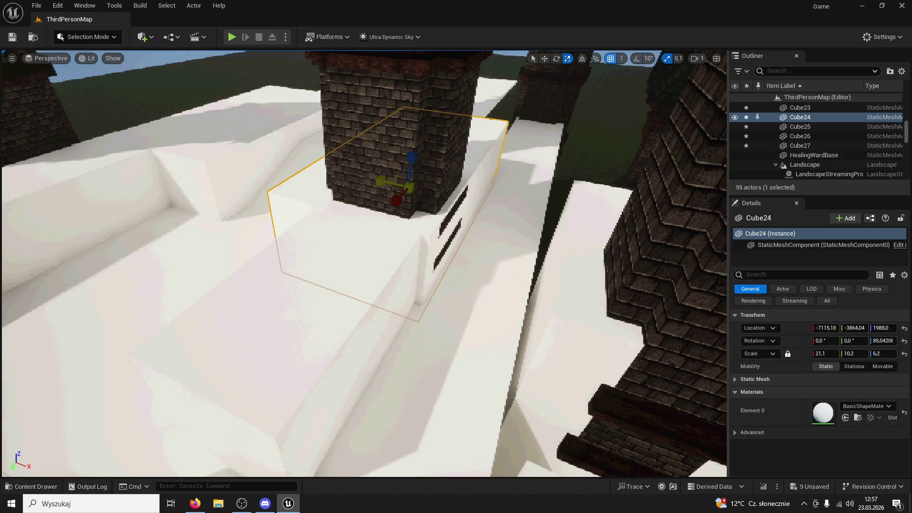
click(371, 171)
click(359, 219)
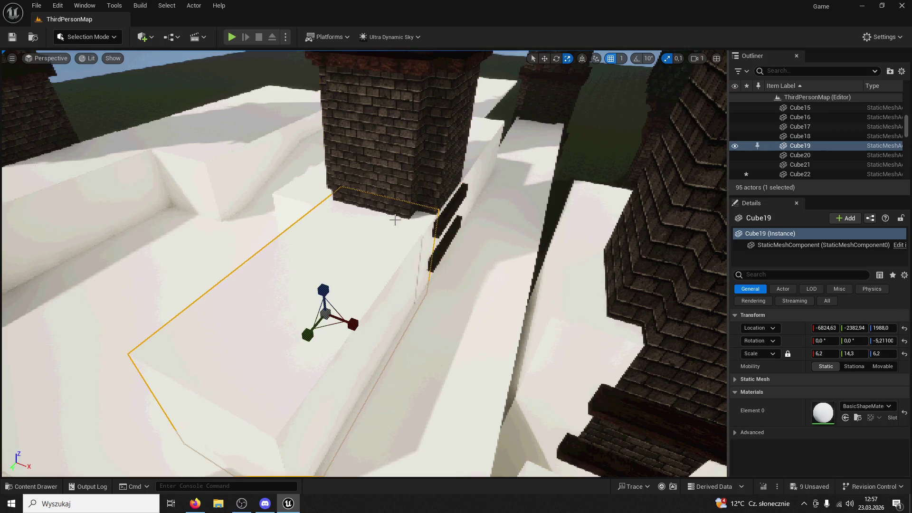
click(313, 195)
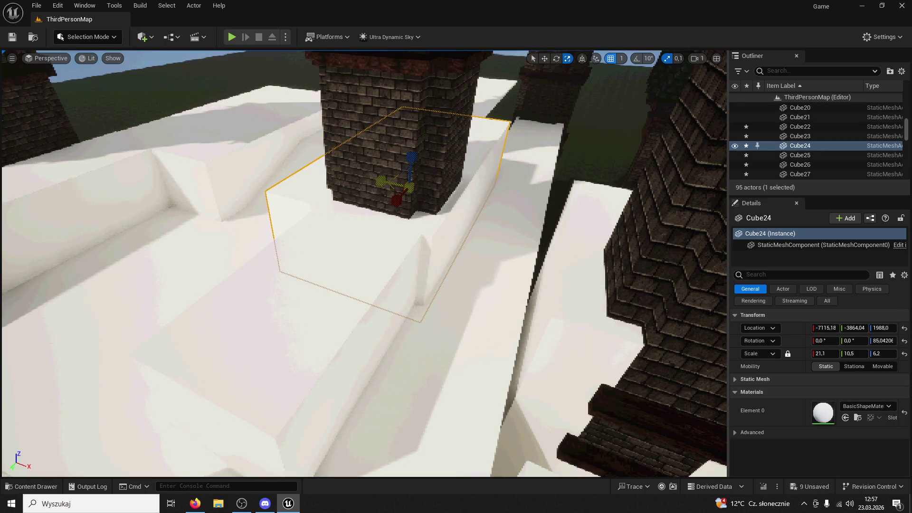
Step: Return to the Move tool and start a play test of ThirdPersonMap
click(545, 58)
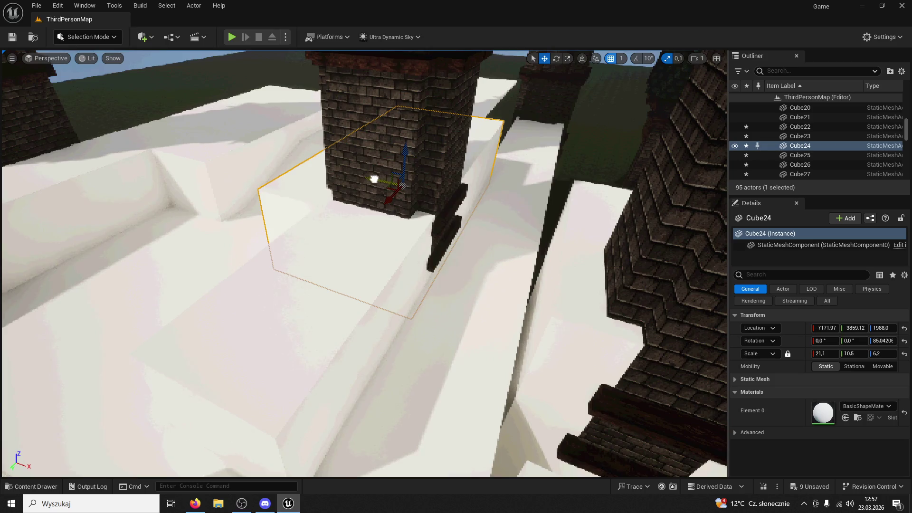
drag(374, 179, 199, 98)
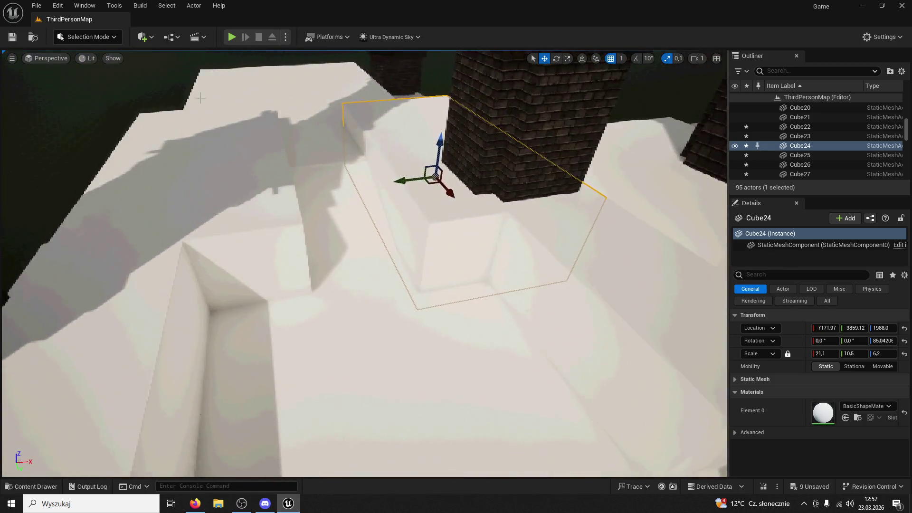
click(230, 36)
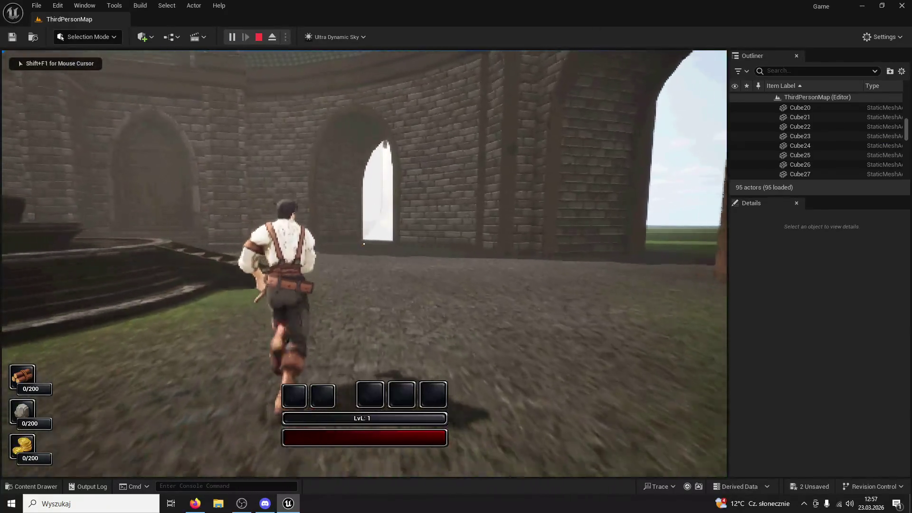
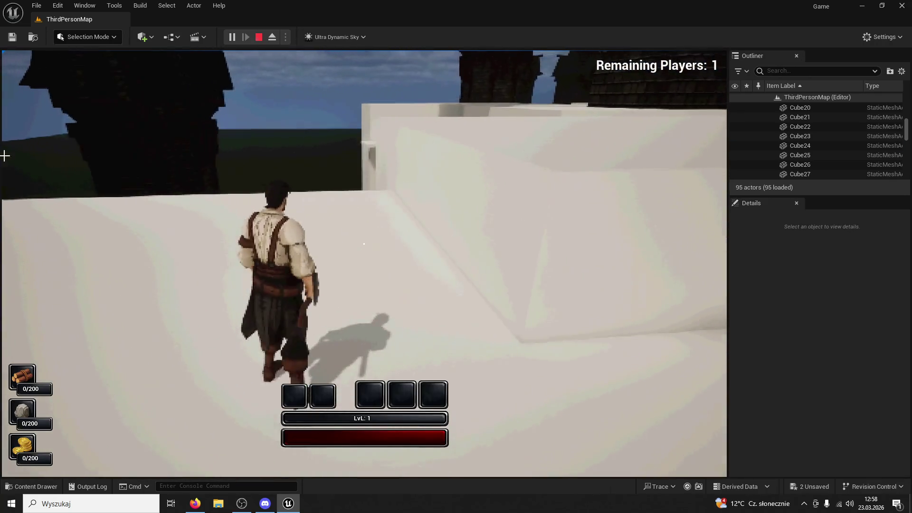
Step: Stop the playtest and nudge the white wall block Cube15 slightly along X
key(Escape)
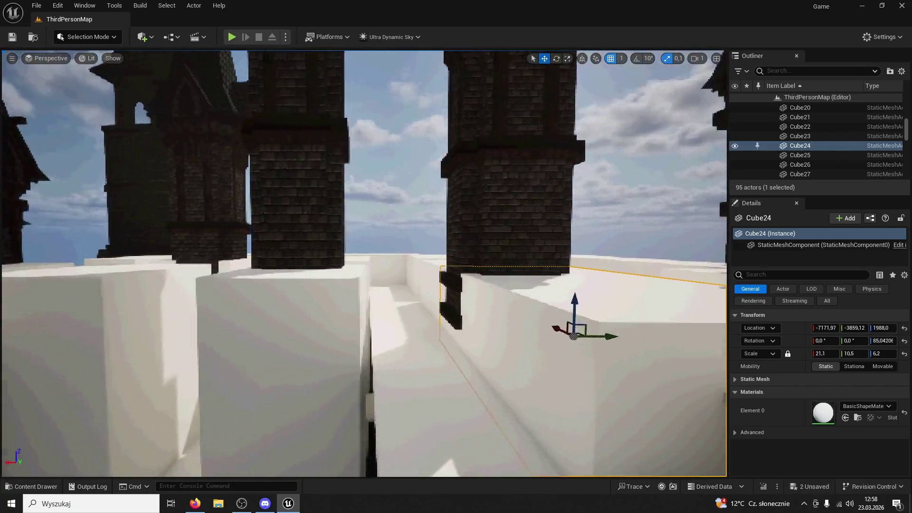
mouse_move(39, 179)
mouse_down()
mouse_move(43, 142)
mouse_move(39, 178)
mouse_up()
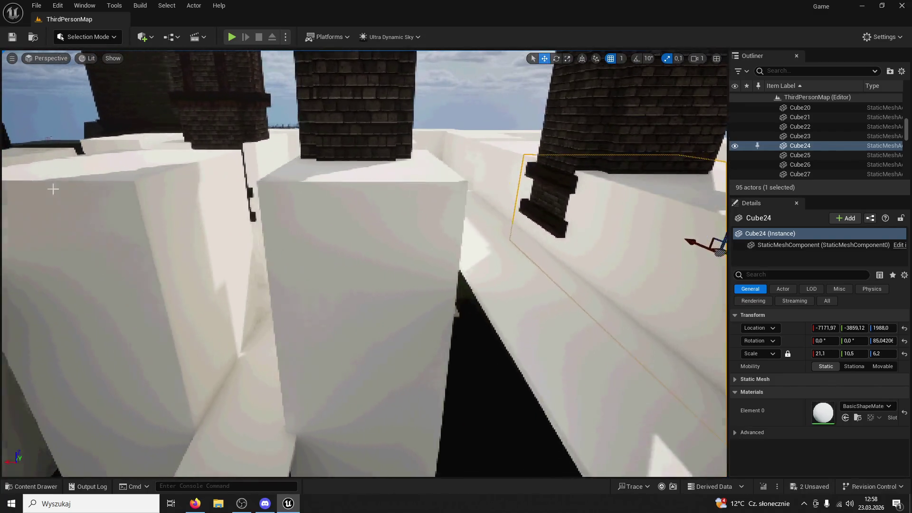
mouse_move(340, 338)
mouse_down()
mouse_move(294, 350)
mouse_move(364, 346)
mouse_move(342, 384)
mouse_up()
mouse_move(364, 263)
mouse_down()
mouse_move(361, 287)
mouse_move(363, 256)
mouse_move(452, 253)
mouse_up()
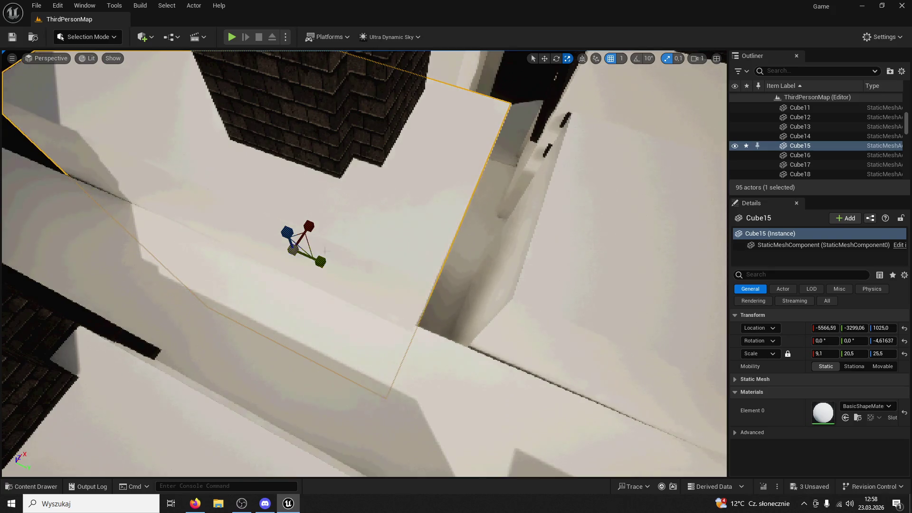
Step: Widen Cube15 around the brick tower to a Y scale of 26.4
click(544, 59)
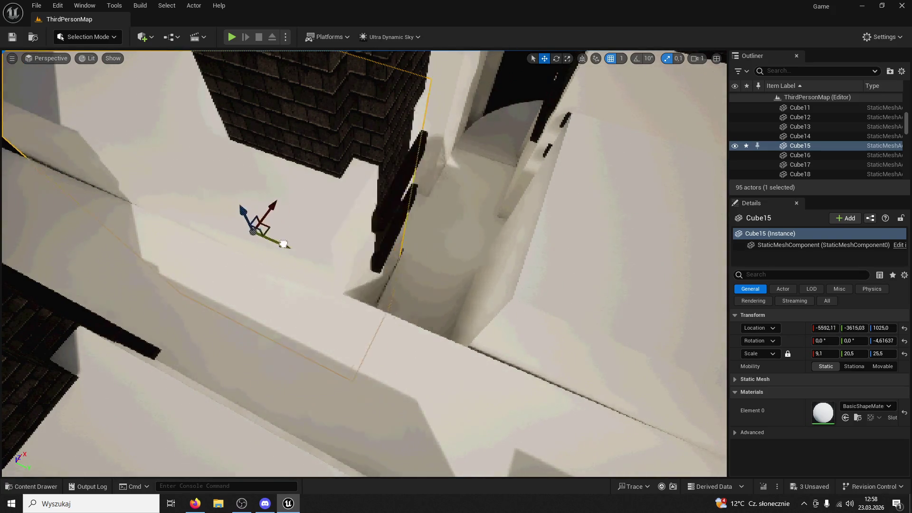
mouse_move(285, 245)
mouse_down()
mouse_move(295, 227)
mouse_move(313, 224)
mouse_move(295, 266)
mouse_move(319, 243)
mouse_up()
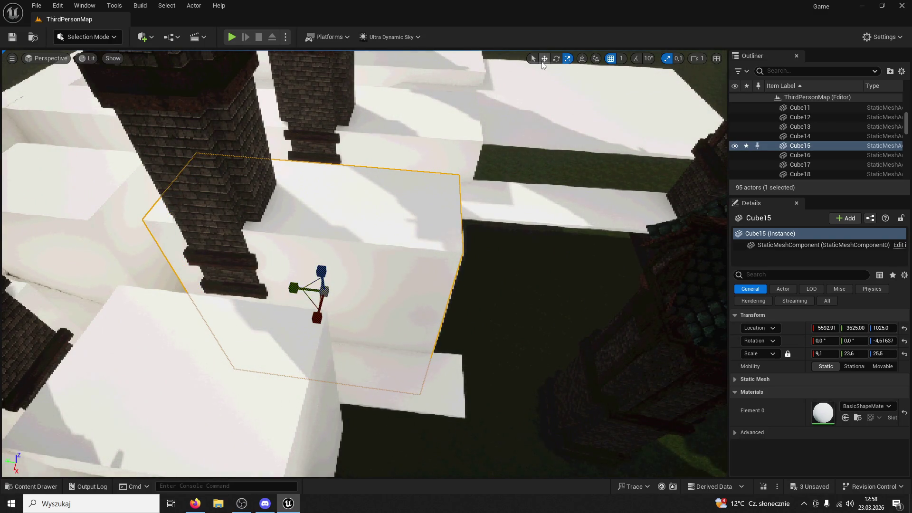
mouse_move(318, 242)
mouse_down()
mouse_move(309, 266)
mouse_move(406, 225)
mouse_up()
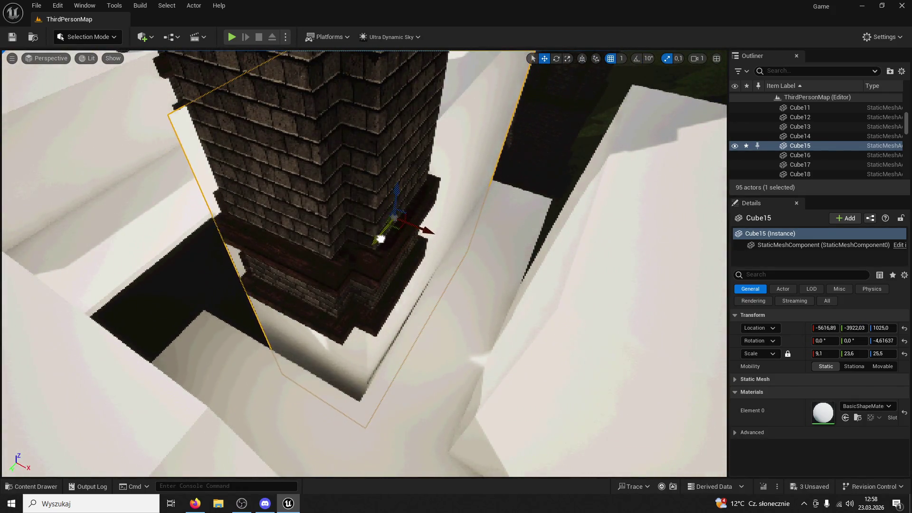
click(380, 238)
click(473, 116)
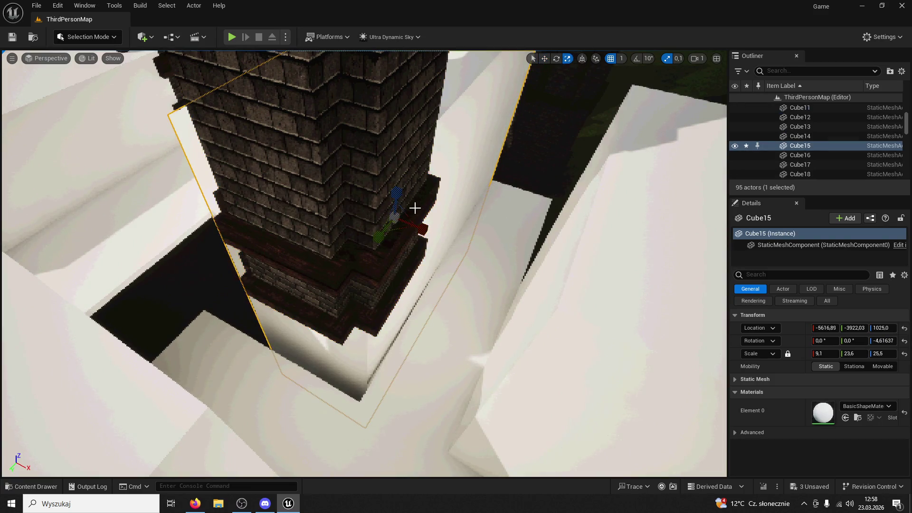
drag(380, 237, 435, 235)
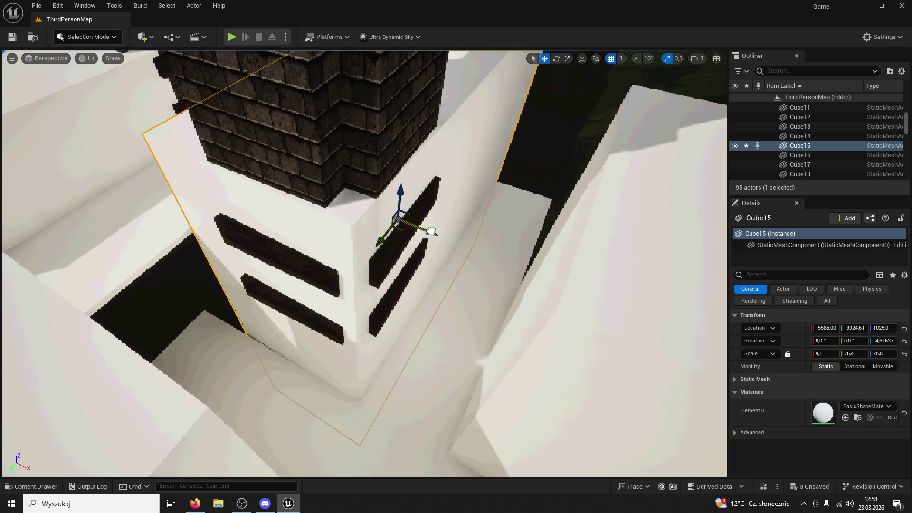
key(s)
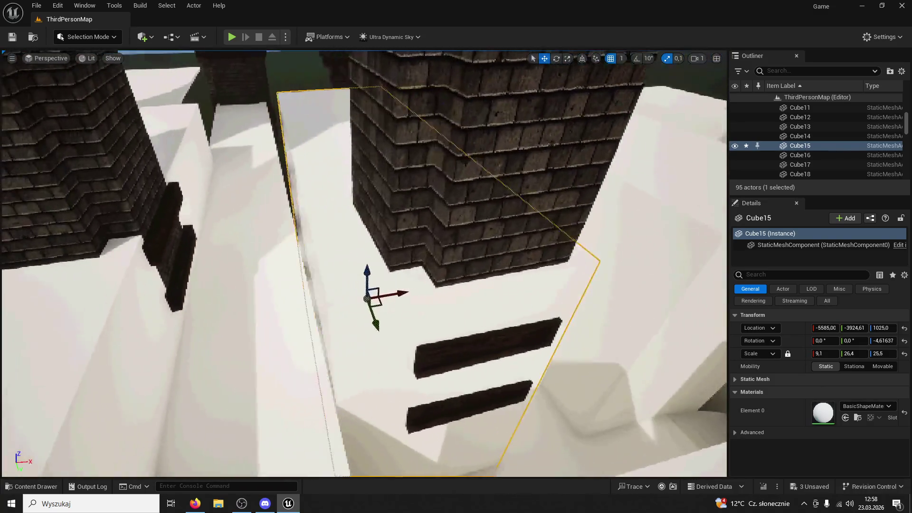
key(f)
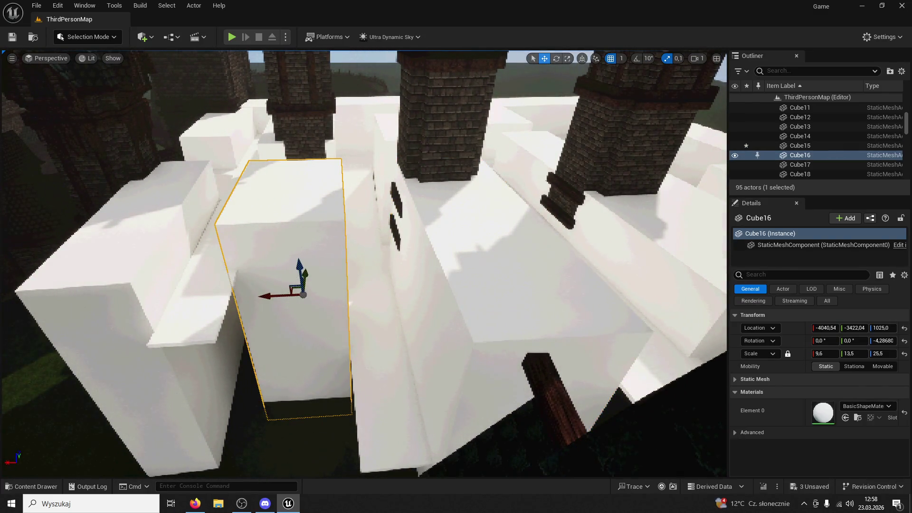
Step: Replace Cube16 with a copy of Cube15 placed further along X
key(ctrl+z)
mouse_move(424, 331)
mouse_down()
mouse_move(273, 340)
mouse_move(270, 349)
mouse_up()
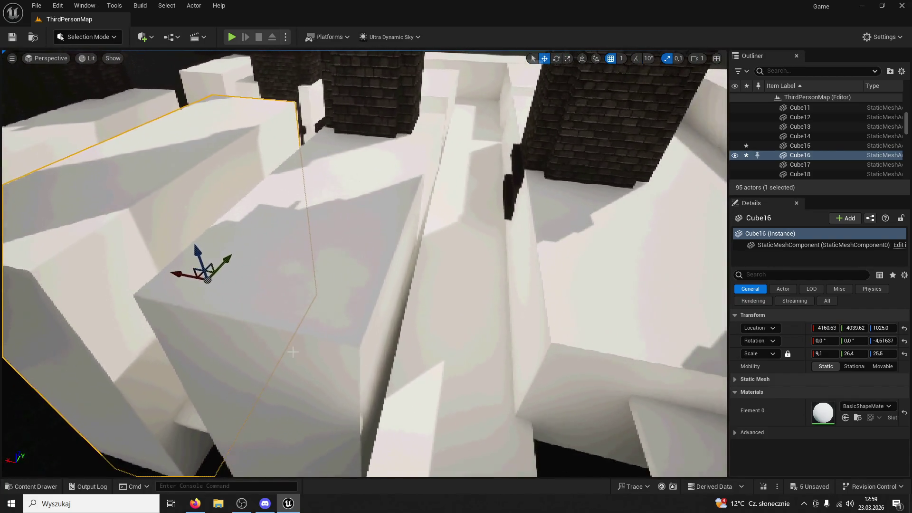
click(357, 319)
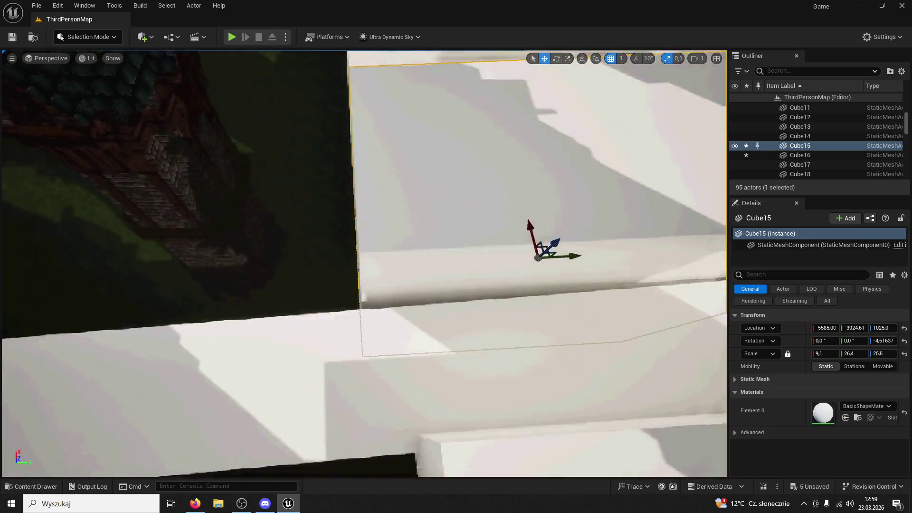
Step: Rotate Cube15 a few degrees around Z and narrow its Y scale to 11.5
key(e)
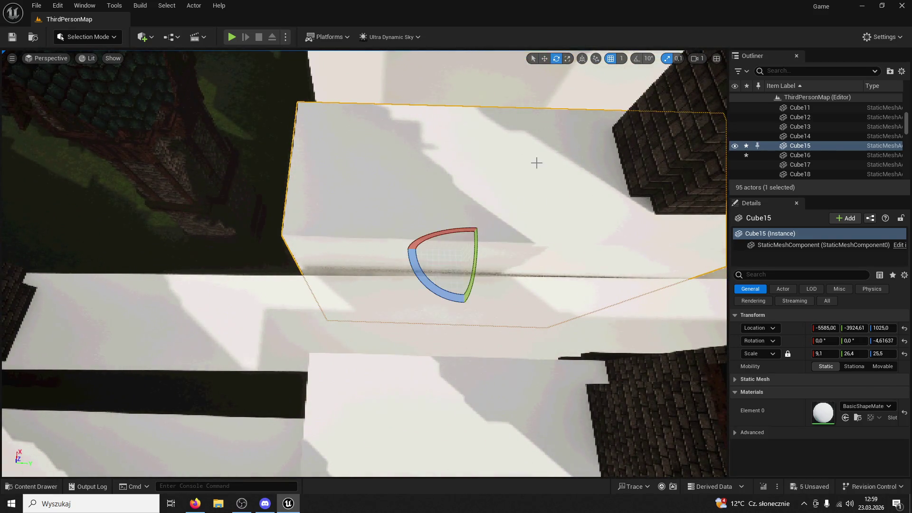
drag(439, 291, 446, 292)
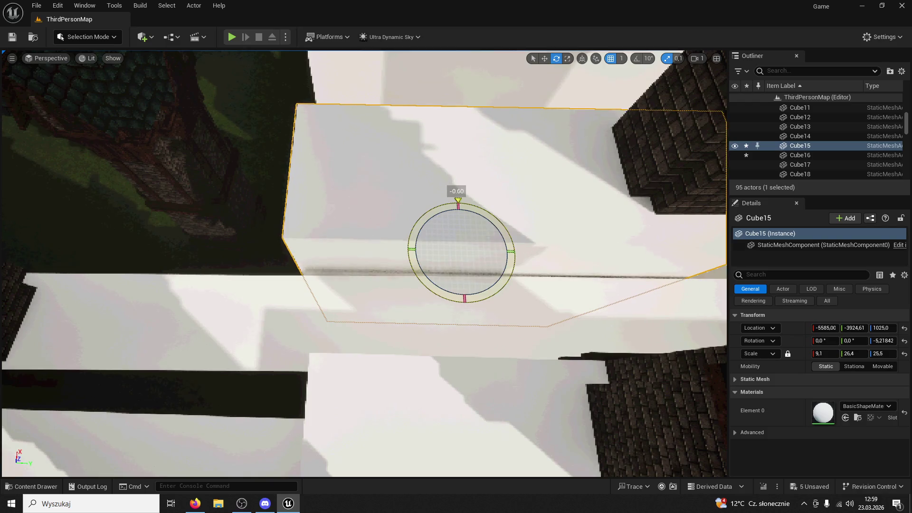
mouse_move(507, 250)
mouse_down()
mouse_move(470, 251)
mouse_move(551, 277)
mouse_move(447, 276)
mouse_move(615, 407)
mouse_move(336, 304)
mouse_move(341, 295)
mouse_move(273, 303)
mouse_move(288, 308)
mouse_move(285, 256)
mouse_up()
click(289, 308)
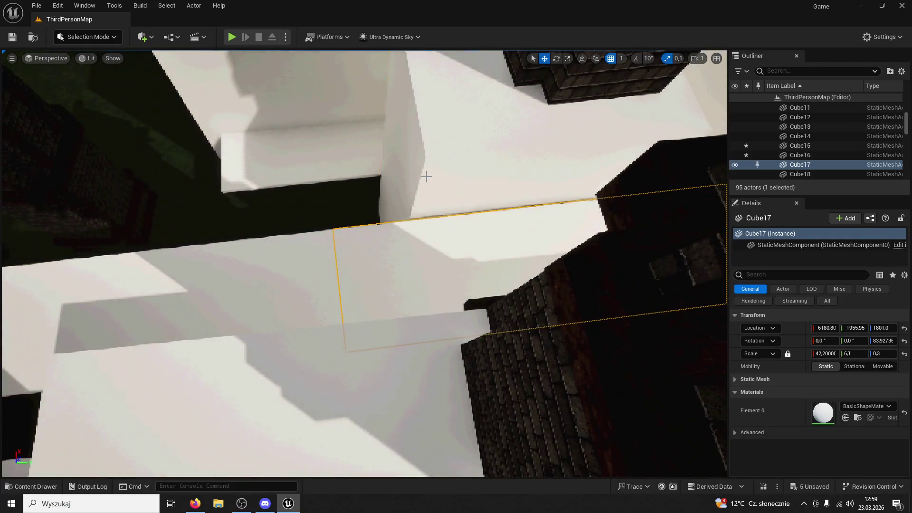
Step: Alt-drag a copy of Cube15 along Y as Cube28 and select it with the tall box
click(523, 204)
mouse_move(499, 194)
mouse_down()
mouse_move(230, 236)
mouse_move(293, 233)
mouse_up()
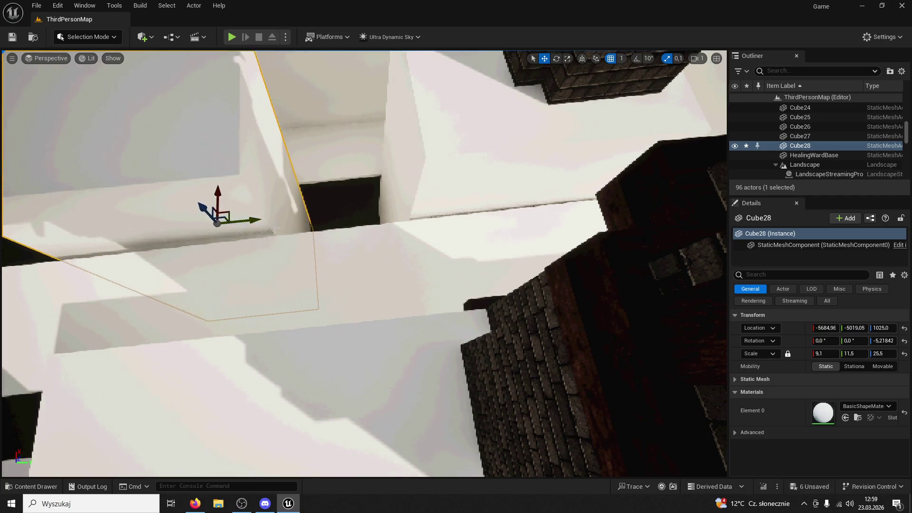
click(270, 231)
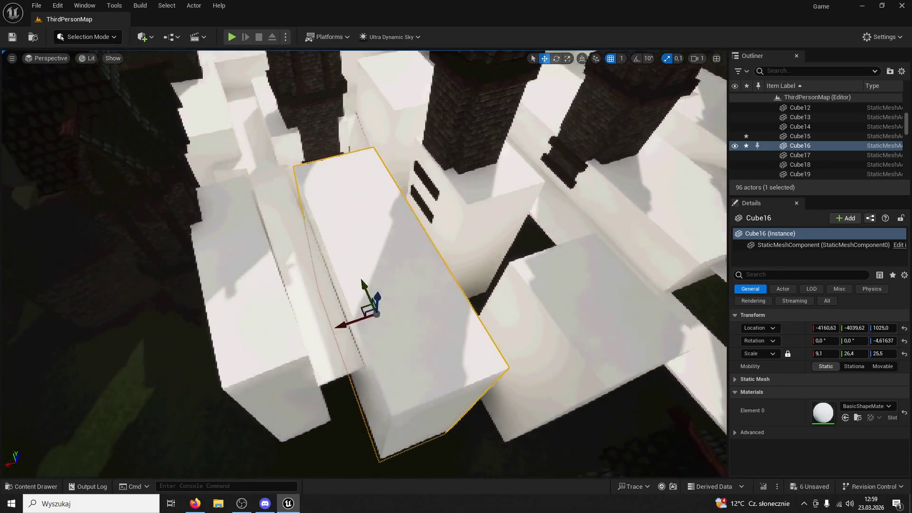
key(Escape)
click(404, 247)
ctrl+click(509, 297)
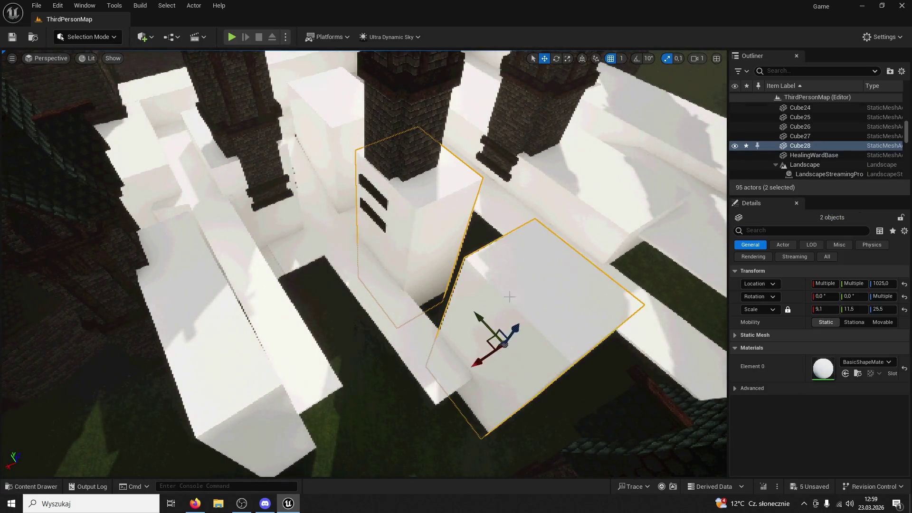
Step: Slide the selected boxes, undo that move, and shift Cube29 along Y to close the gap
mouse_move(480, 364)
mouse_down()
mouse_move(383, 380)
mouse_move(340, 401)
mouse_move(404, 356)
mouse_move(532, 186)
mouse_up()
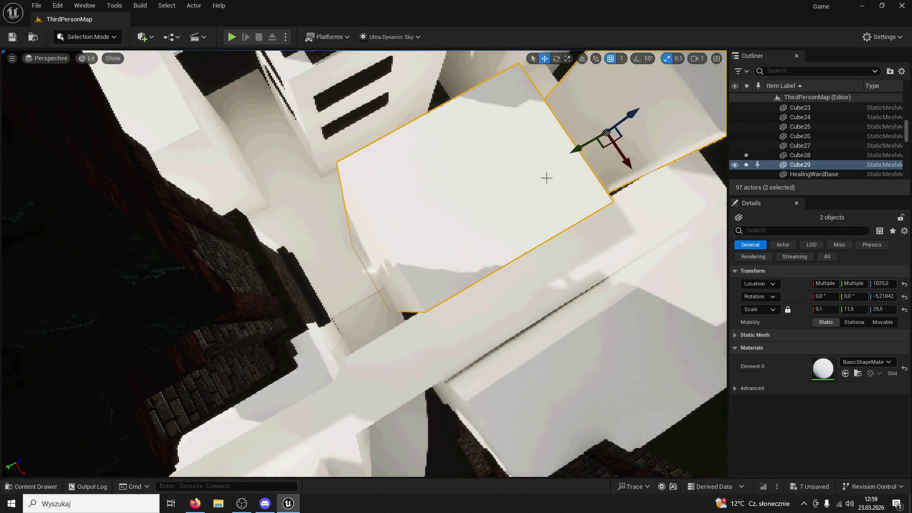
drag(578, 151, 466, 199)
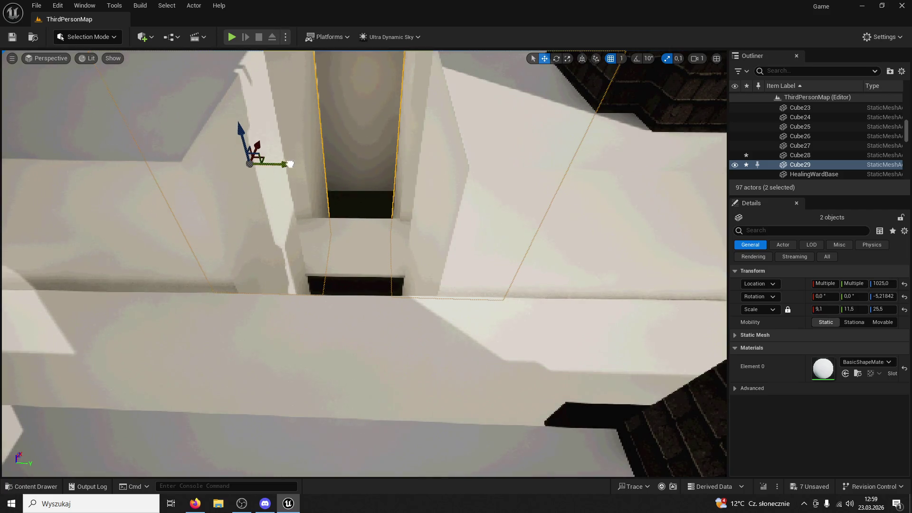
key(ctrl+z)
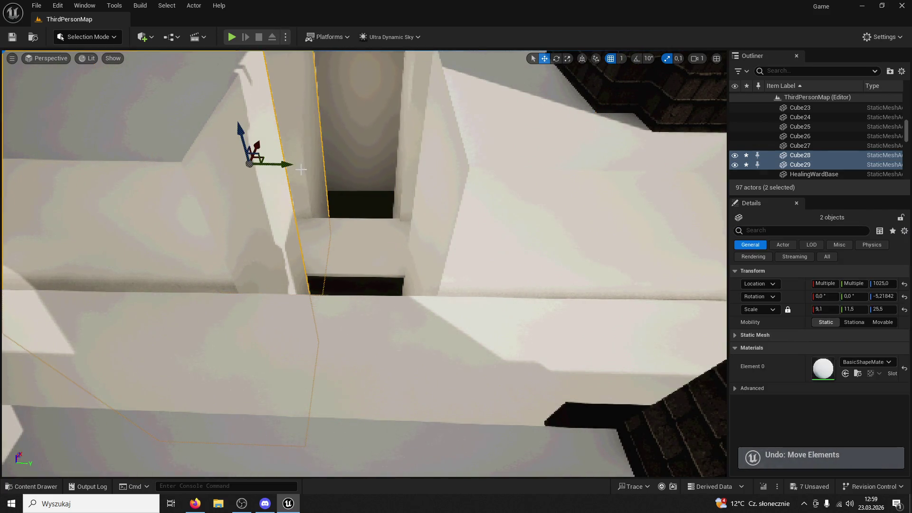
mouse_move(361, 261)
mouse_down()
mouse_move(323, 281)
mouse_move(209, 223)
mouse_move(568, 25)
mouse_up()
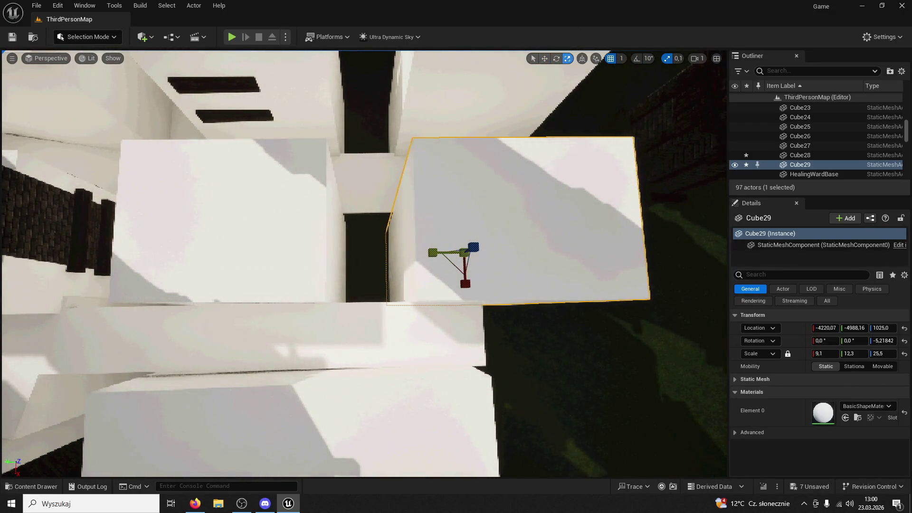
mouse_move(437, 252)
mouse_down()
mouse_move(356, 264)
mouse_move(334, 253)
mouse_up()
Step: Duplicate the thin slab Cube17 into a new platform slab Cube30
click(475, 152)
drag(441, 137, 445, 135)
drag(506, 329, 323, 327)
click(501, 330)
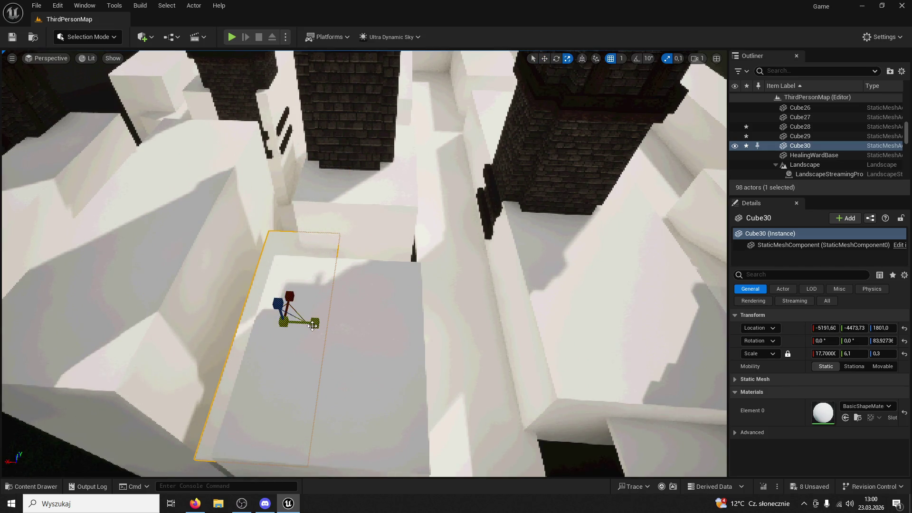
Step: Widen Cube30 along Y, move it over the gap, and nudge Cube28 into place
drag(312, 326, 361, 327)
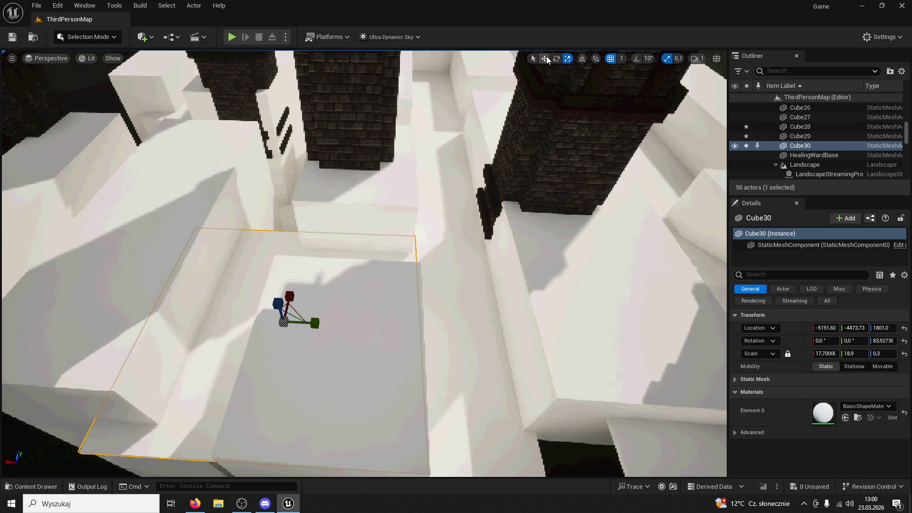
drag(295, 292, 284, 254)
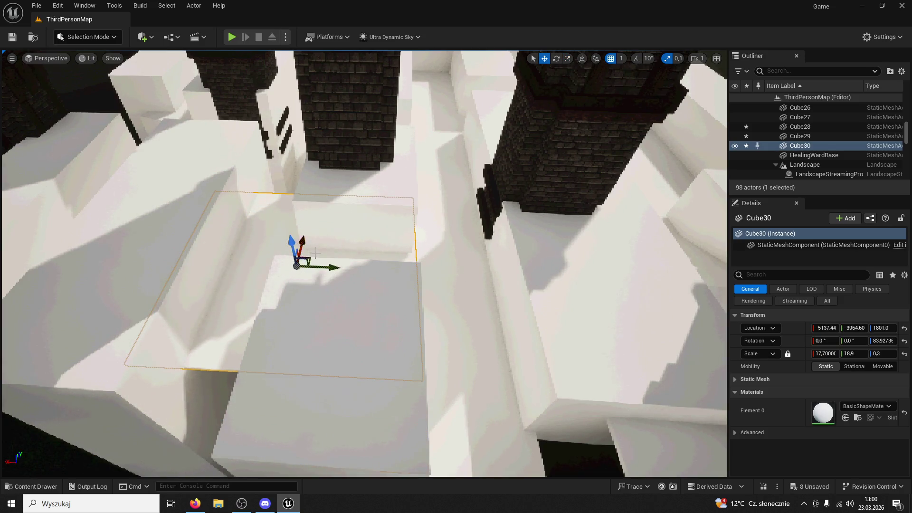
key(Right)
key(Right)
key(Right)
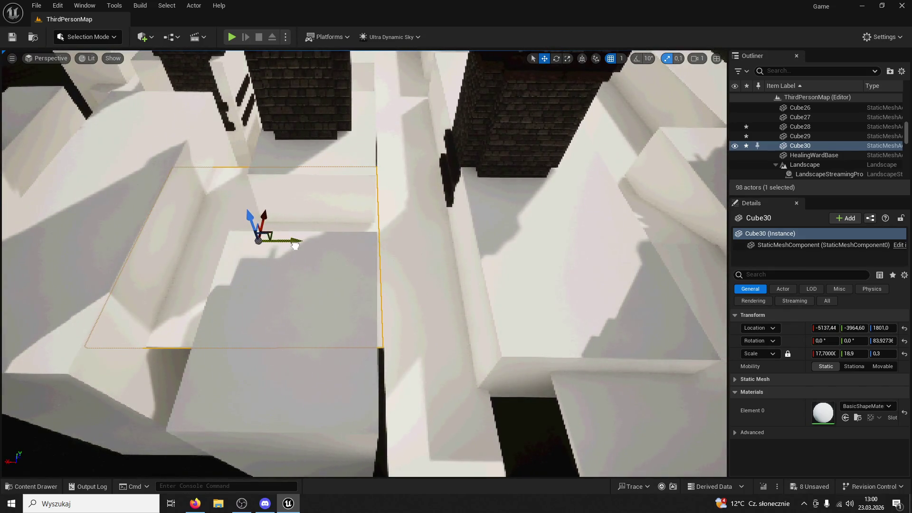
click(323, 294)
key(f)
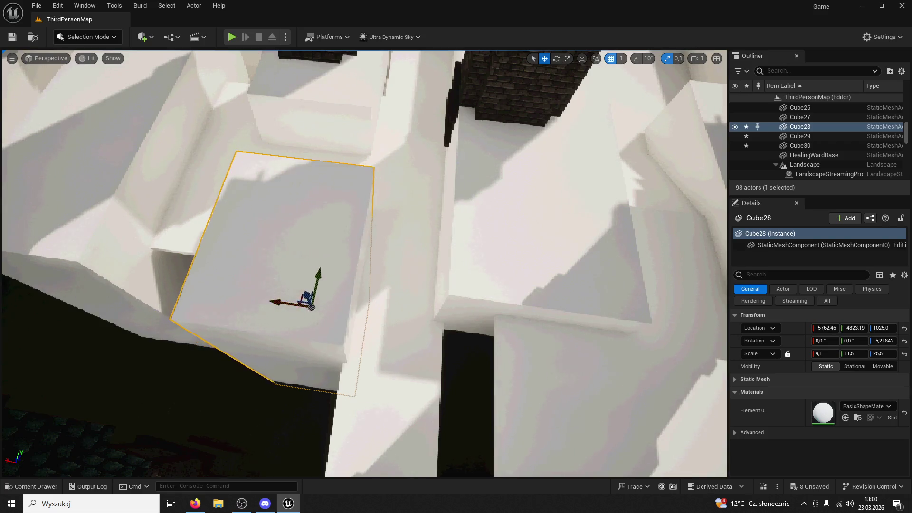
key(Up)
key(Up)
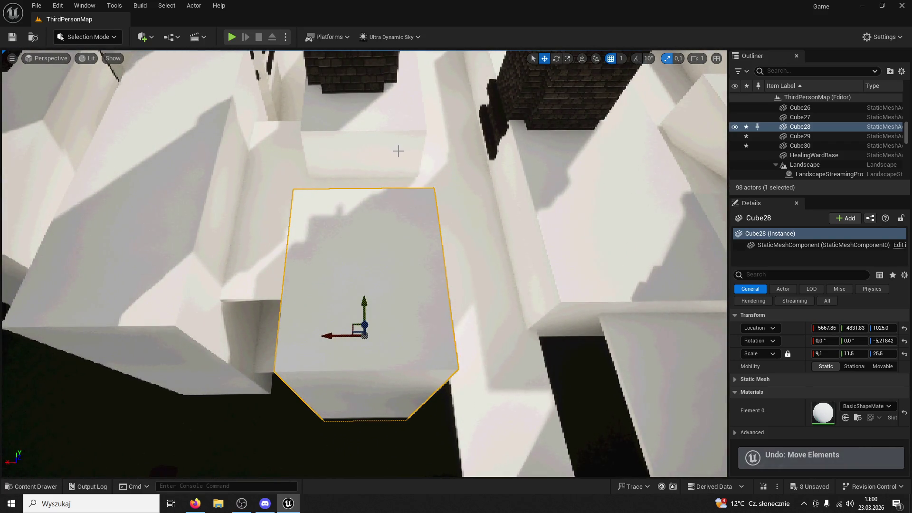
Step: Check the neighbouring wall blocks, then stretch Cube30 along X to a scale of 20.7
ctrl+click(400, 152)
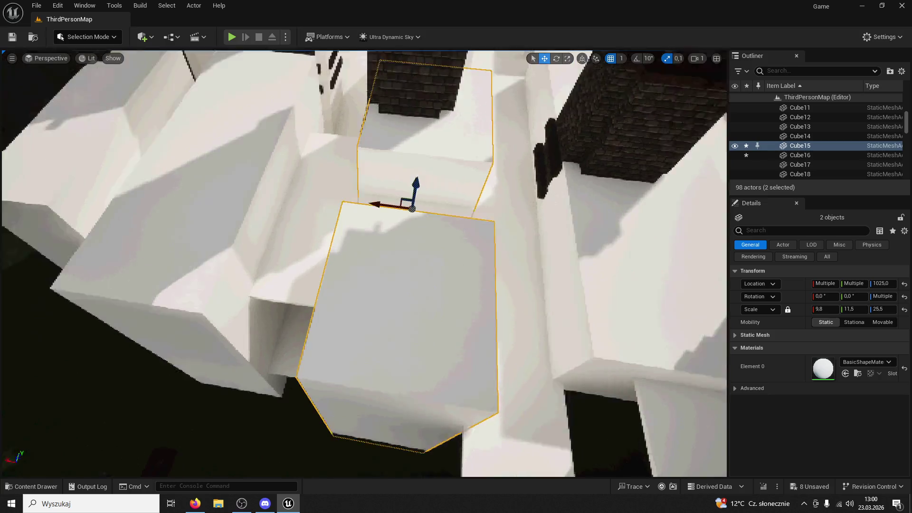
mouse_move(334, 189)
mouse_down()
mouse_move(389, 192)
mouse_move(430, 174)
mouse_up()
click(429, 175)
mouse_move(334, 355)
mouse_down()
mouse_move(329, 332)
mouse_move(389, 182)
mouse_move(382, 161)
mouse_up()
click(333, 355)
click(390, 182)
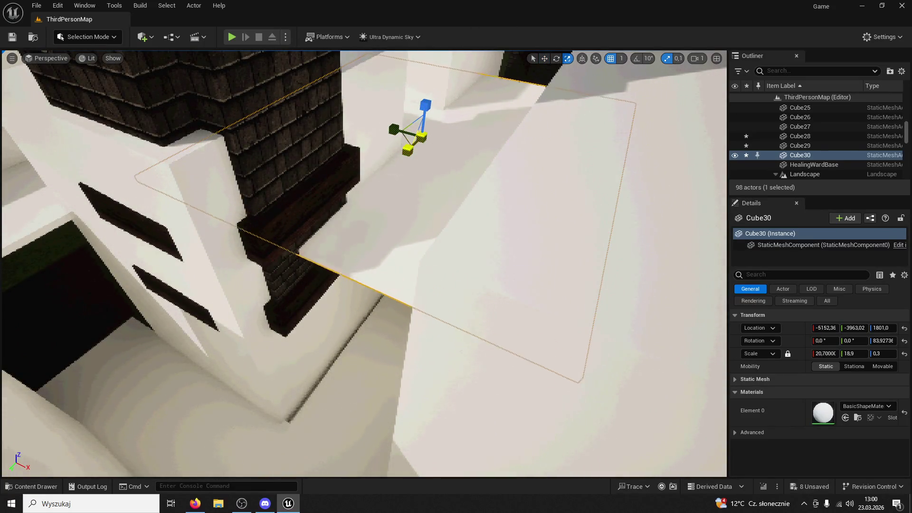
drag(407, 150, 404, 159)
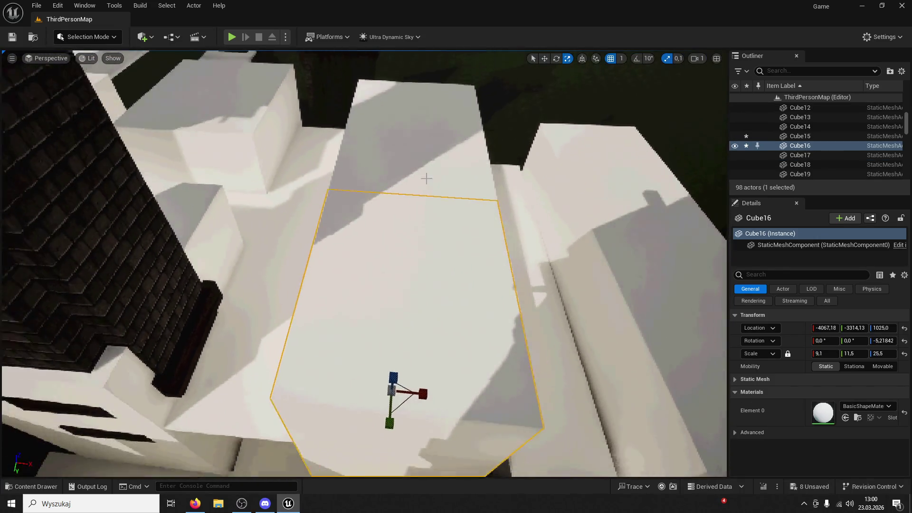
Step: Set Scale X of Cube29 and its neighbour to 7.6, then select SM_Tower04
ctrl+click(550, 89)
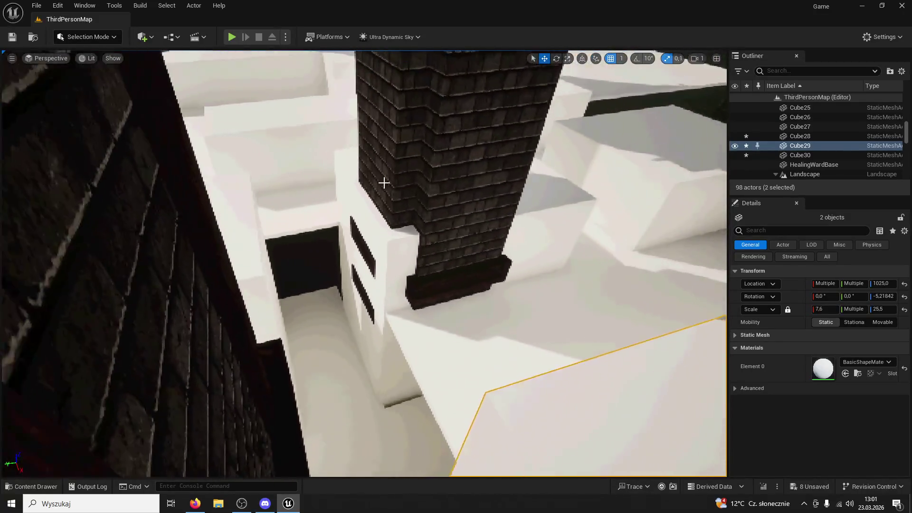
click(383, 183)
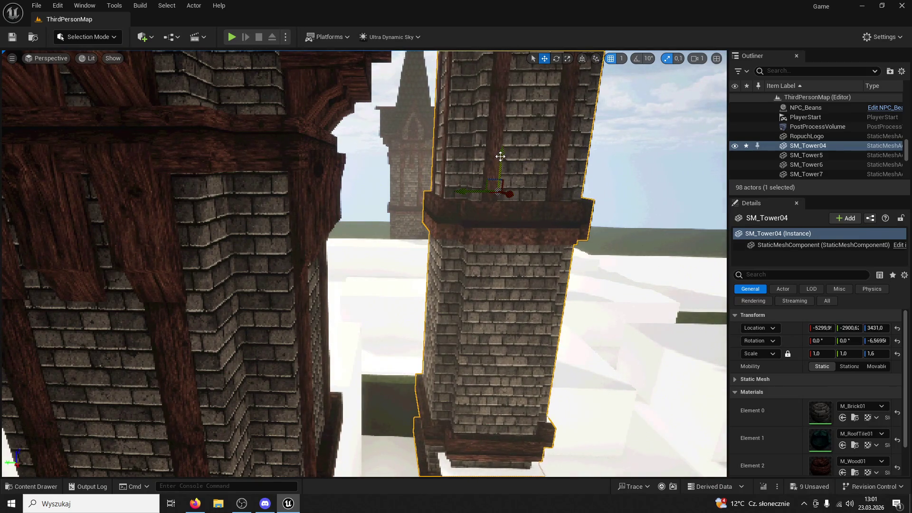
Step: Lower SM_Tower04 and Alt-drag a duplicate tower into place beside it
drag(496, 208, 425, 405)
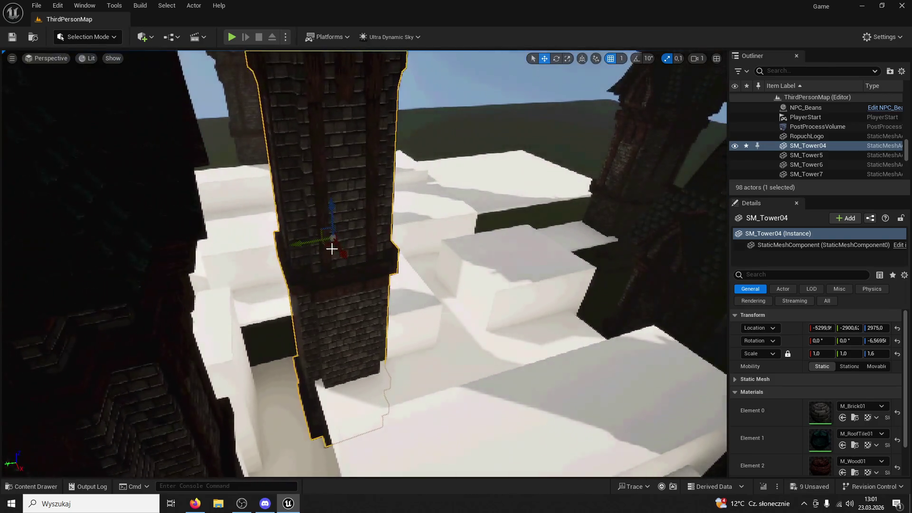
mouse_move(345, 250)
mouse_down()
mouse_move(437, 397)
mouse_move(487, 381)
mouse_up()
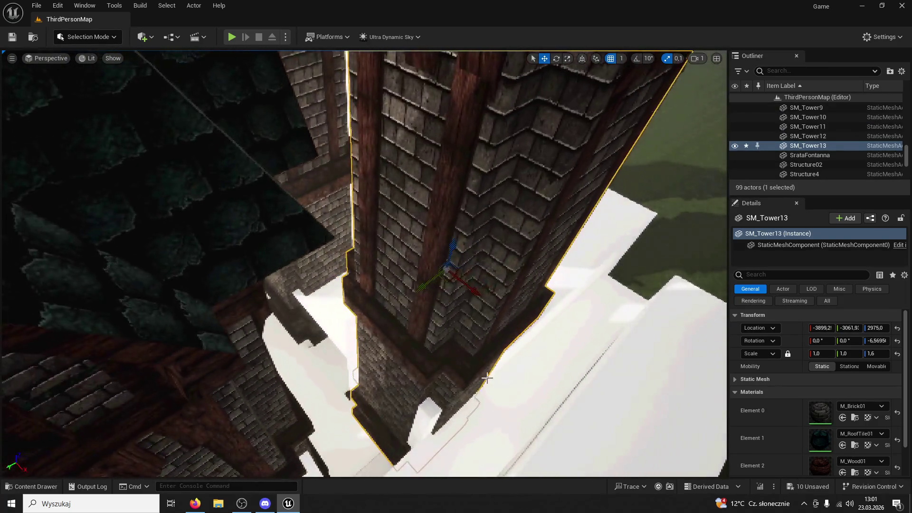
mouse_move(470, 325)
mouse_down()
mouse_move(476, 348)
mouse_move(515, 305)
mouse_move(477, 346)
mouse_move(468, 283)
mouse_up()
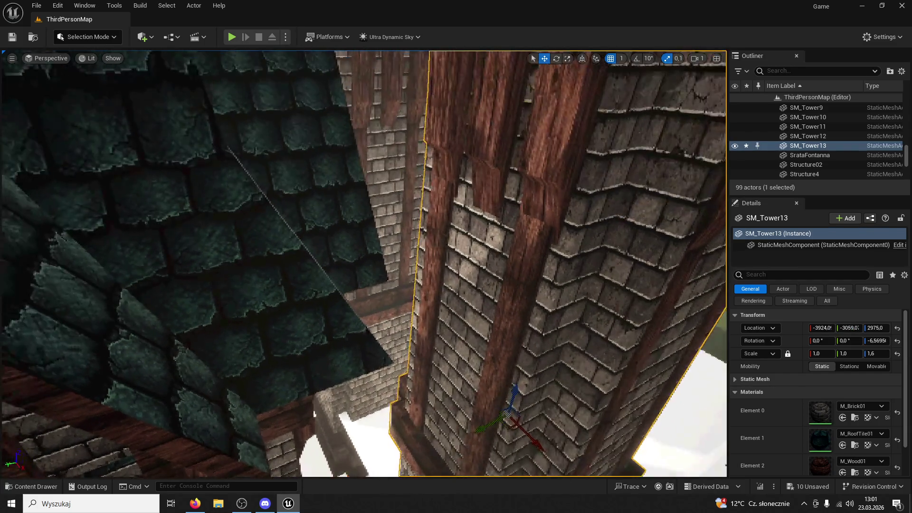
Step: Reselect SM_Tower04 and scale it taller to a Z scale of 2.4
click(396, 195)
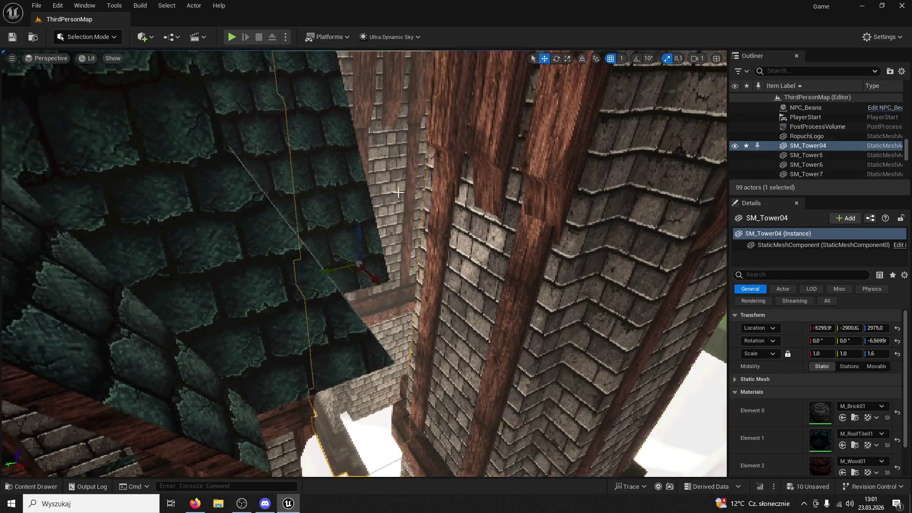
mouse_move(353, 161)
mouse_down()
mouse_move(354, 123)
mouse_move(366, 123)
mouse_up()
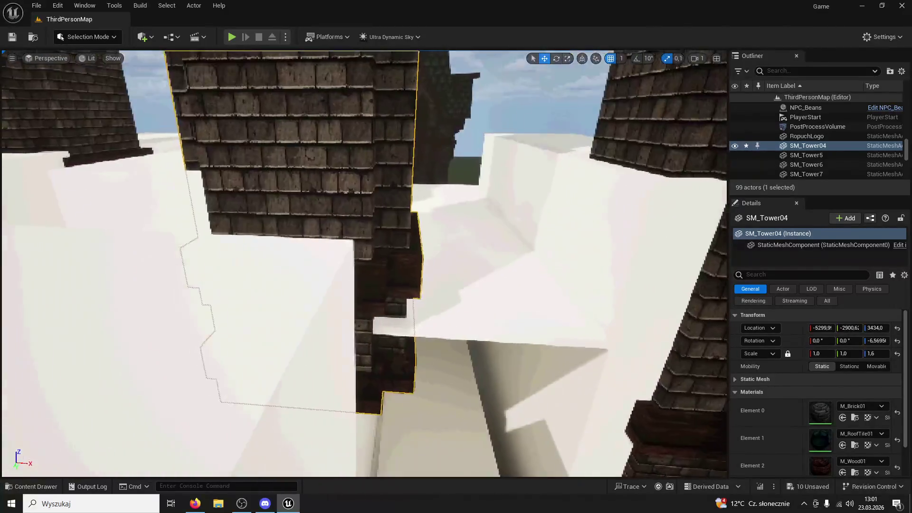
key(f)
click(567, 59)
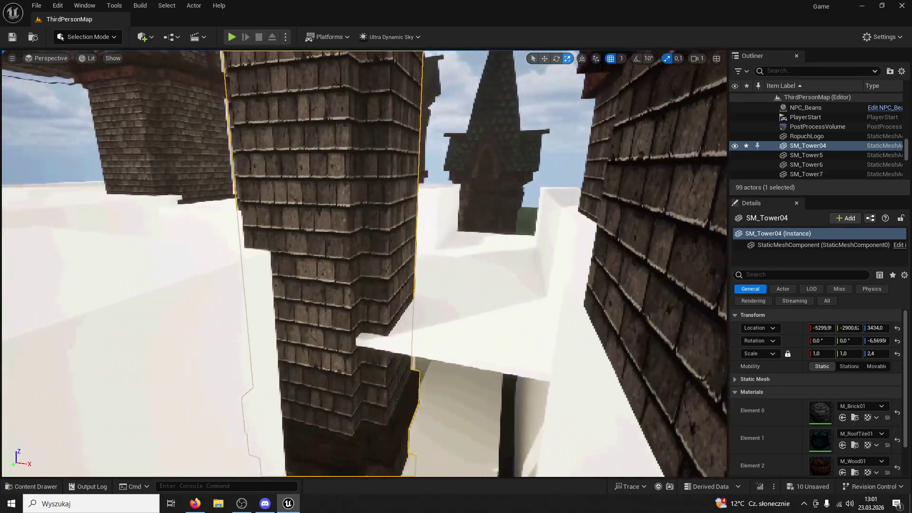
drag(364, 264, 361, 295)
Step: Inspect the white walls Cube16 and Cube2 around the towers from several angles
click(479, 241)
drag(452, 279, 452, 252)
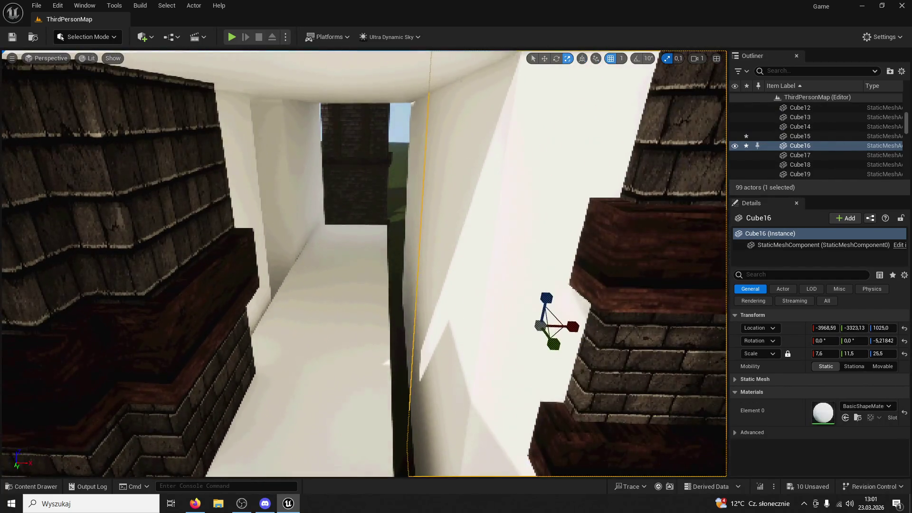
click(397, 209)
mouse_move(397, 209)
mouse_down()
mouse_move(389, 251)
mouse_move(366, 268)
mouse_move(342, 265)
mouse_up()
click(342, 264)
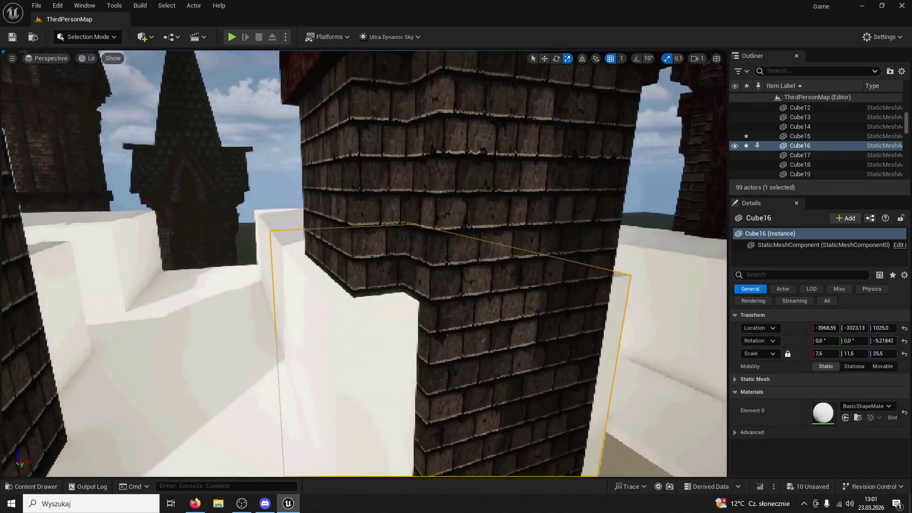
drag(294, 234, 319, 293)
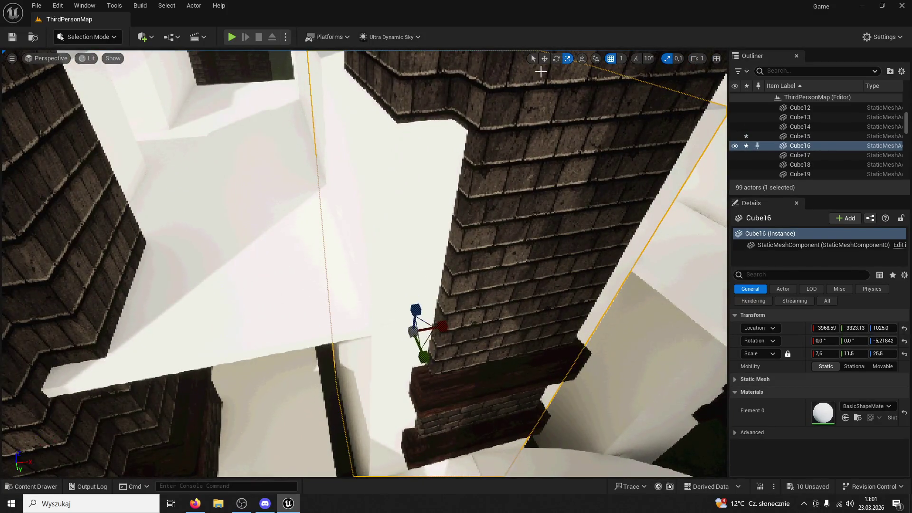
mouse_move(421, 335)
mouse_down()
mouse_move(420, 245)
mouse_move(421, 309)
mouse_up()
Step: Undo the last move and select the new tower SM_Tower13
key(ctrl+z)
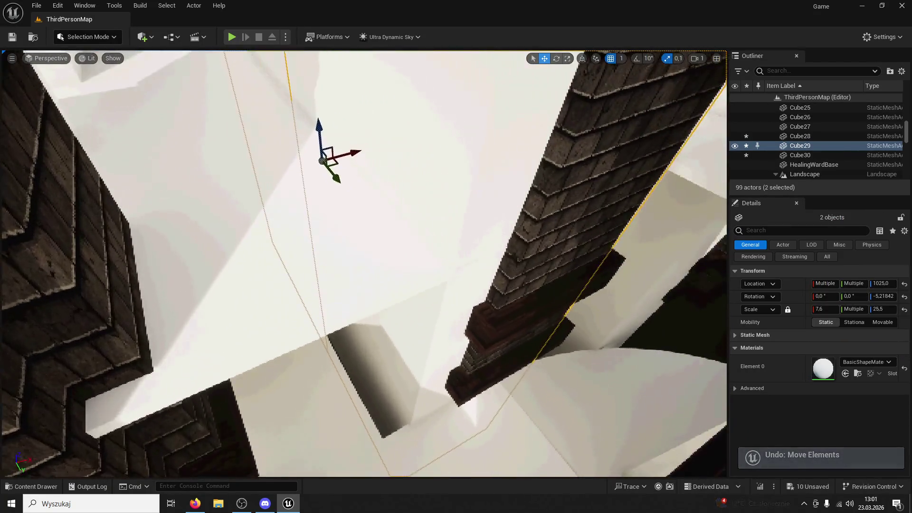
click(525, 301)
drag(525, 302, 525, 259)
Step: Shift SM_Tower13 to about -4168, -3031, lower it to 2703, and start a playtest
scroll(509, 121, down, 2)
drag(488, 131, 472, 180)
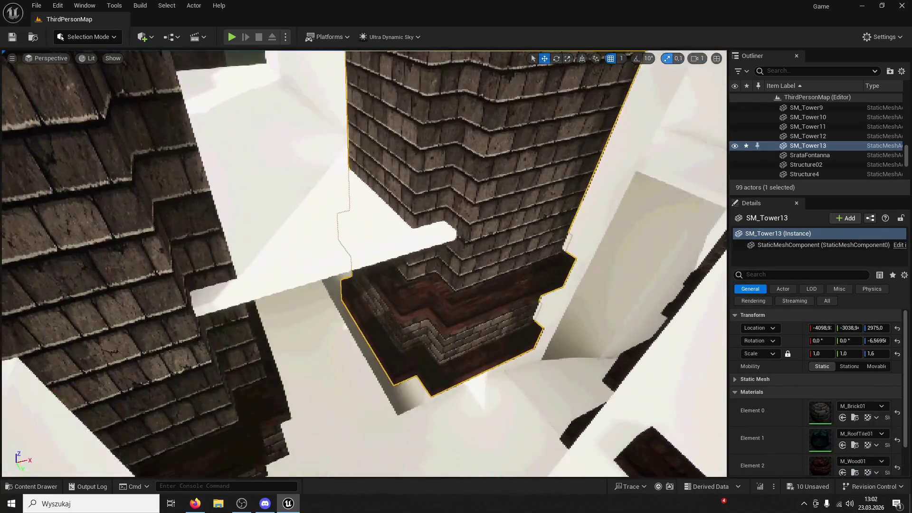
drag(512, 71, 459, 99)
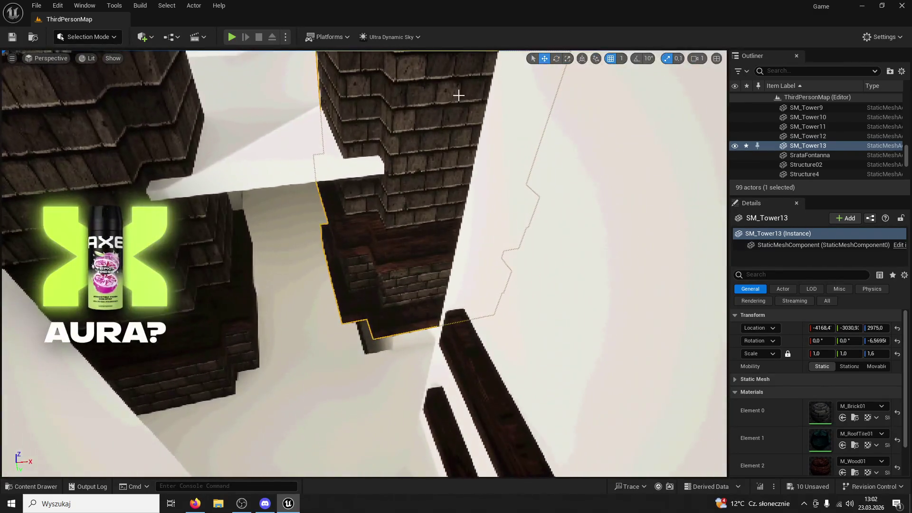
mouse_move(435, 135)
mouse_down()
mouse_move(414, 103)
mouse_move(409, 138)
mouse_move(409, 122)
mouse_move(257, 111)
mouse_up()
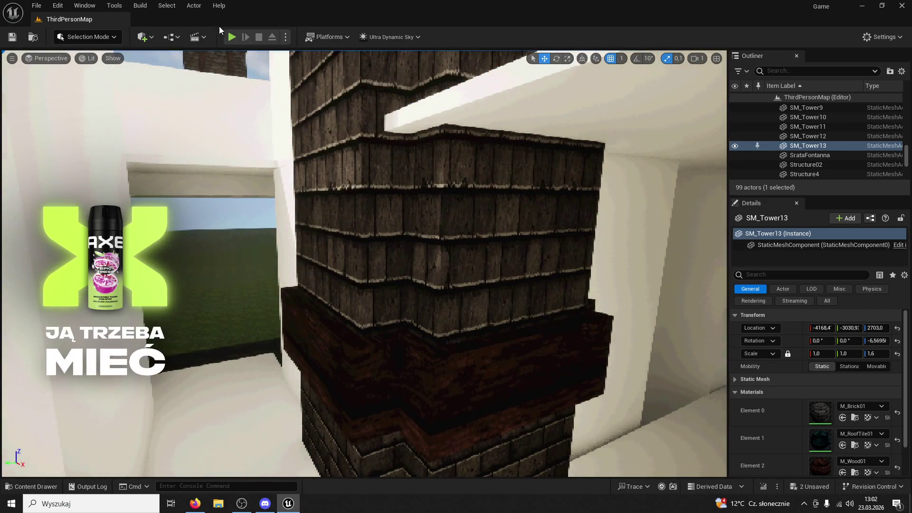
key(alt+p)
key(w)
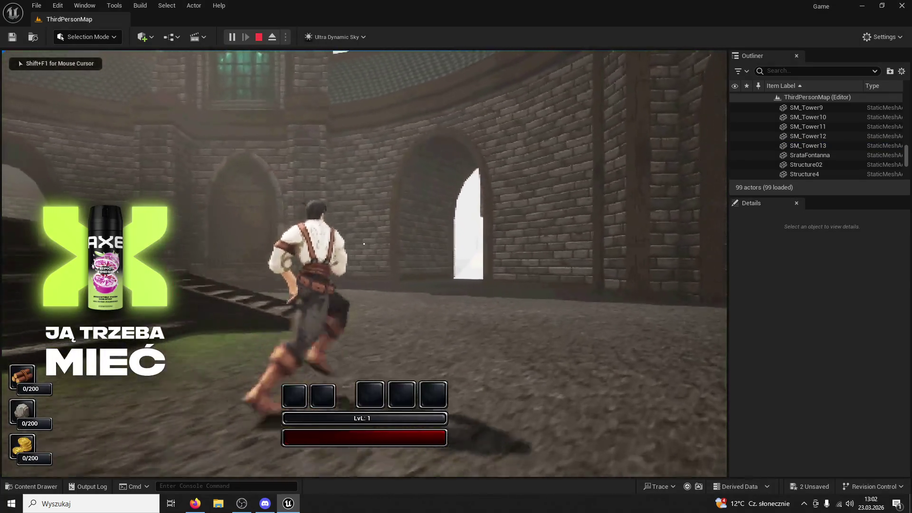
key(space)
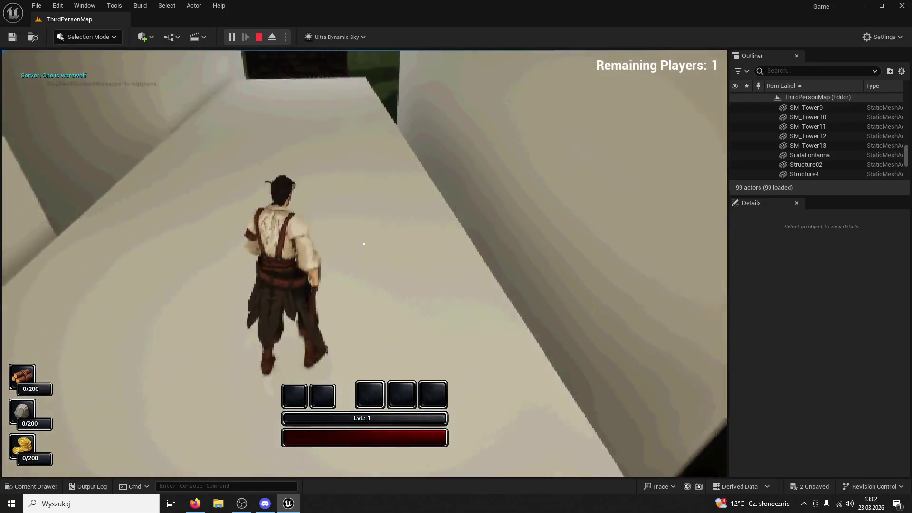
key(Escape)
click(381, 141)
key(f)
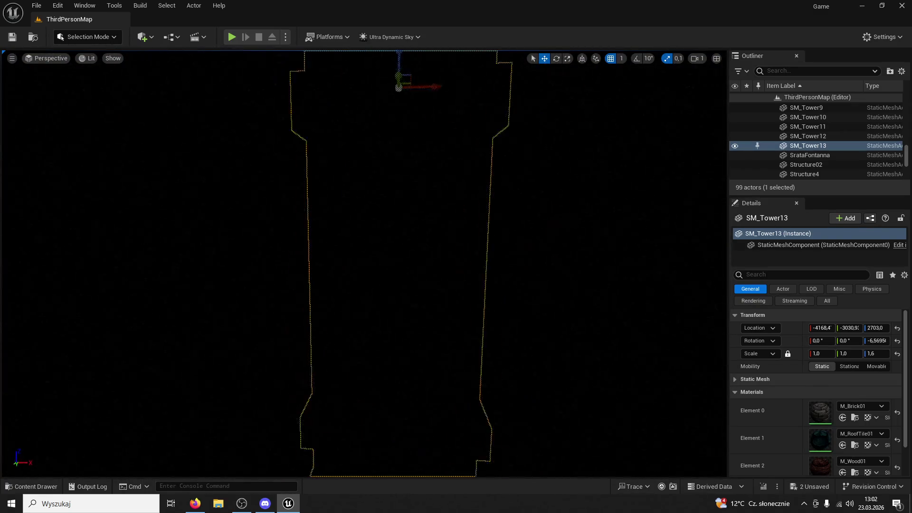
Step: Undo SM_Tower13's last move and look over the Cube16 and Cube29 walls
key(ctrl+z)
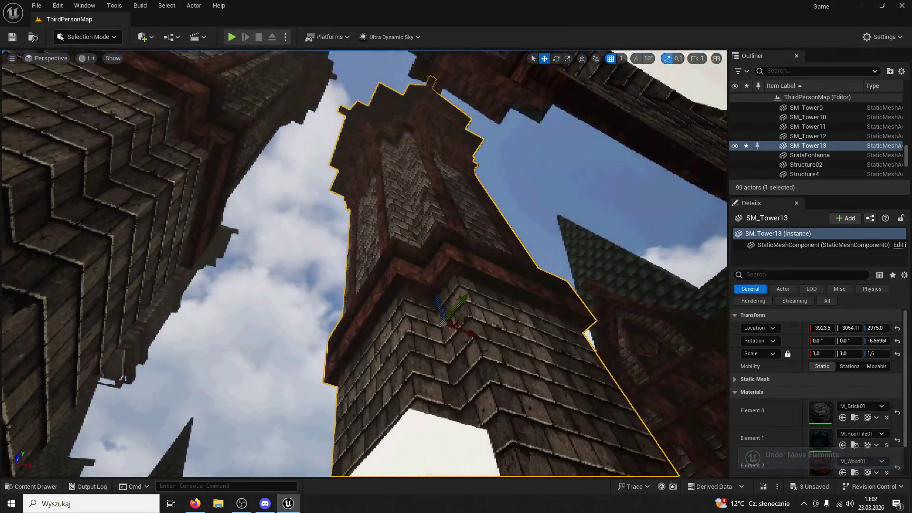
click(470, 241)
key(f)
click(470, 241)
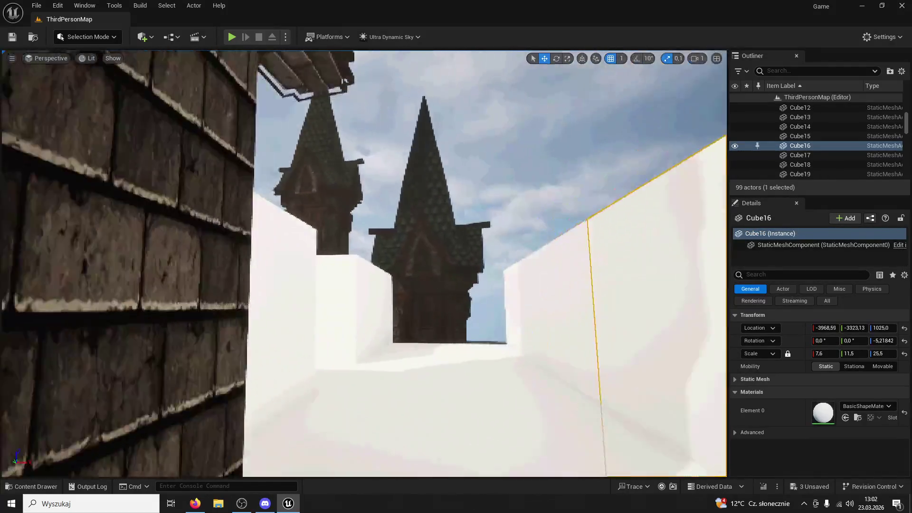
mouse_move(363, 264)
mouse_down()
mouse_move(308, 263)
mouse_move(285, 226)
mouse_up()
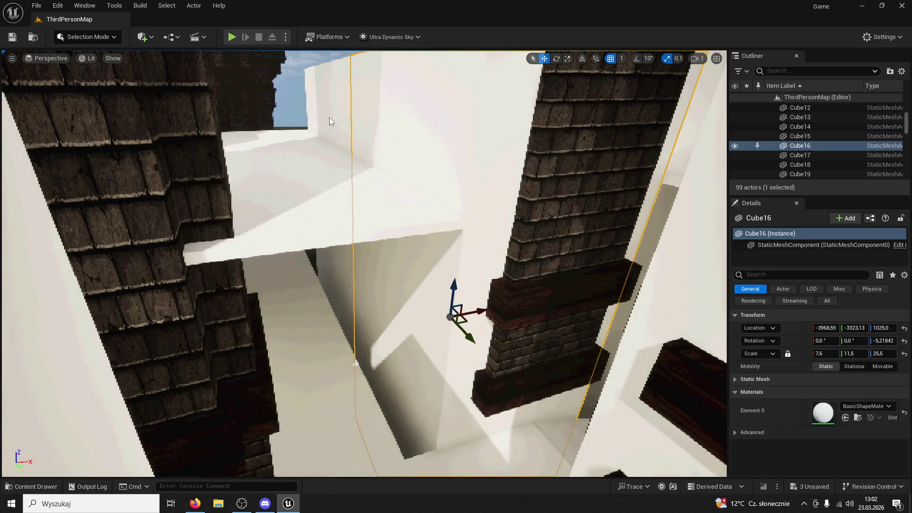
ctrl+click(330, 121)
drag(433, 269, 380, 242)
Step: Widen Cube2 to a Y scale of 8.6 and nudge it to -4800.31, -3908.96
click(328, 285)
mouse_move(531, 53)
mouse_down()
mouse_move(476, 195)
mouse_move(570, 58)
mouse_up()
drag(278, 231, 401, 183)
key(w)
drag(278, 232, 408, 166)
Step: Adjust wall block Cube11 to -3748.19, -1503.59, then select the slab Cube3
click(301, 198)
drag(332, 177, 339, 177)
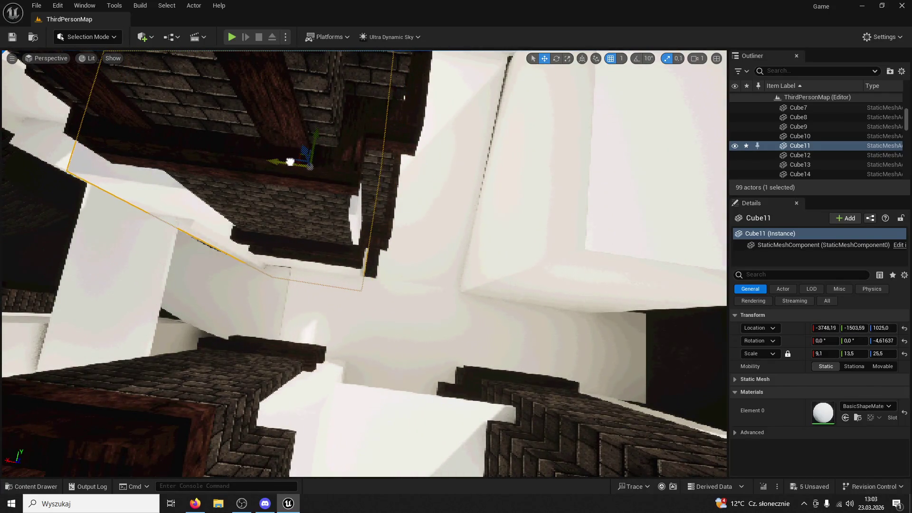
click(442, 152)
Step: Turn the brick tower SM_Tower12 on its Z axis to about -7.94 degrees
key(r)
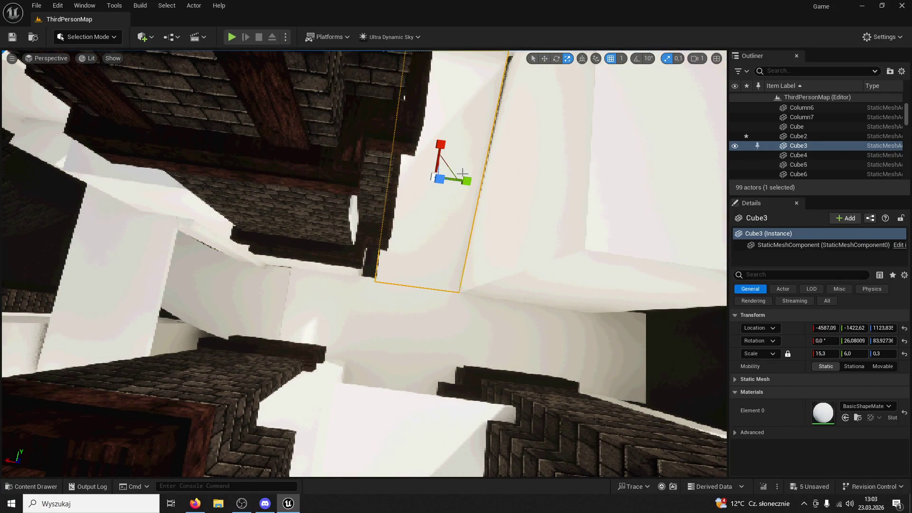
click(367, 205)
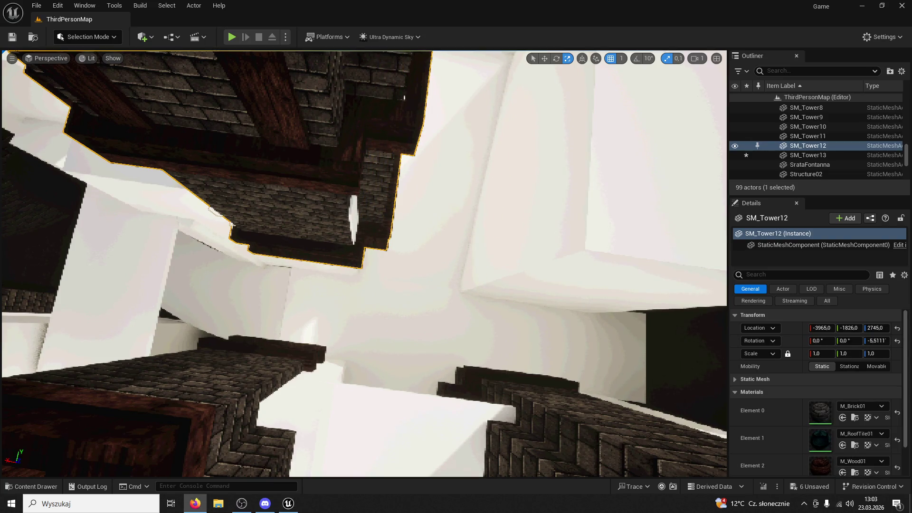
click(556, 58)
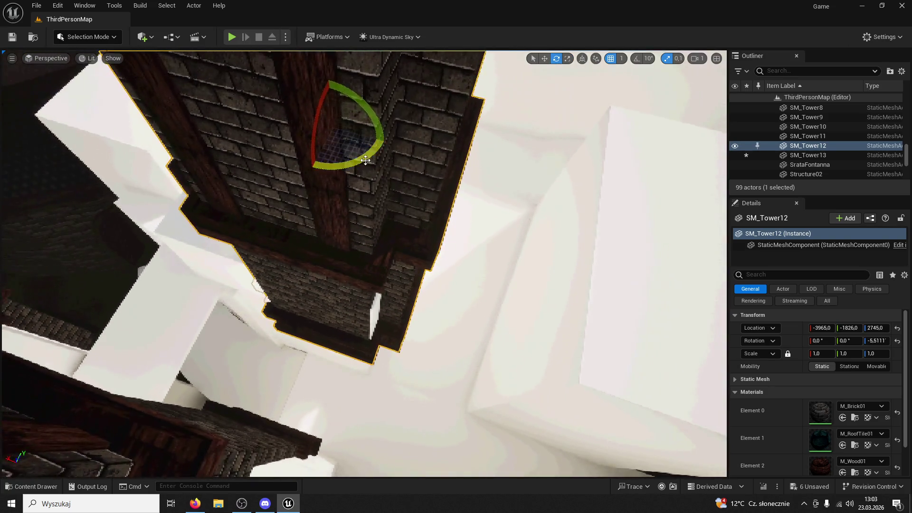
mouse_move(361, 147)
mouse_down()
mouse_move(367, 160)
mouse_move(347, 199)
mouse_move(302, 228)
mouse_up()
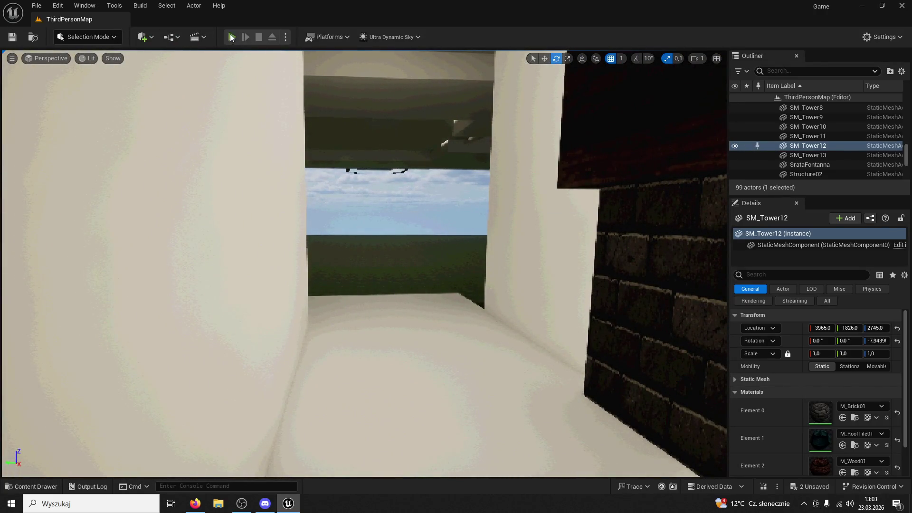
Step: Start a playtest and run the character across the courtyard onto the fountain rim
click(231, 37)
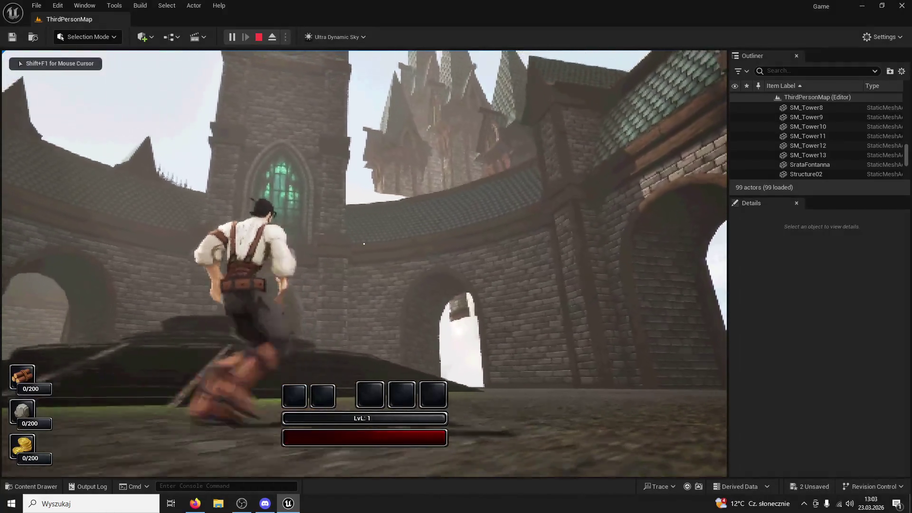
mouse_move(364, 244)
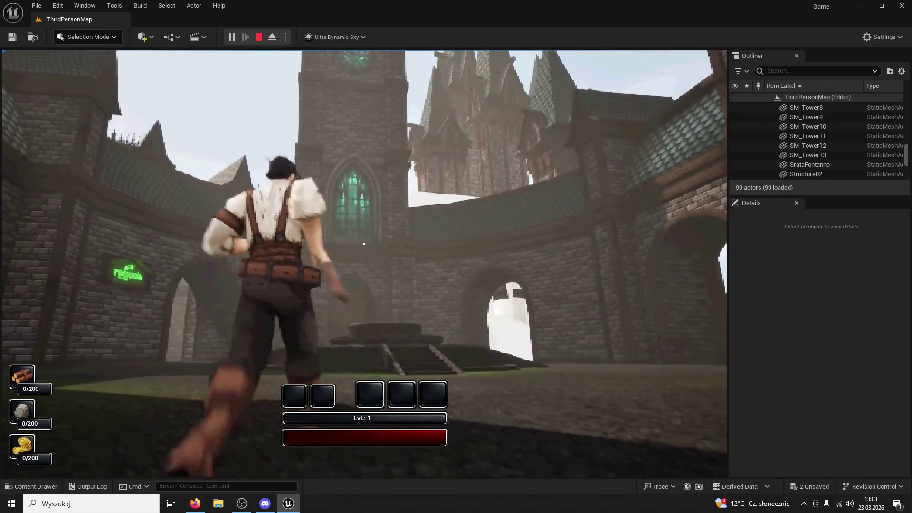
key(w)
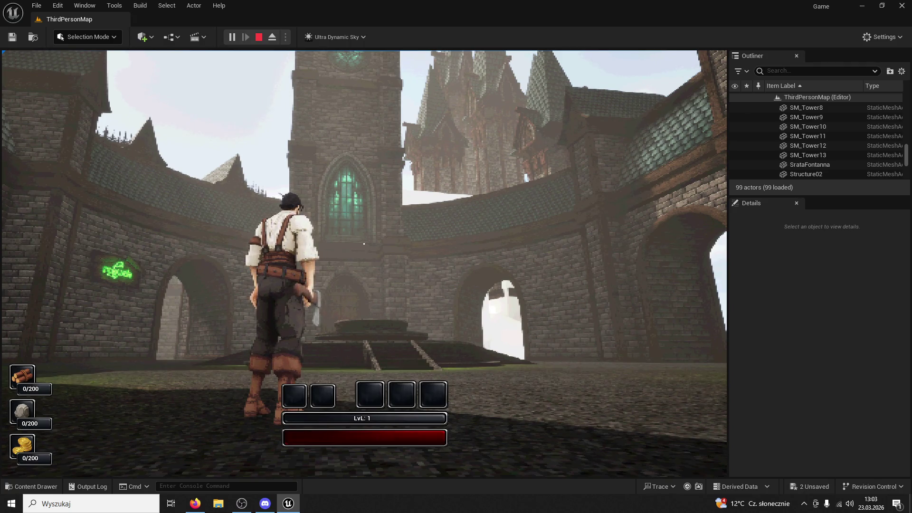
key(w)
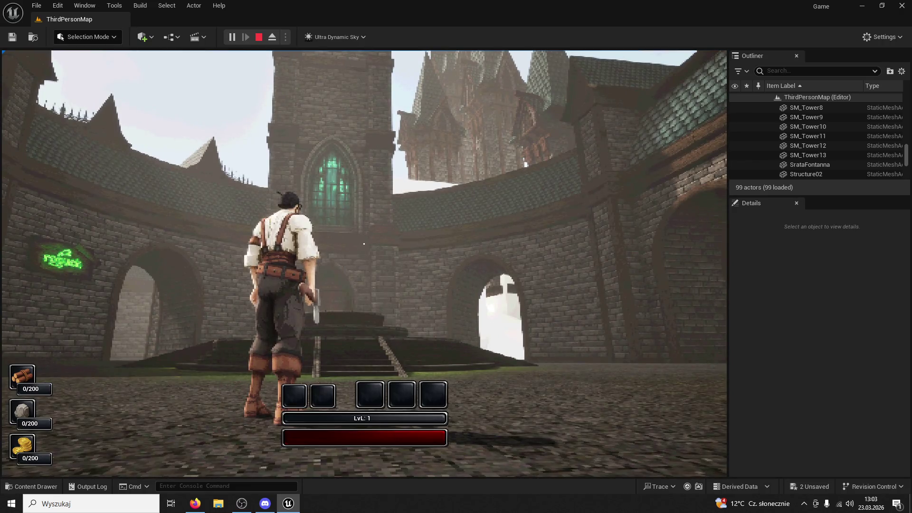
key(w)
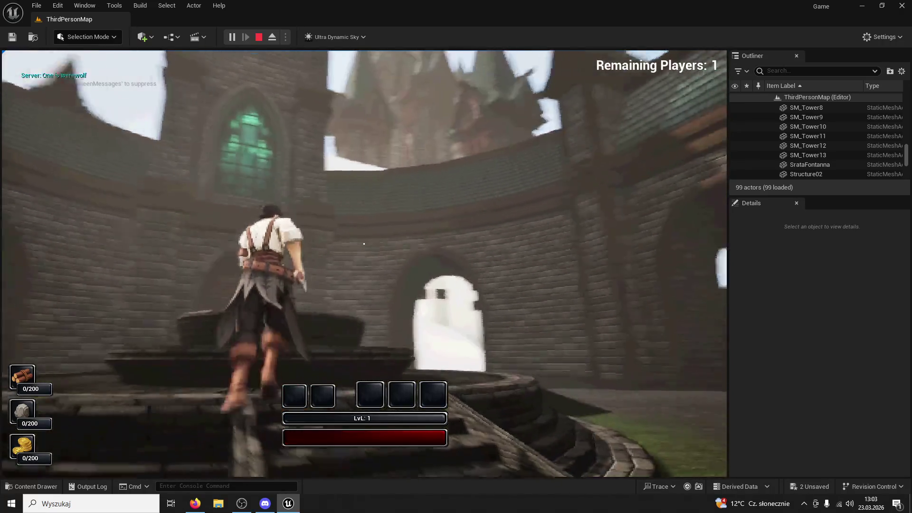
key(w)
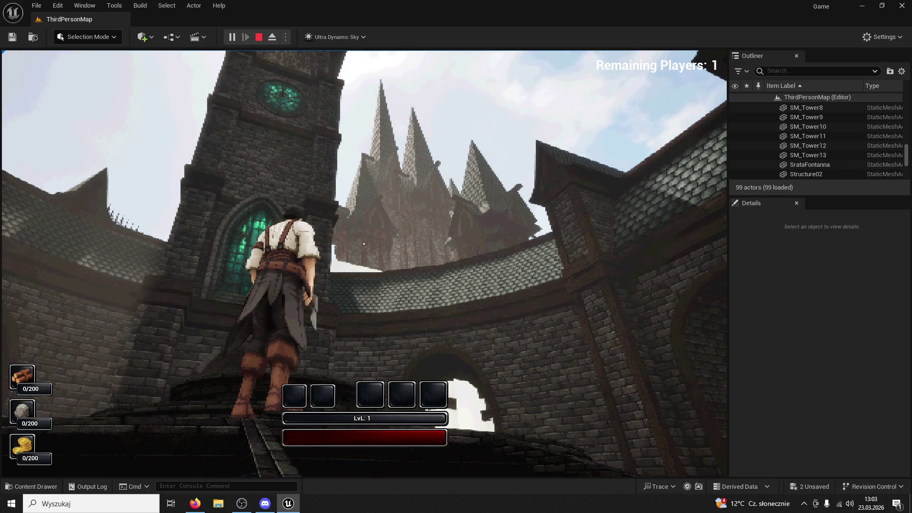
Step: Run through the archway, up the white slope and stone corridor toward the tower, then end the playtest
key(w)
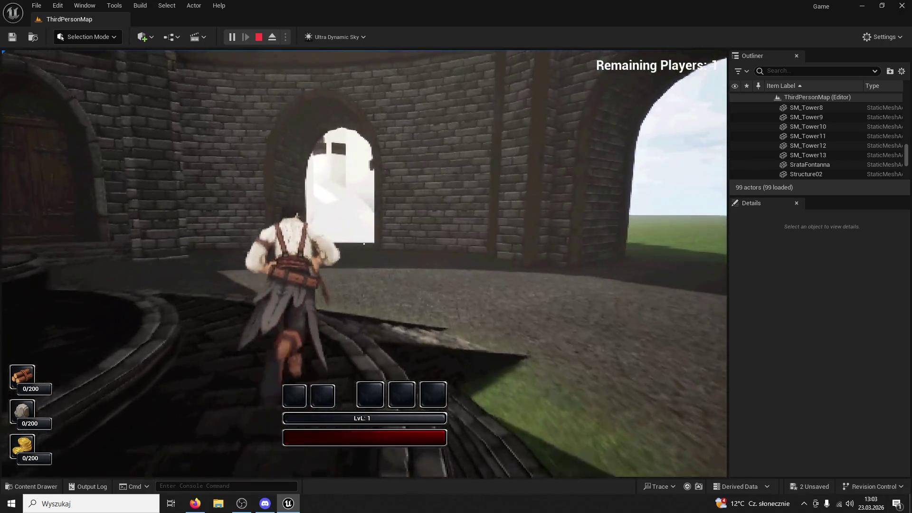
key(w)
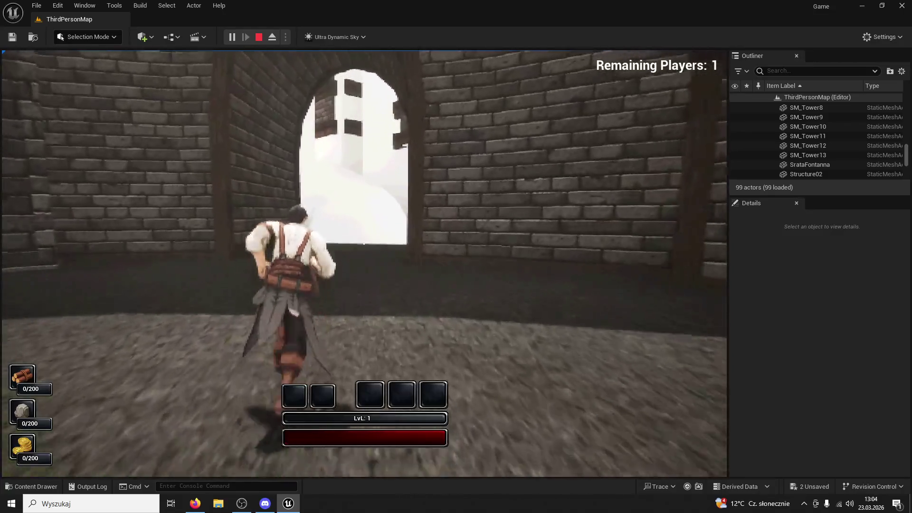
key(w)
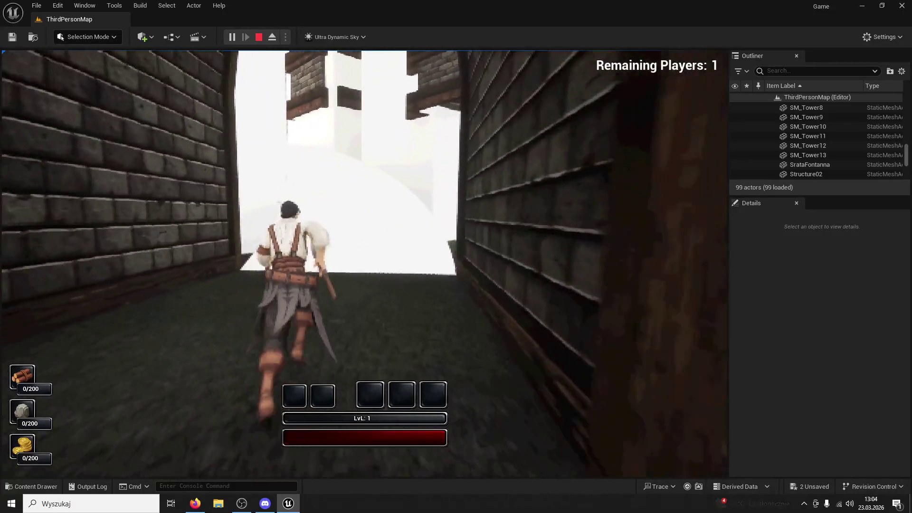
key(w)
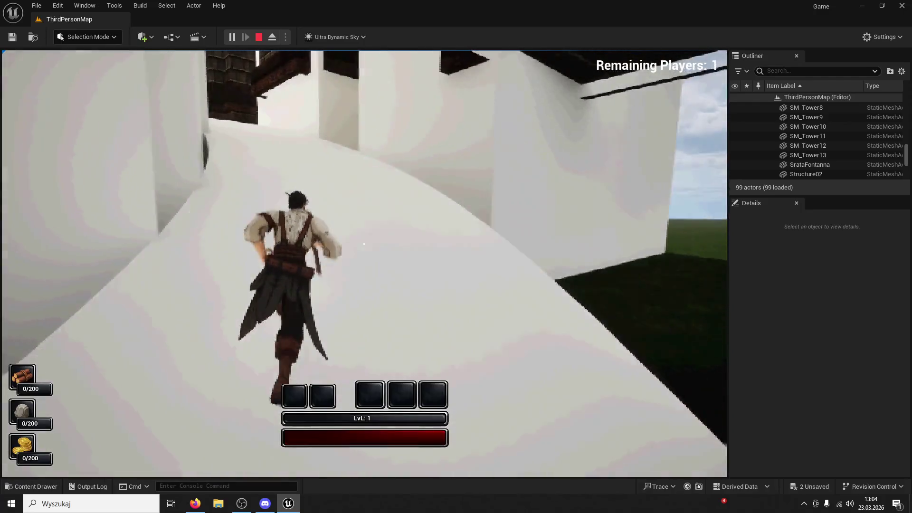
key(w)
key(w)
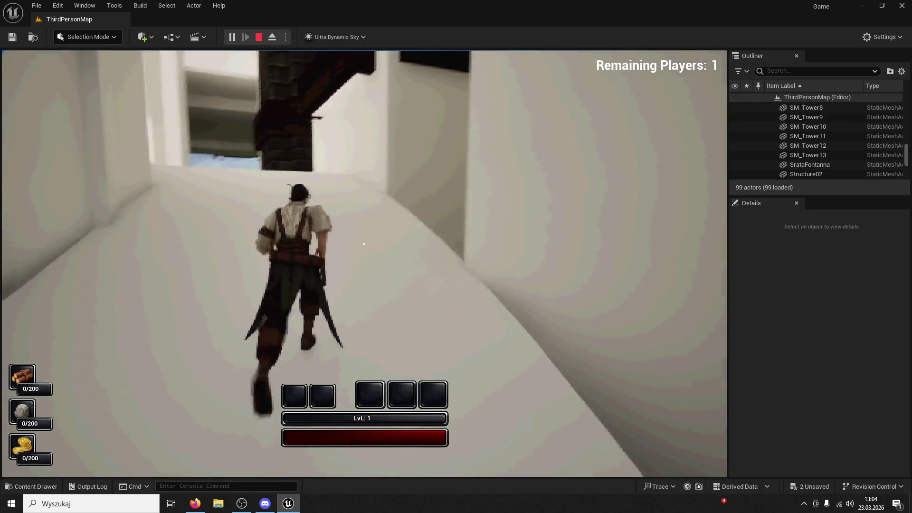
key(w)
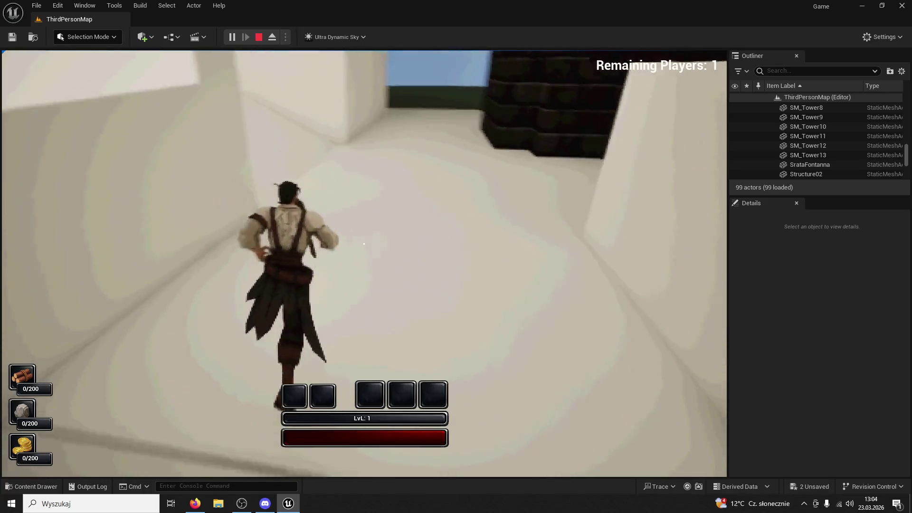
click(363, 244)
key(w)
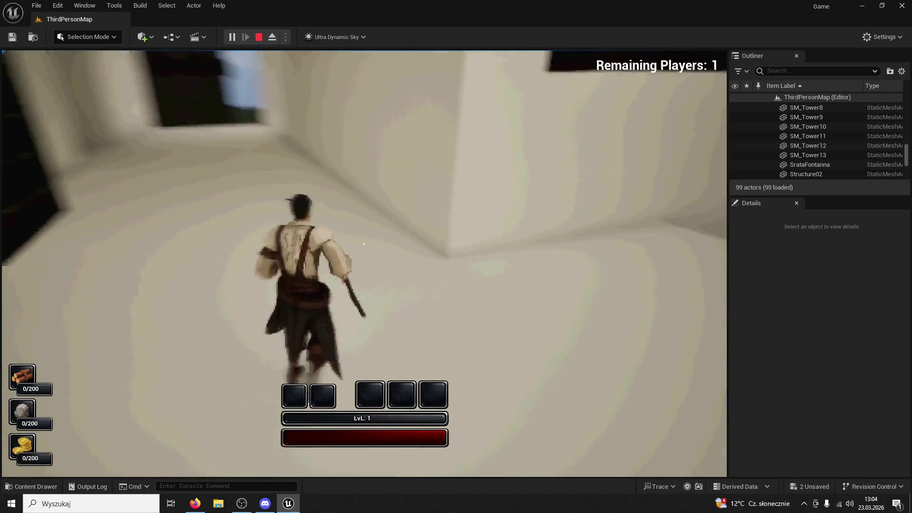
key(w)
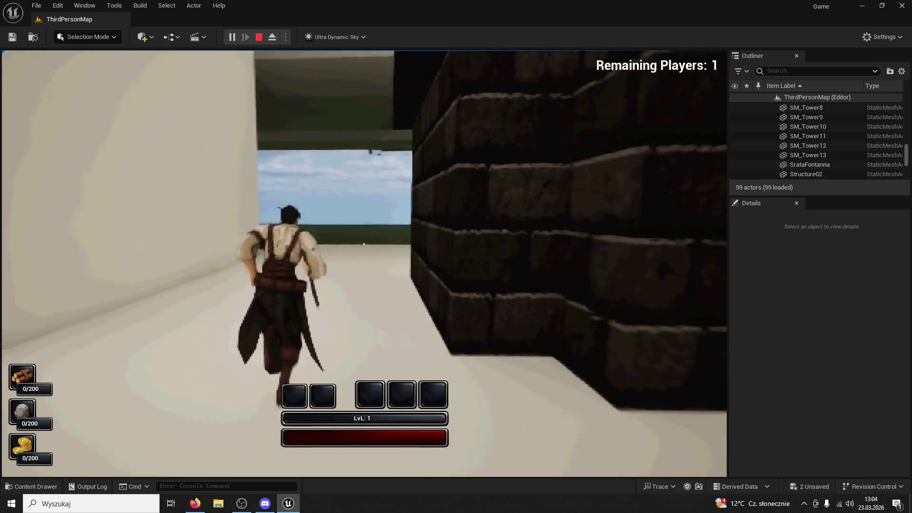
key(w)
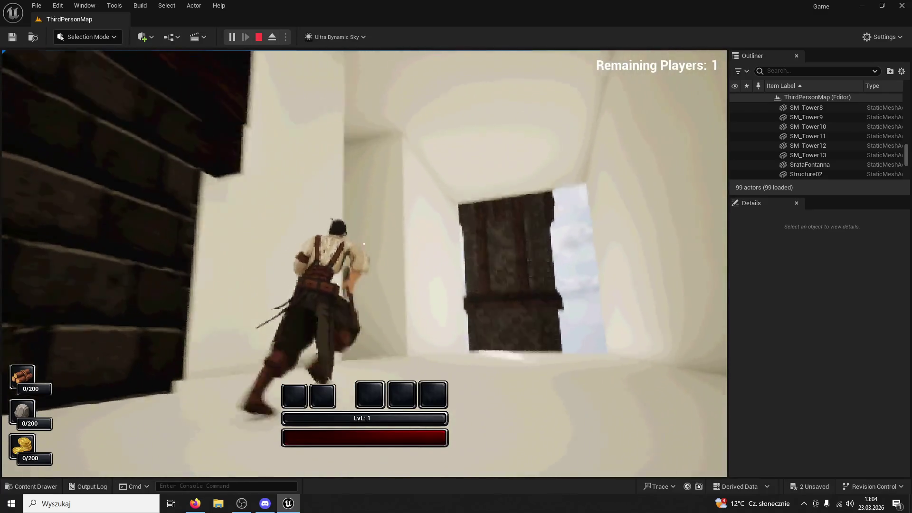
key(w)
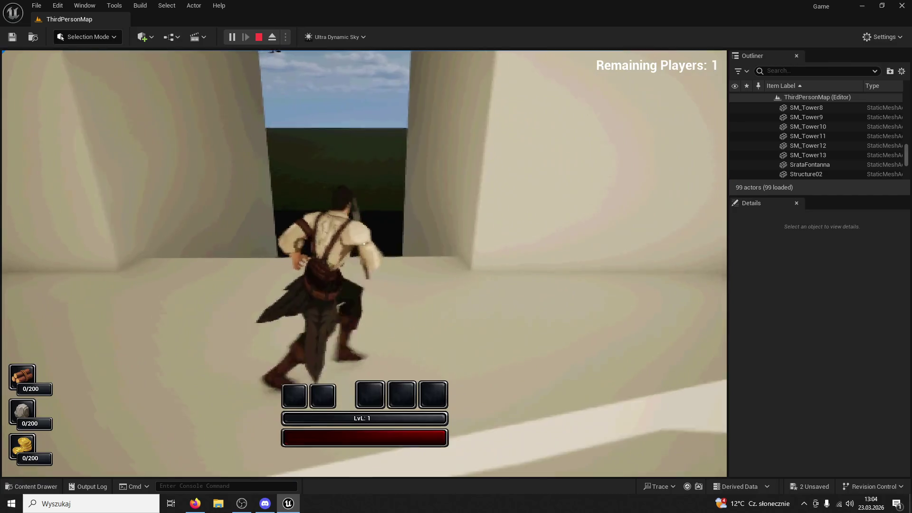
key(Escape)
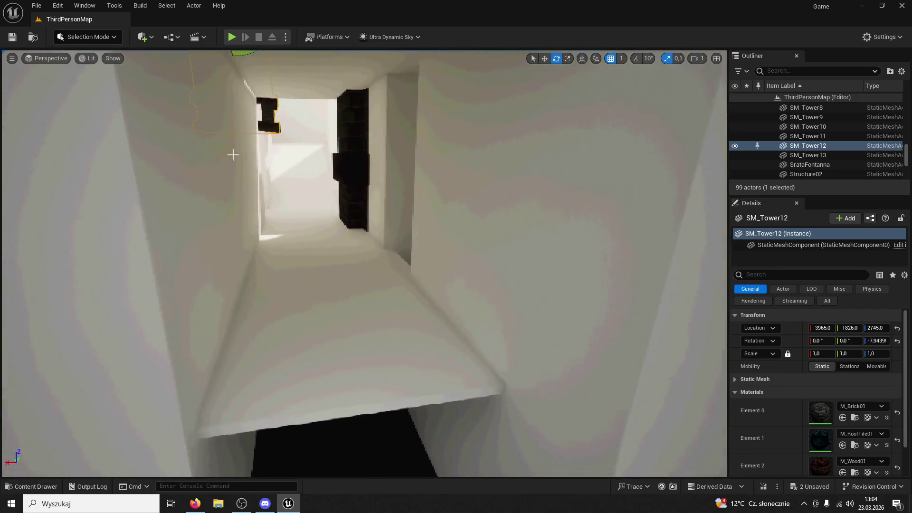
Step: Raise slab Cube31 into the corridor gap, rotate it in world space, and slide it toward the far wall
click(307, 187)
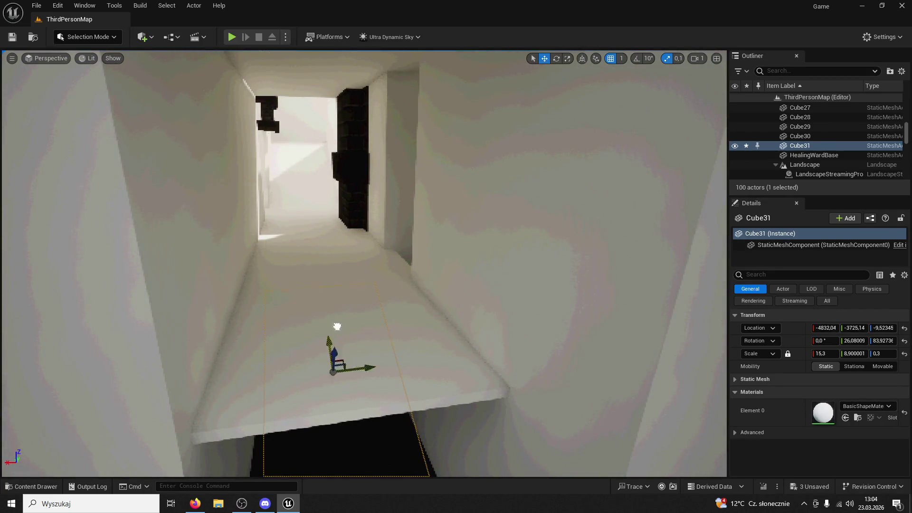
drag(338, 362, 365, 248)
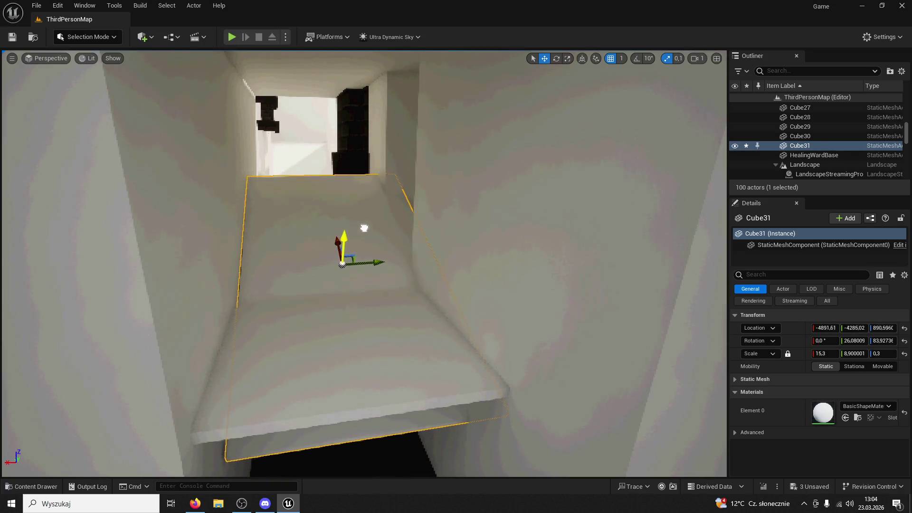
click(582, 59)
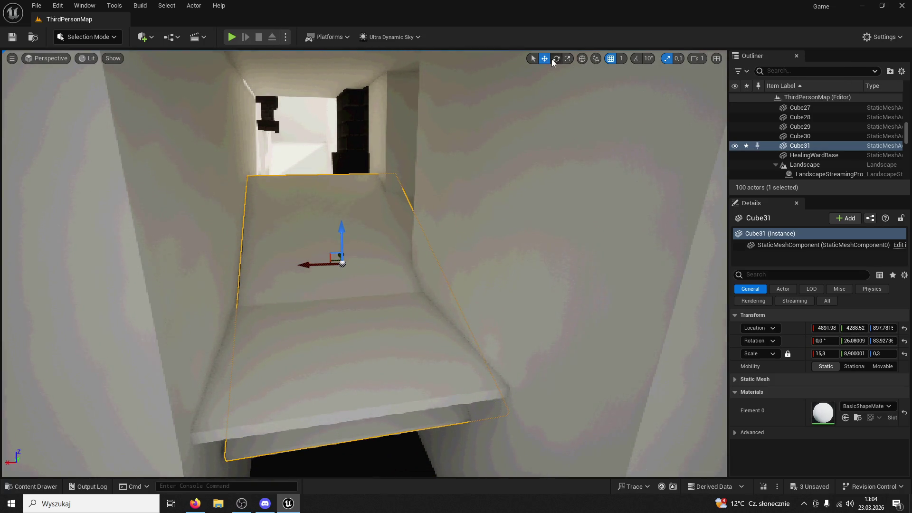
drag(321, 281, 346, 283)
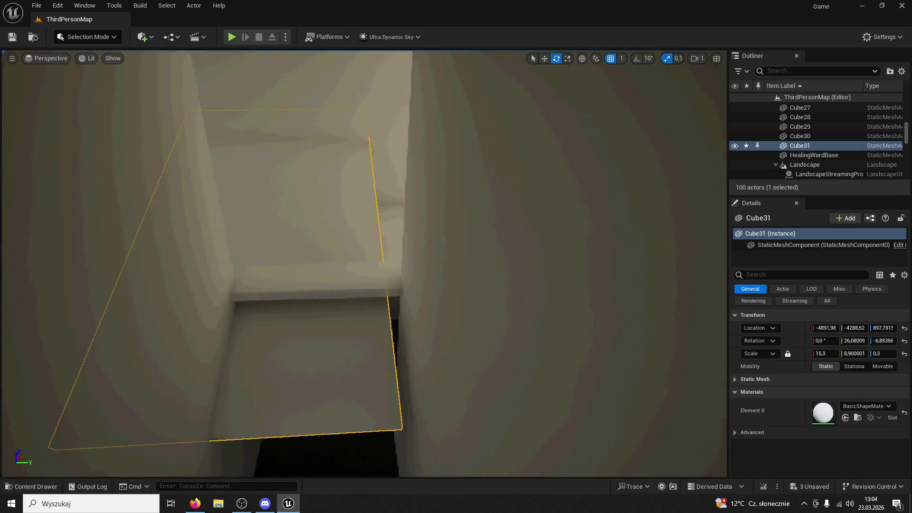
click(544, 58)
mouse_move(301, 224)
mouse_down()
mouse_move(320, 218)
mouse_move(319, 309)
mouse_move(266, 336)
mouse_move(246, 358)
mouse_move(266, 470)
mouse_move(244, 448)
mouse_move(176, 422)
mouse_move(194, 413)
mouse_up()
mouse_move(228, 314)
mouse_down()
mouse_move(198, 311)
mouse_move(188, 294)
mouse_move(163, 281)
mouse_move(158, 288)
mouse_up()
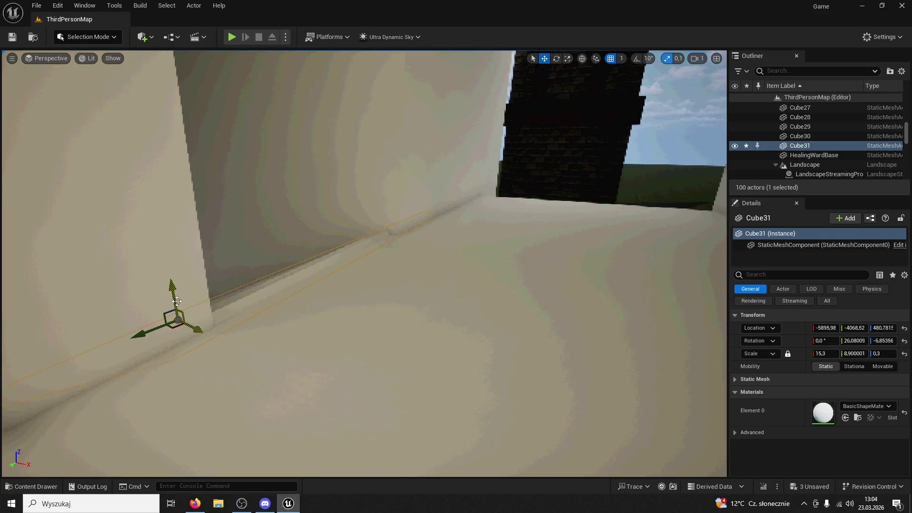
Step: Lengthen Cube31 to X scale 19.1 and nudge it against the walls and slightly upward
drag(171, 292, 209, 302)
key(f)
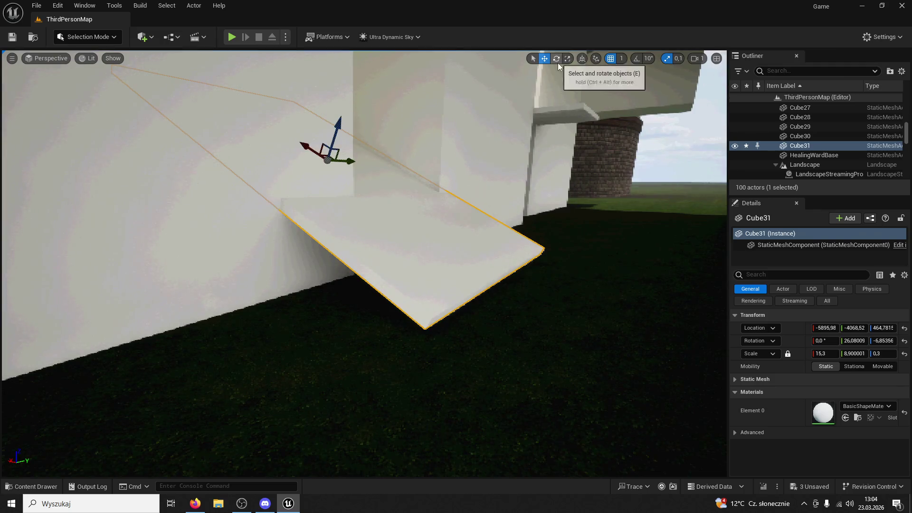
drag(825, 353, 851, 354)
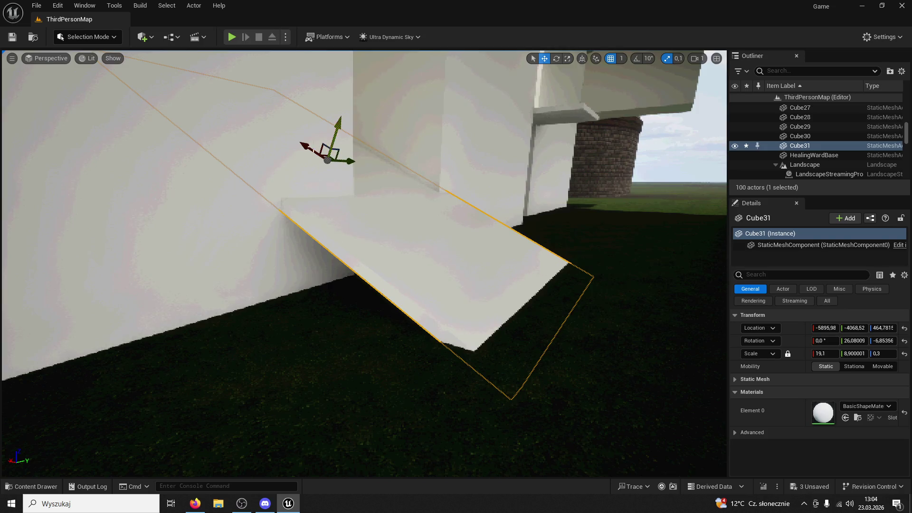
click(318, 146)
key(ctrl+z)
shift+drag(328, 153, 394, 190)
drag(575, 259, 575, 259)
drag(641, 300, 612, 319)
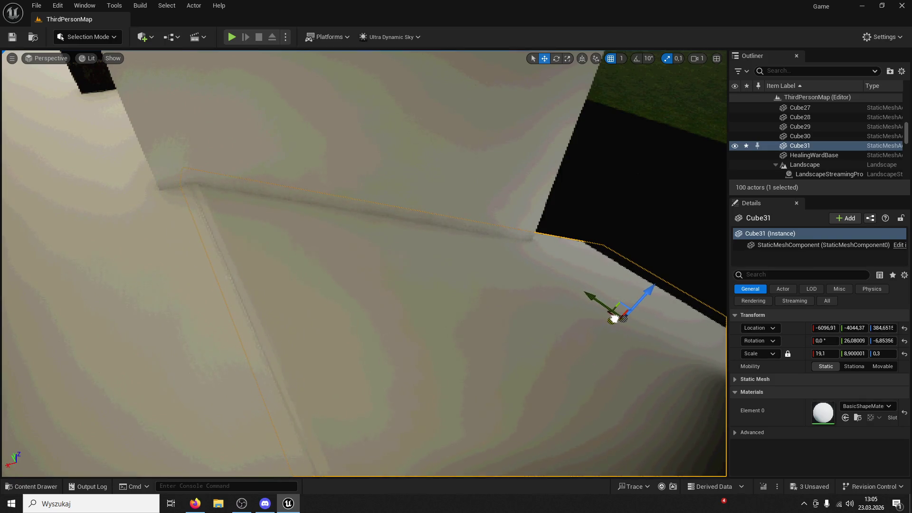
key(f)
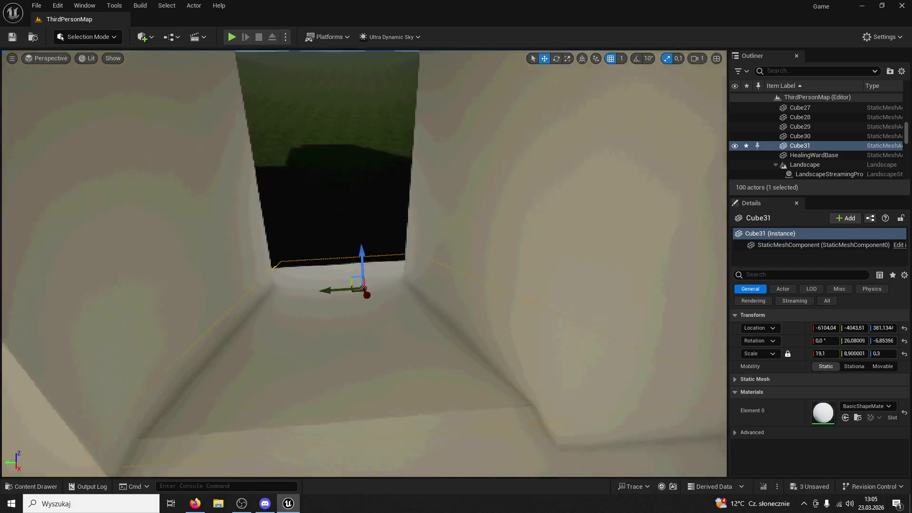
mouse_move(364, 264)
mouse_down()
mouse_move(341, 285)
mouse_move(361, 275)
mouse_move(351, 266)
mouse_move(361, 285)
mouse_move(351, 275)
mouse_move(370, 275)
mouse_move(361, 295)
mouse_move(351, 285)
mouse_move(366, 256)
mouse_move(361, 275)
mouse_move(351, 270)
mouse_move(365, 256)
mouse_move(361, 266)
mouse_move(357, 238)
mouse_move(361, 257)
mouse_move(530, 53)
mouse_up()
click(361, 266)
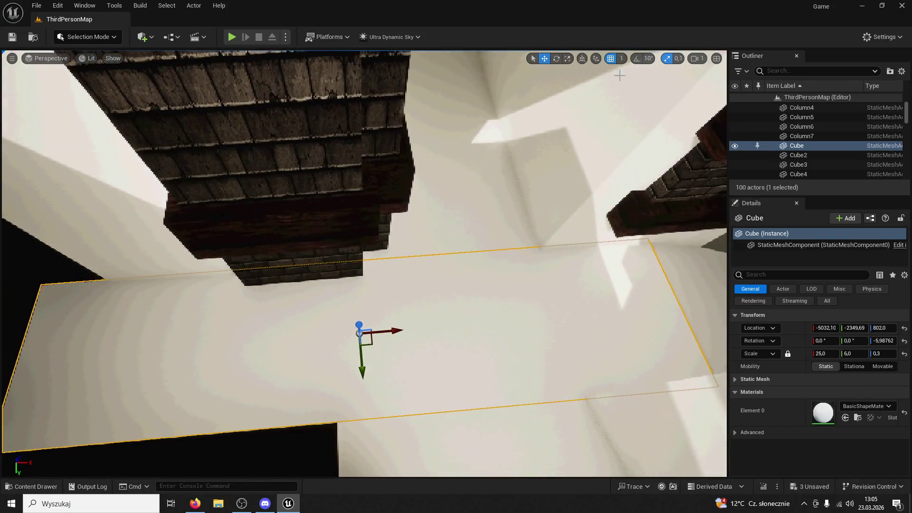
Step: Shorten the white floor slab Cube to X scale 12.7
click(567, 59)
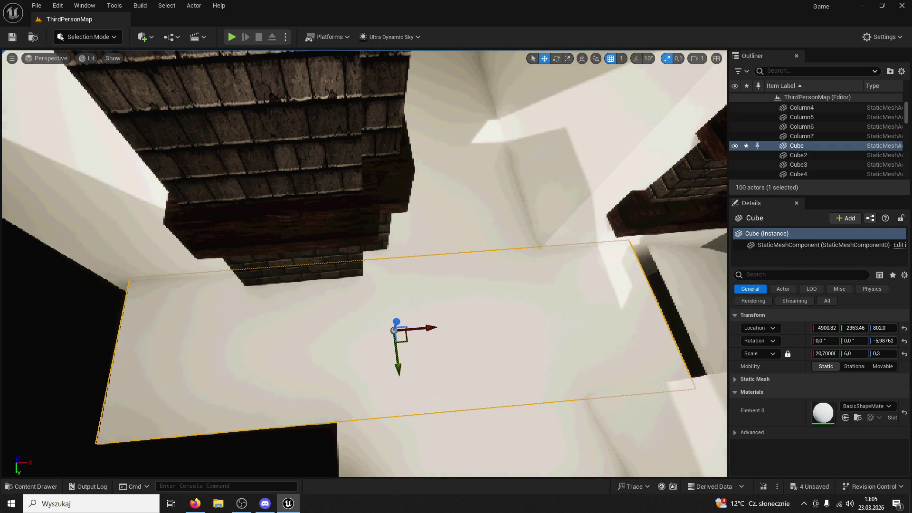
click(567, 58)
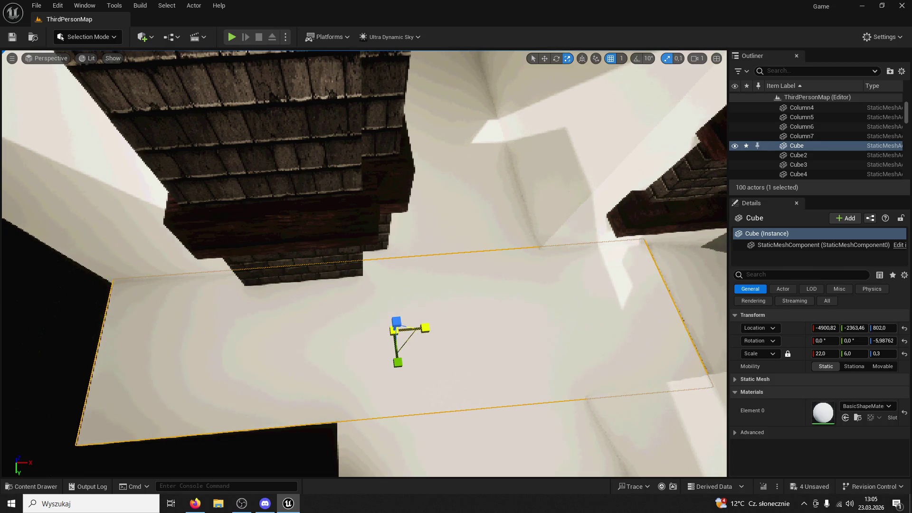
mouse_move(397, 328)
mouse_down()
mouse_move(332, 256)
mouse_move(310, 368)
mouse_move(285, 285)
mouse_move(707, 275)
mouse_move(647, 230)
mouse_move(572, 263)
mouse_move(557, 277)
mouse_move(576, 285)
mouse_move(591, 256)
mouse_move(591, 332)
mouse_move(592, 285)
mouse_move(522, 285)
mouse_up()
Step: Duplicate Cube31 as Cube32 and nudge the floor slab Cube toward the brick wall
click(279, 269)
key(w)
click(592, 304)
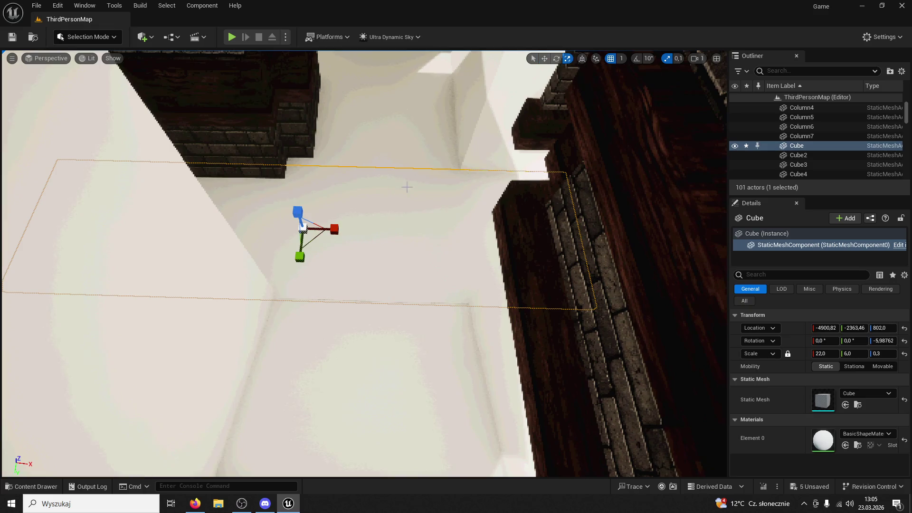
drag(522, 285, 523, 299)
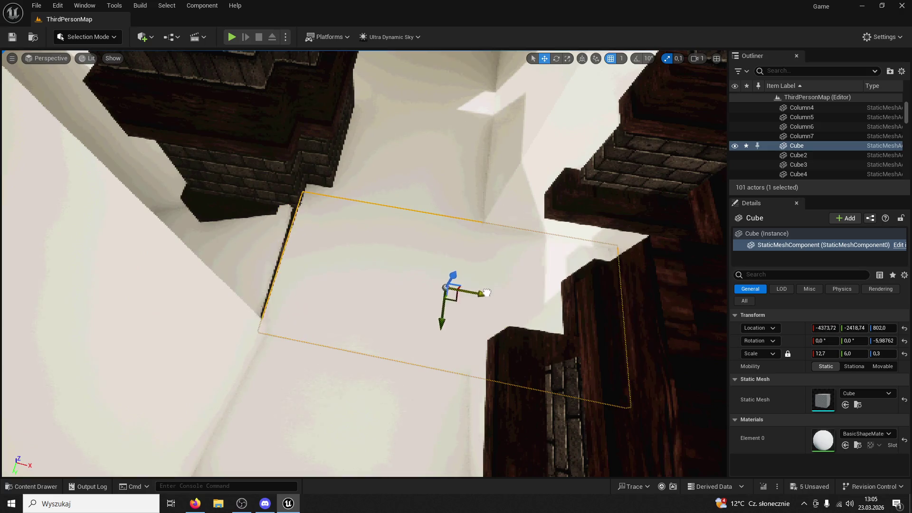
mouse_move(482, 295)
mouse_down()
mouse_move(467, 296)
mouse_move(466, 263)
mouse_move(453, 259)
mouse_move(453, 268)
mouse_up()
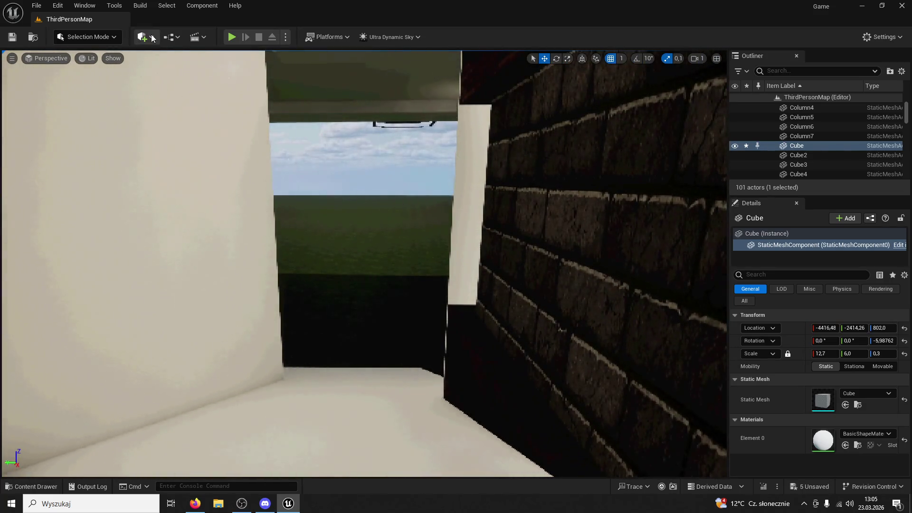
Step: Start a playtest, run up the white ramp and corridor, and jump onto the ledge
key(alt+p)
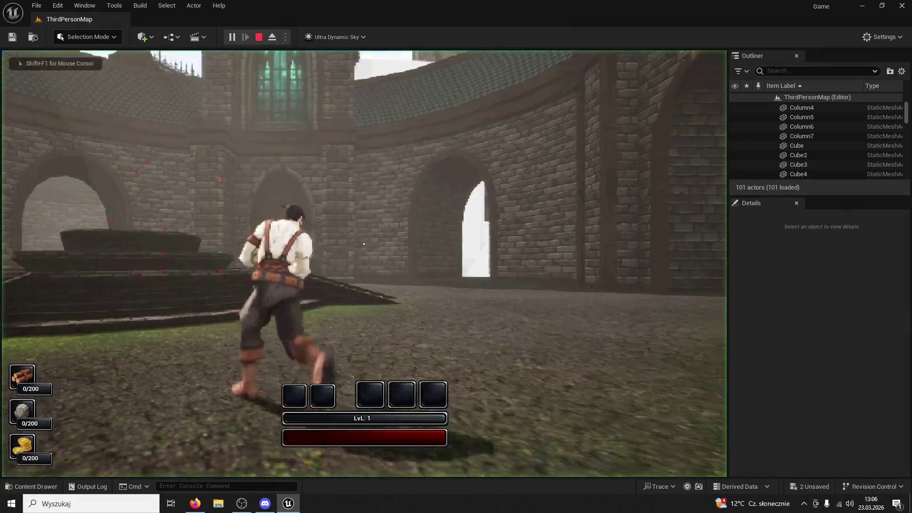
key(w)
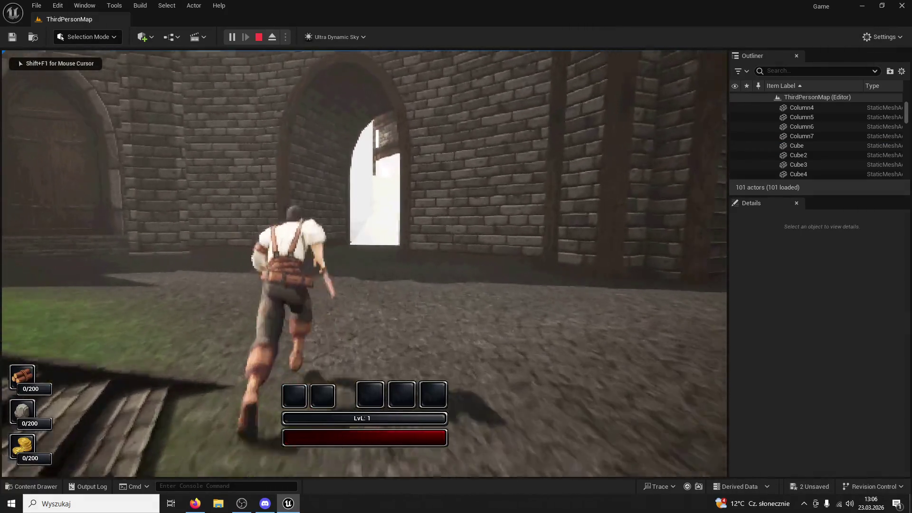
key(w)
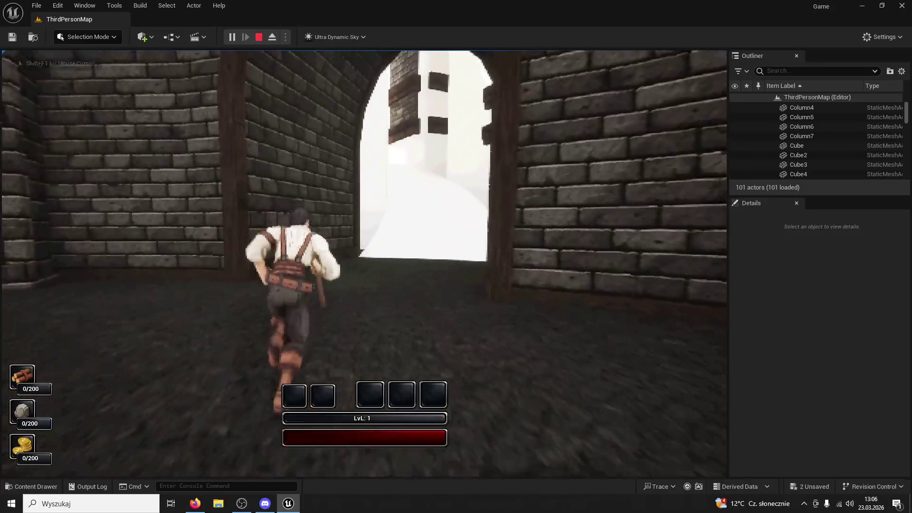
key(w)
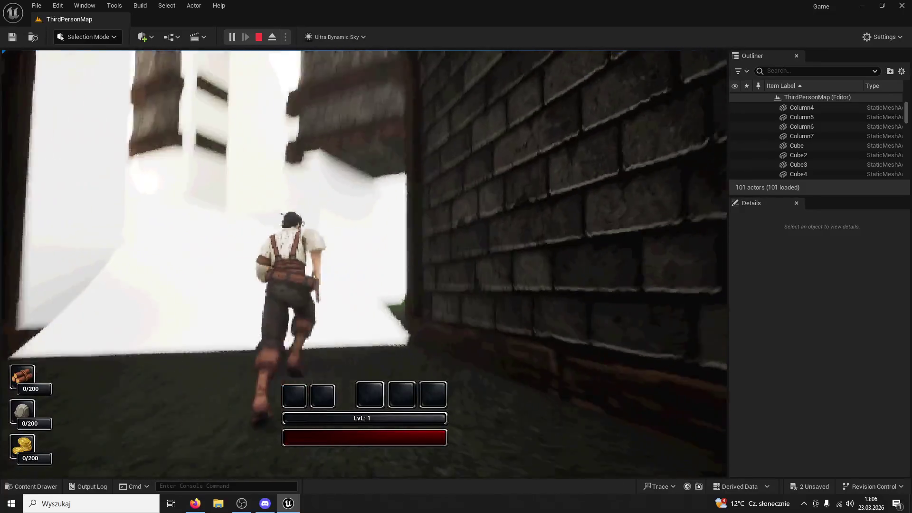
key(w)
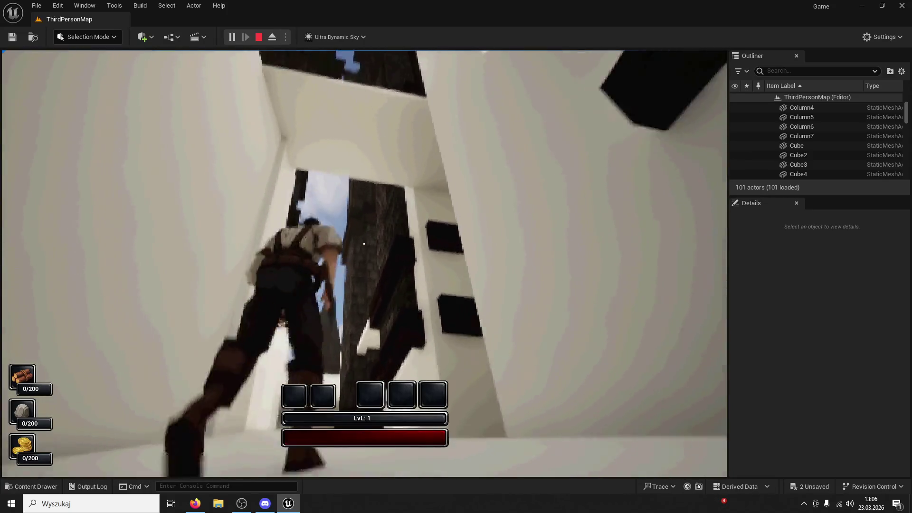
key(w)
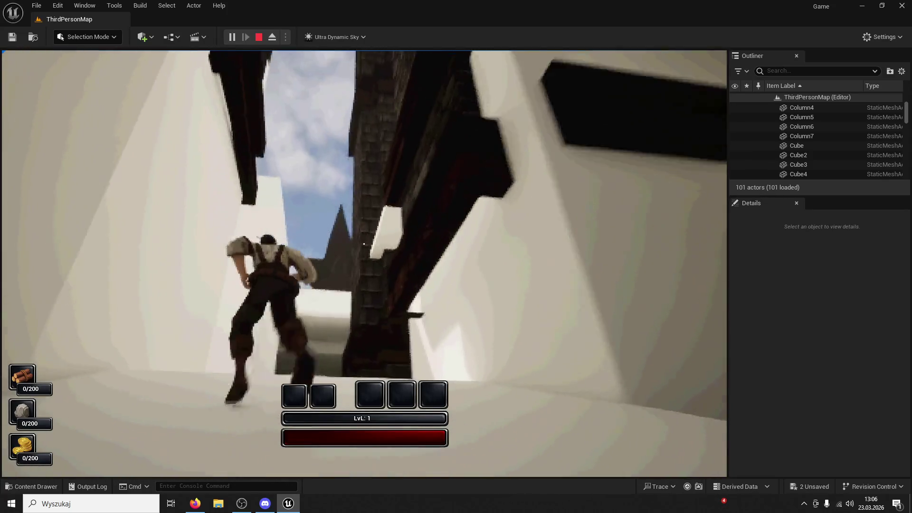
key(w)
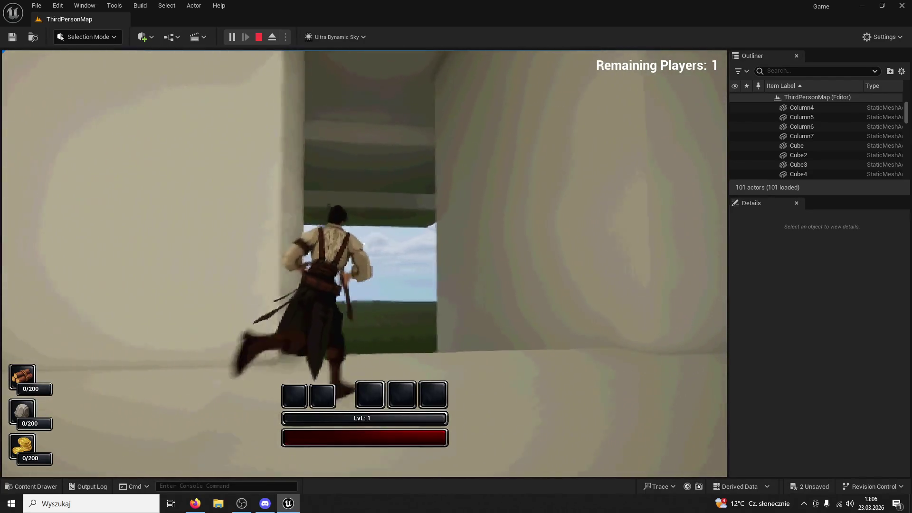
key(w)
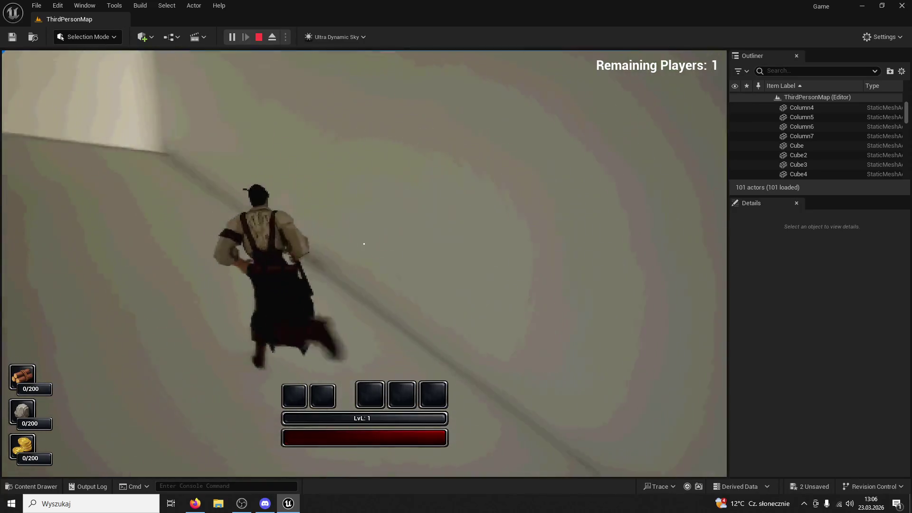
key(w)
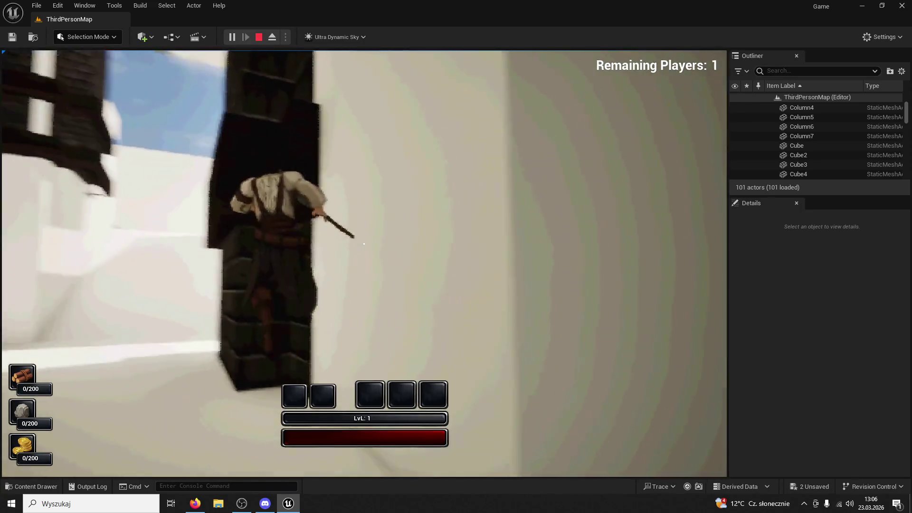
key(space)
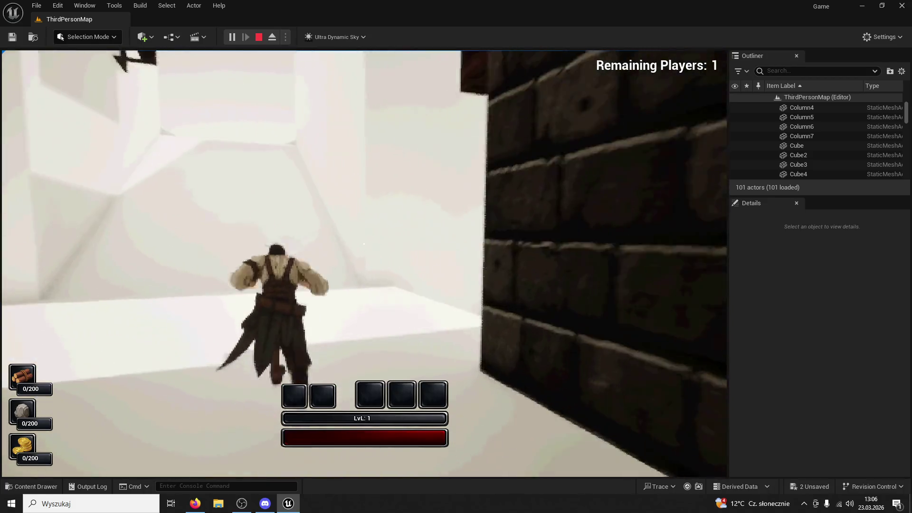
Step: Run between the white walls and along the brick wall toward the dark towers
key(w)
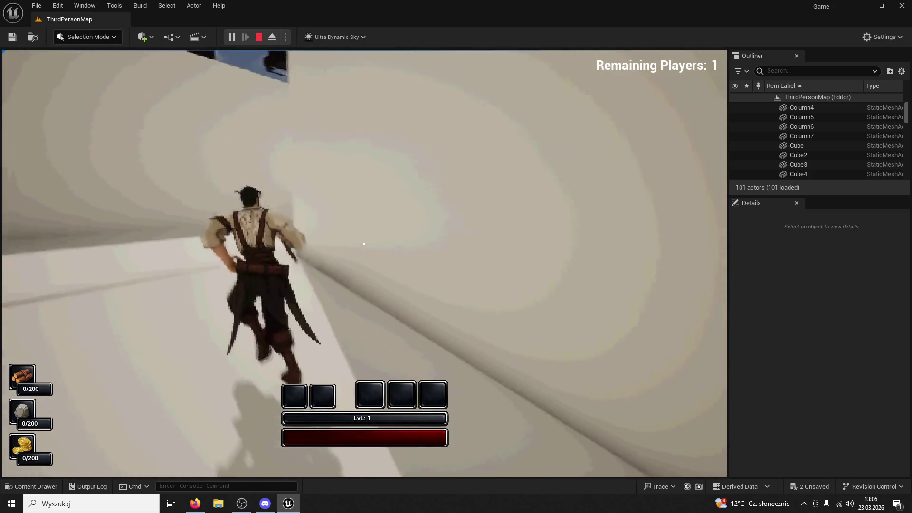
key(w)
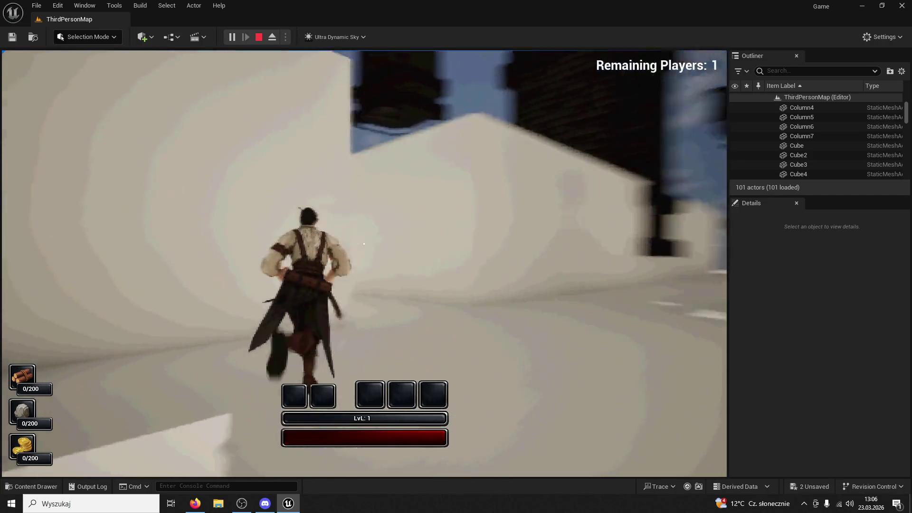
key(w)
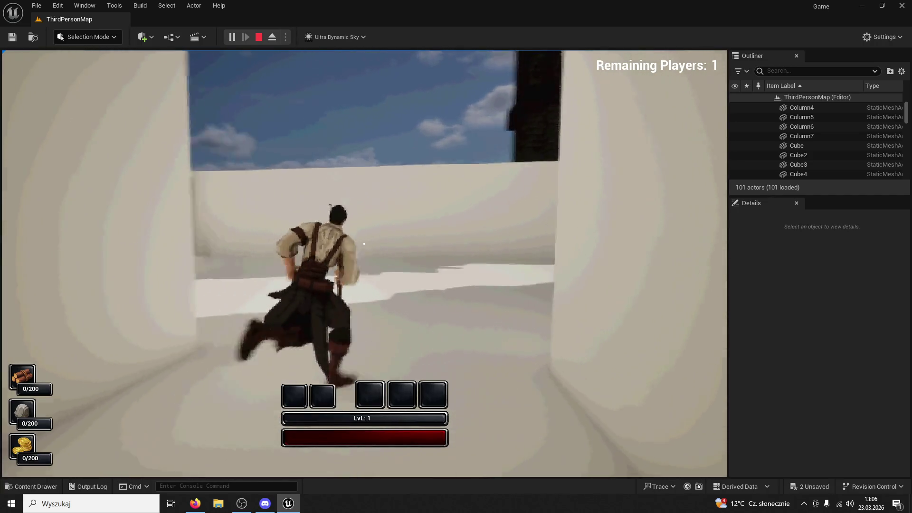
key(w)
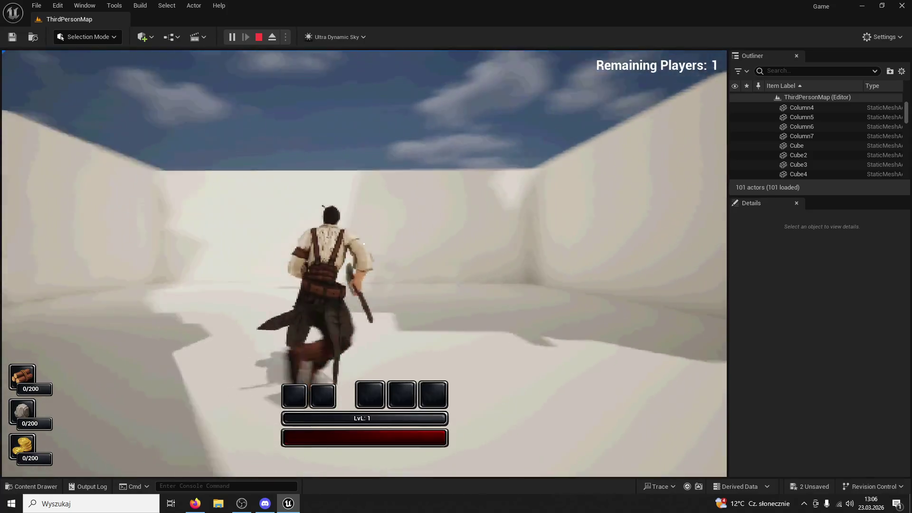
key(w)
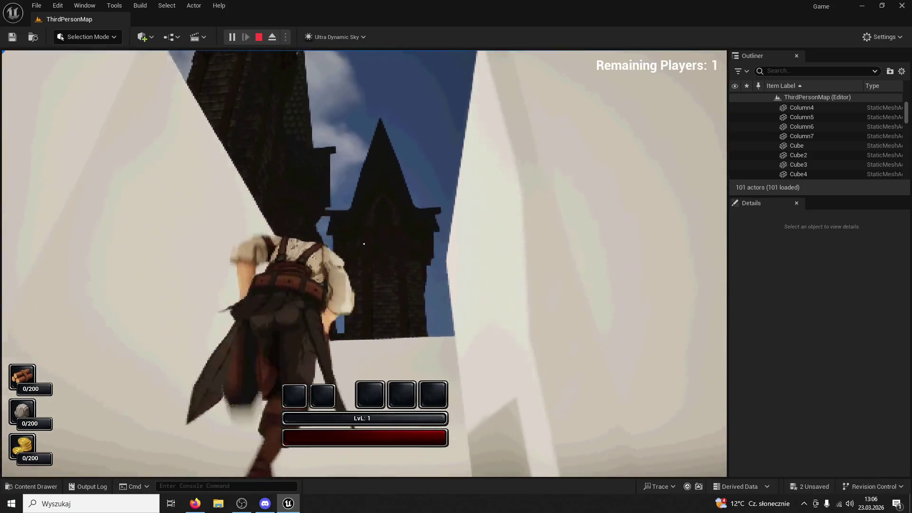
key(w)
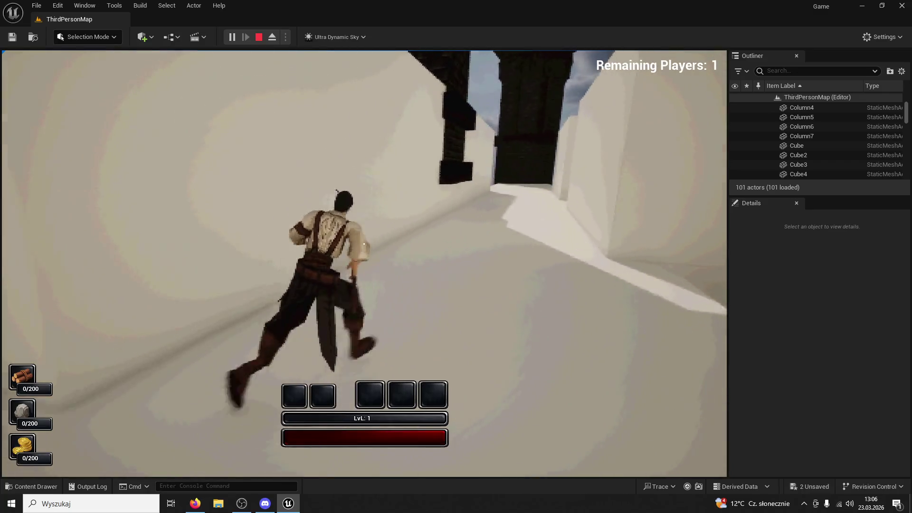
key(w)
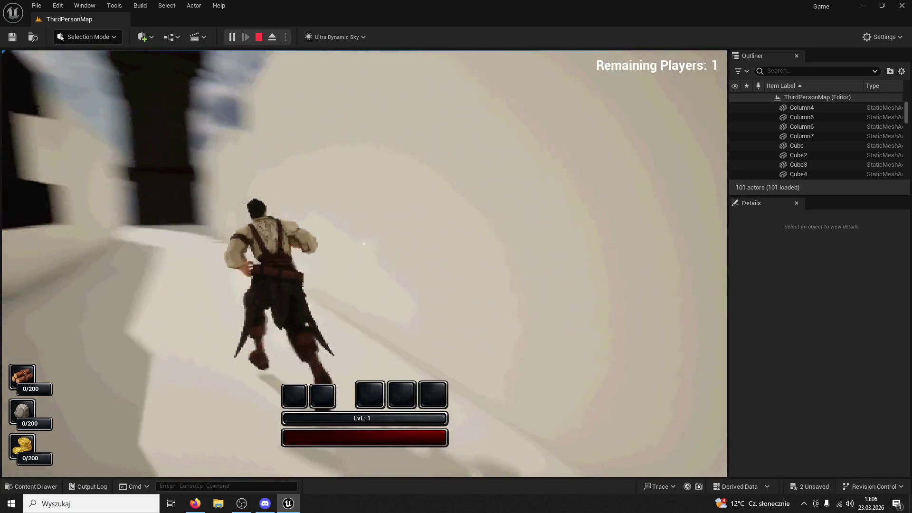
key(w)
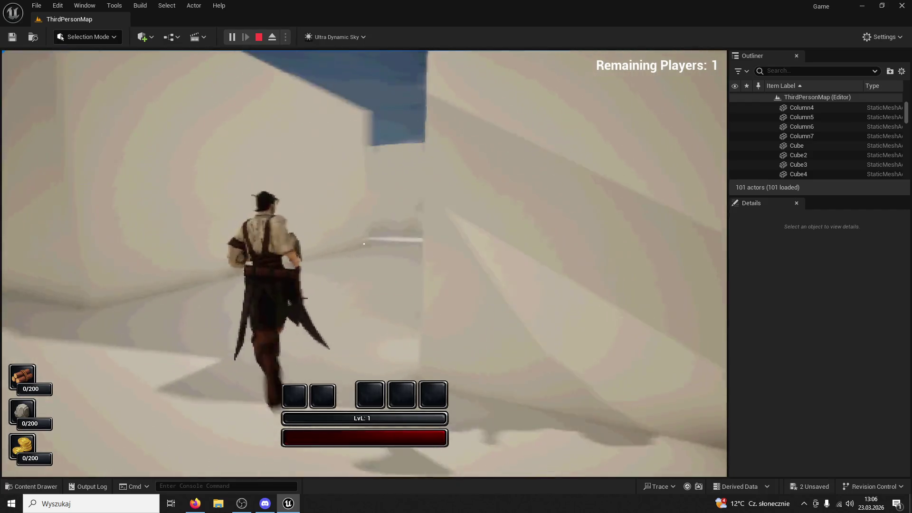
key(w)
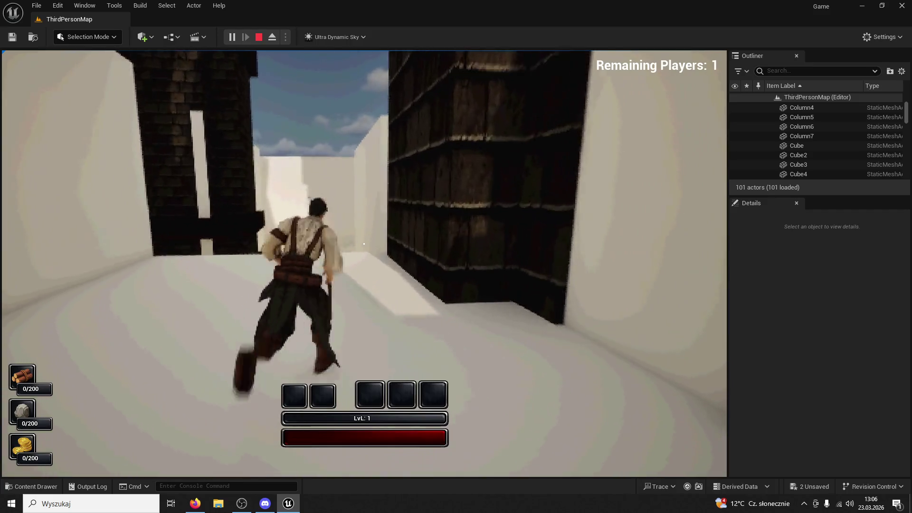
Step: Run past the brick building and along the white ledge, then end the playtest
key(w)
key(w)
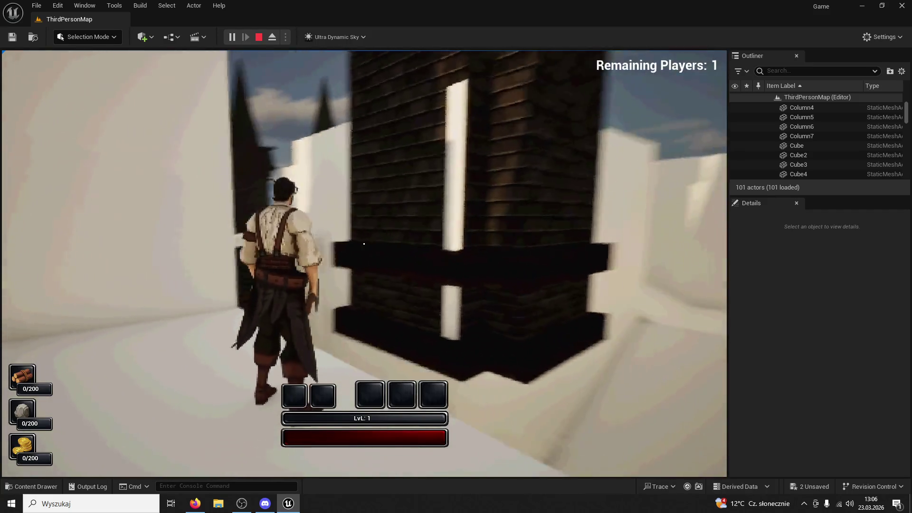
key(w)
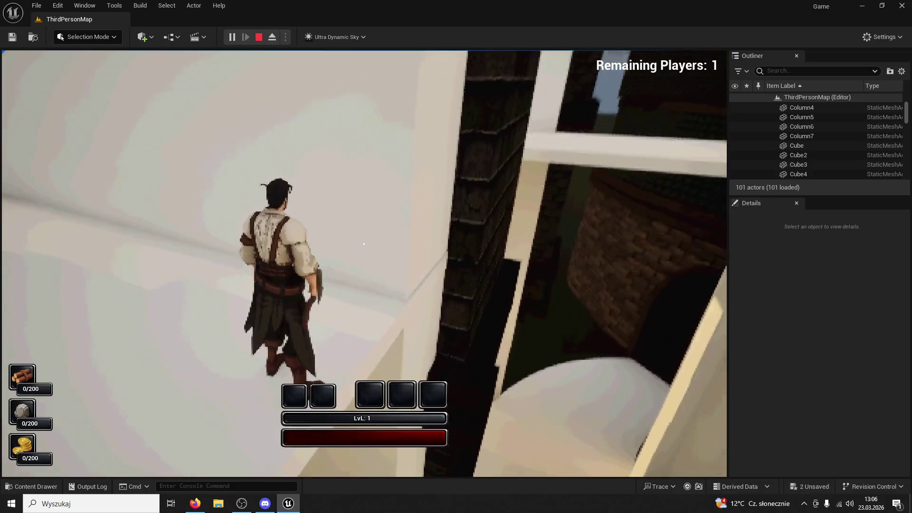
key(w)
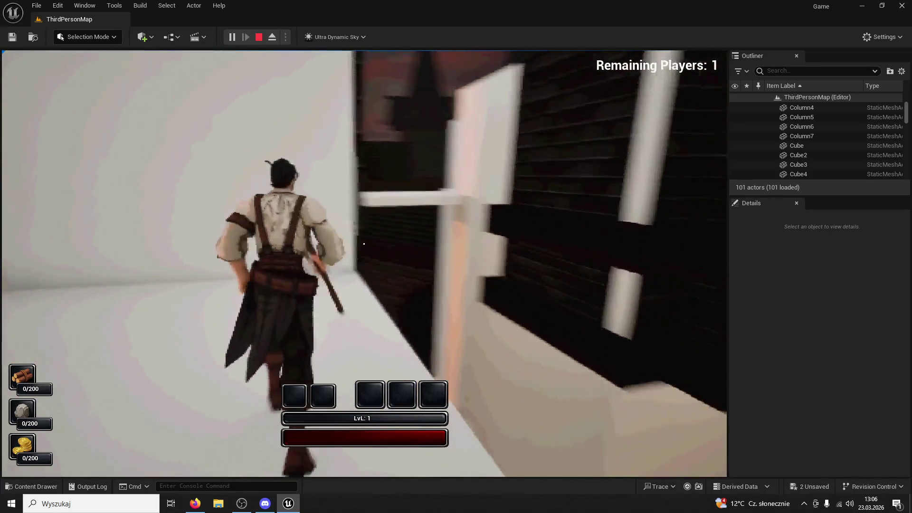
key(w)
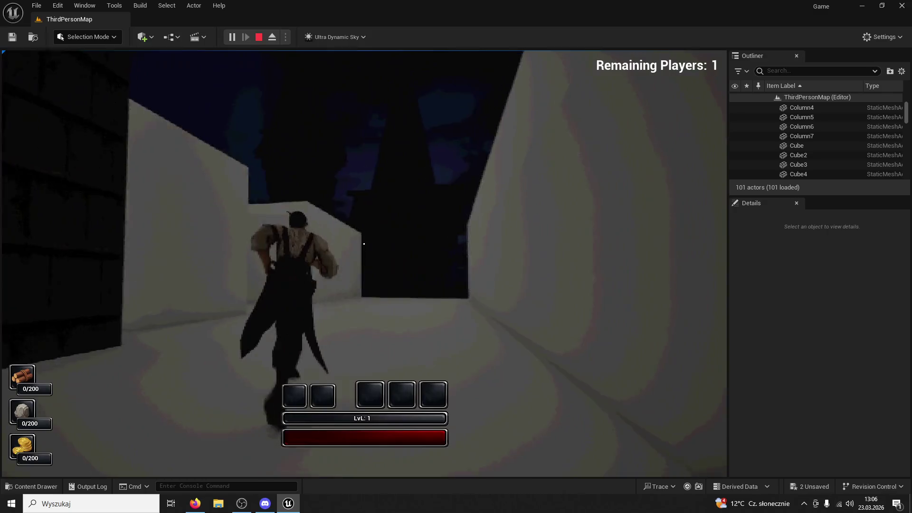
key(w)
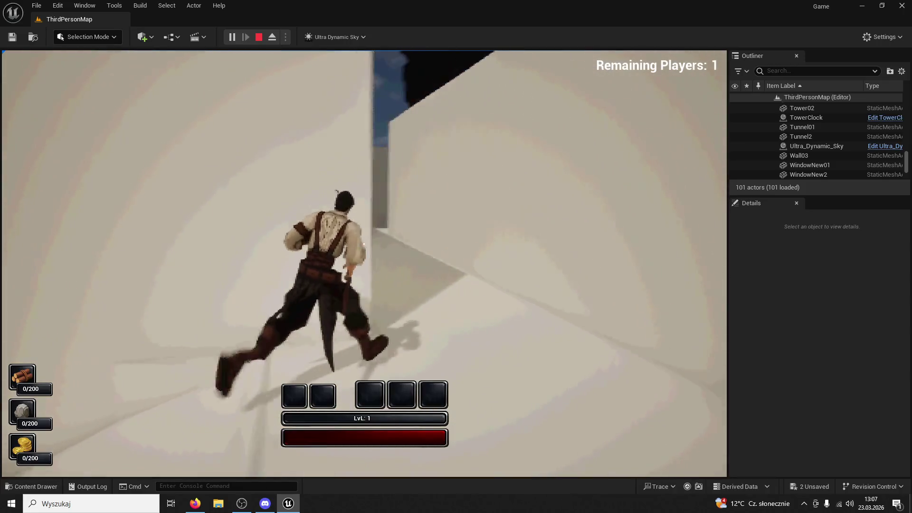
key(w)
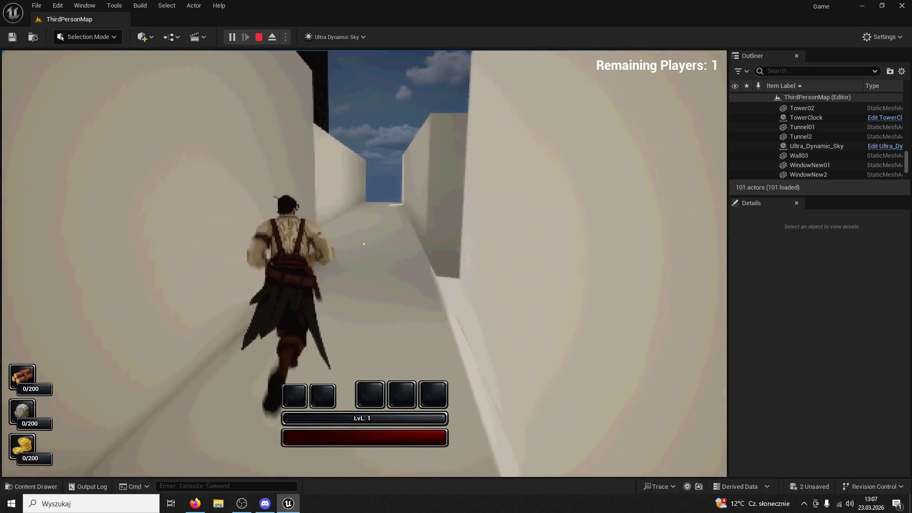
key(w)
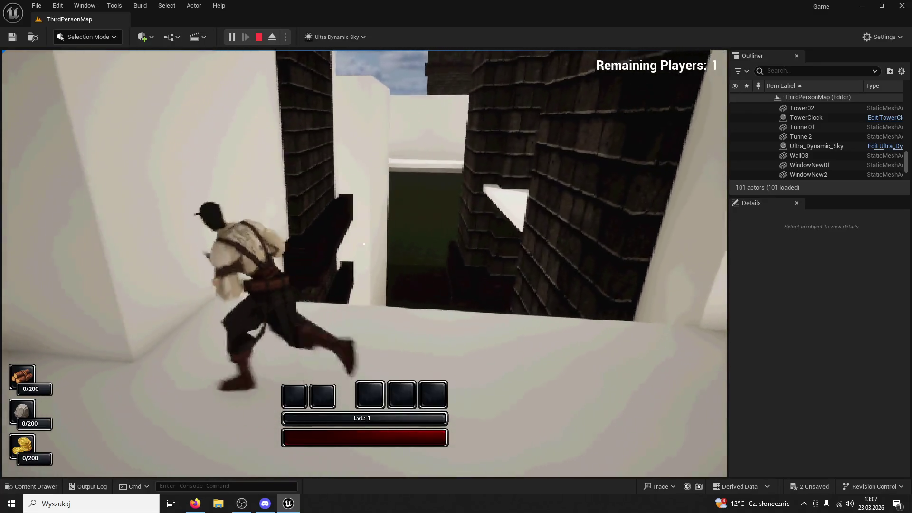
key(w)
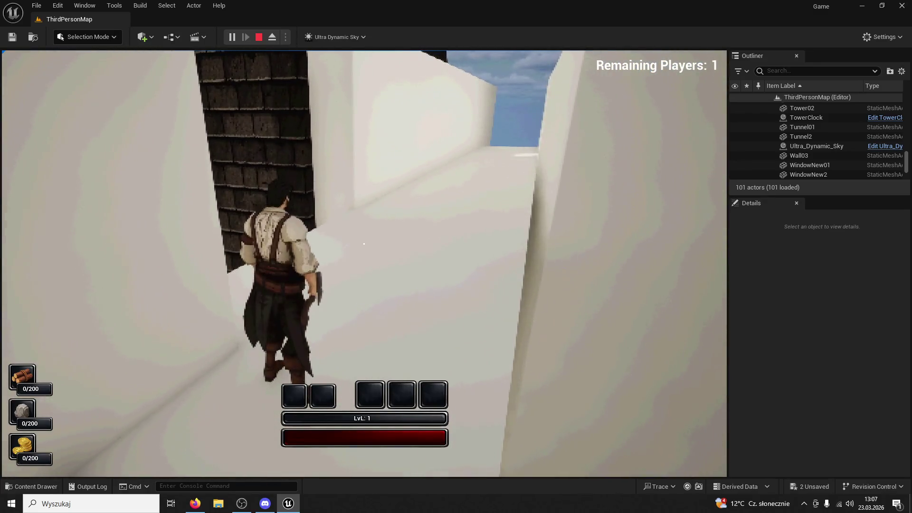
key(Escape)
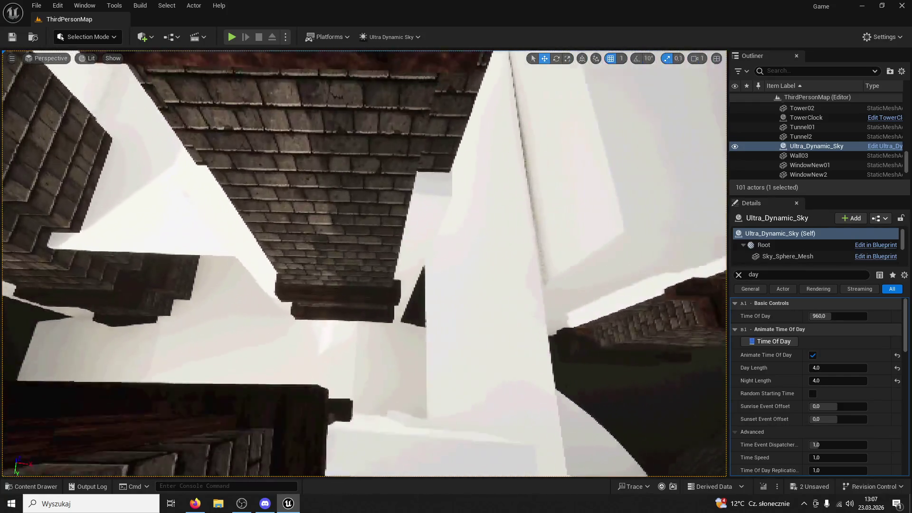
Step: Scale up the white block Cube16 to fill between the pillars and shift it left
click(464, 228)
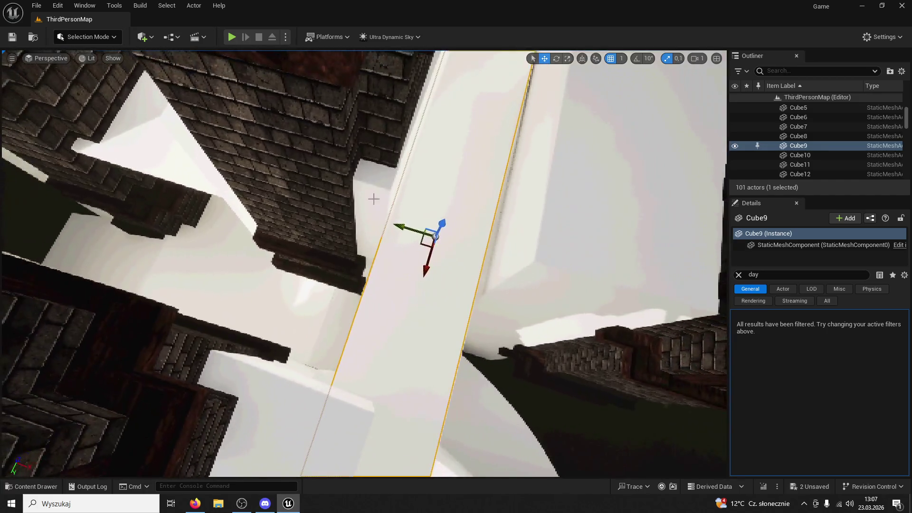
click(378, 200)
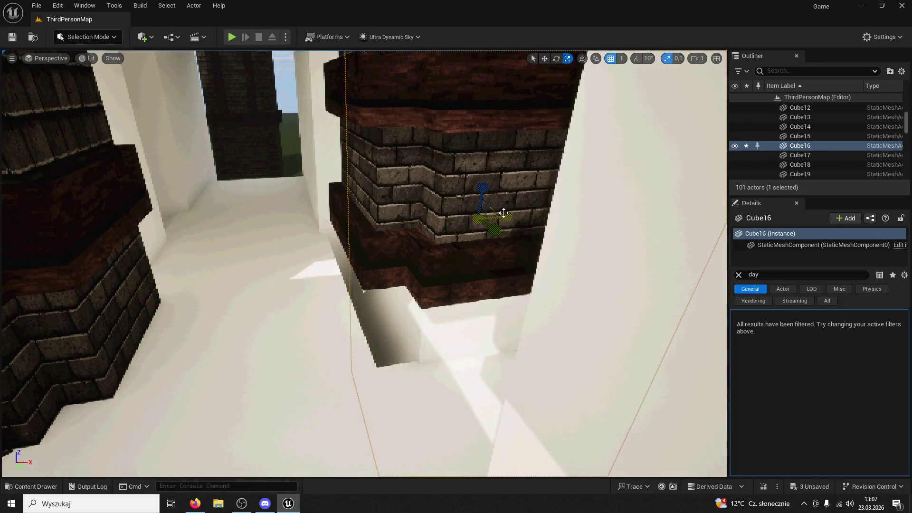
drag(503, 212, 520, 157)
click(544, 59)
mouse_move(506, 217)
mouse_down()
mouse_move(475, 204)
mouse_move(442, 276)
mouse_up()
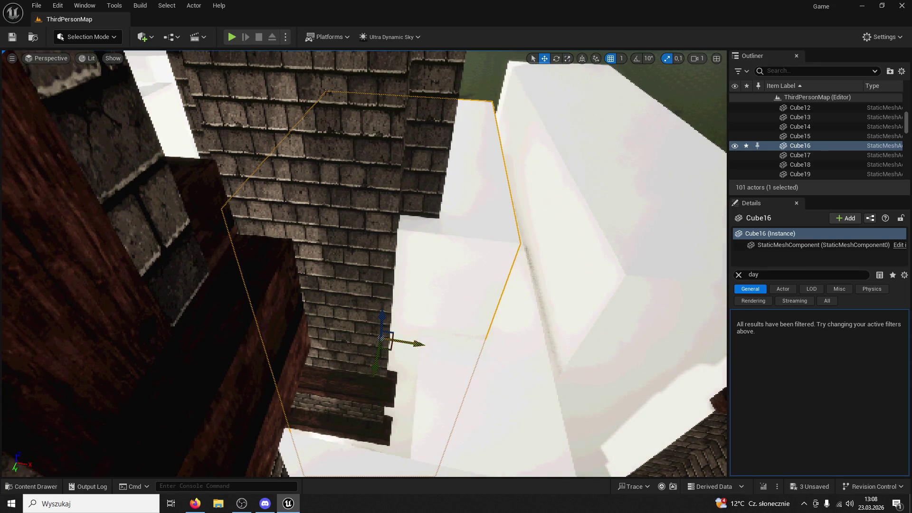
Step: Inspect the floor corner beside Cube16, then delete Cube16
mouse_move(390, 350)
mouse_down()
mouse_move(375, 323)
mouse_move(426, 301)
mouse_up()
mouse_move(433, 199)
mouse_down()
mouse_move(418, 223)
mouse_move(408, 209)
mouse_move(393, 219)
mouse_move(409, 204)
mouse_move(480, 291)
mouse_up()
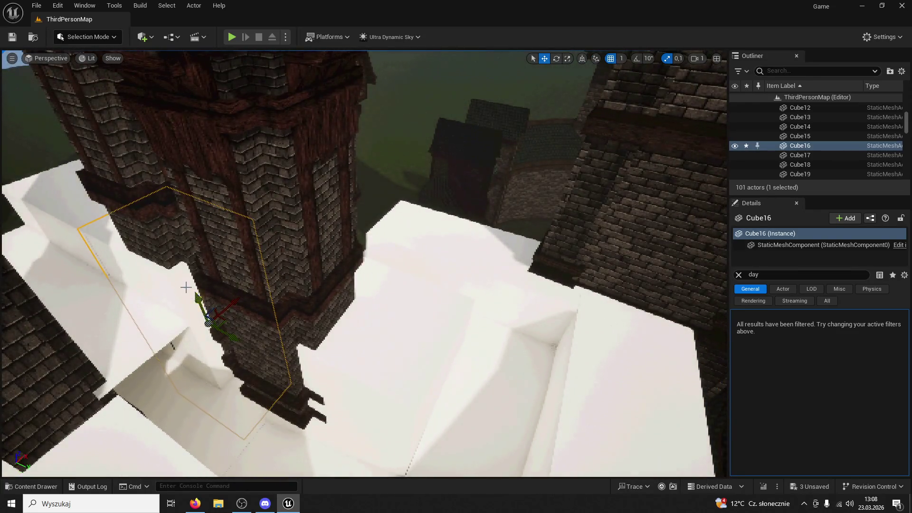
key(Delete)
Step: Inspect the white blocks Cube11, Cube16 and Cube9 near the tower, then start a playtest
click(376, 352)
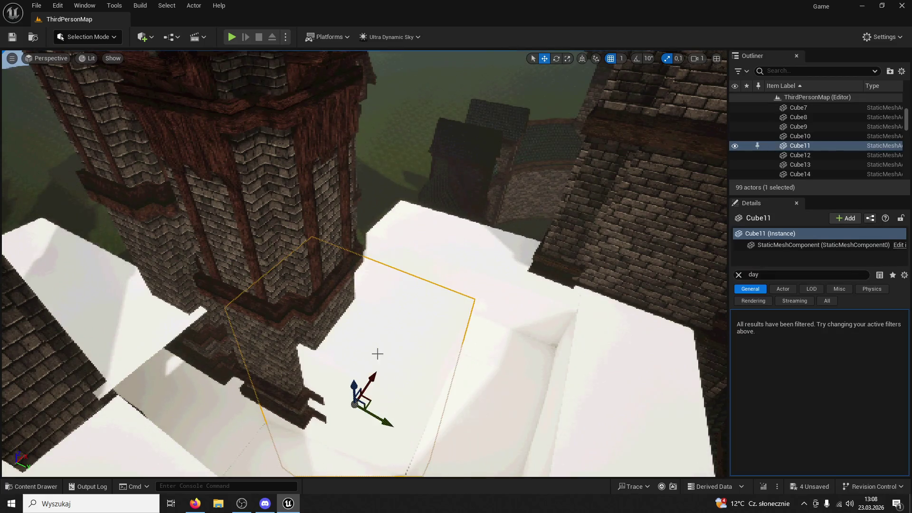
drag(228, 331, 299, 348)
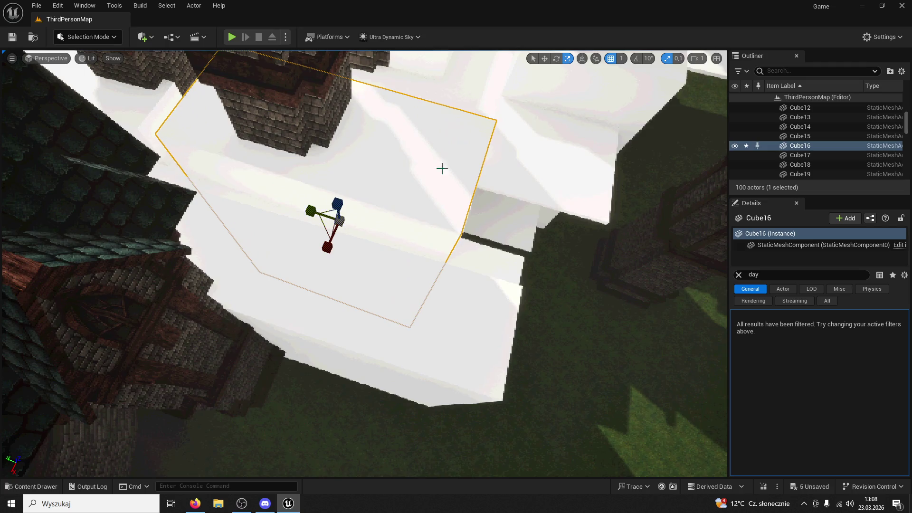
mouse_move(349, 222)
mouse_down()
mouse_move(425, 285)
mouse_move(440, 269)
mouse_move(386, 271)
mouse_move(354, 241)
mouse_move(377, 256)
mouse_move(413, 190)
mouse_up()
click(428, 228)
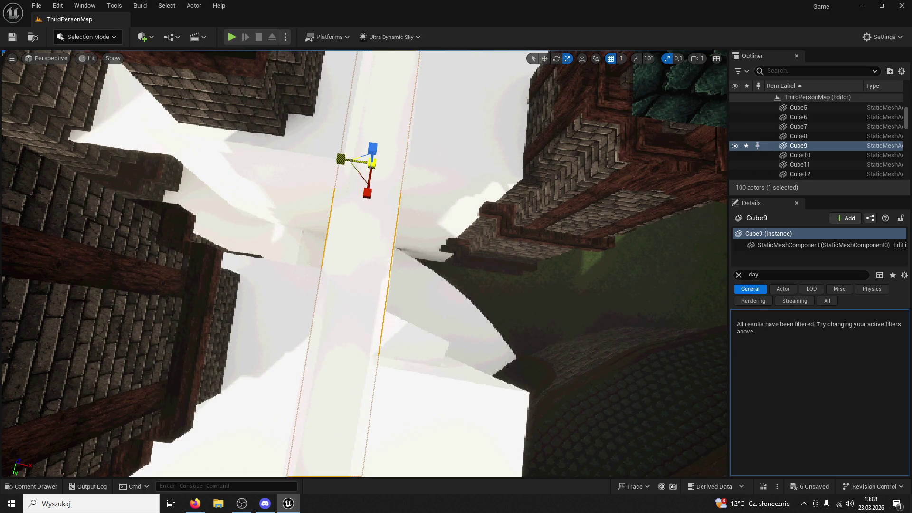
click(237, 37)
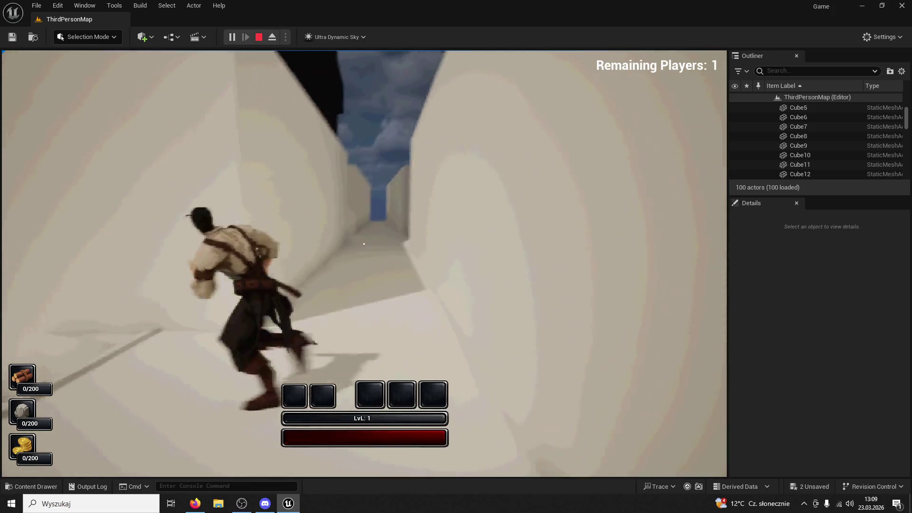
Step: Stop the playtest and fly the editor view forward over the walkway
key(Escape)
drag(426, 239, 426, 289)
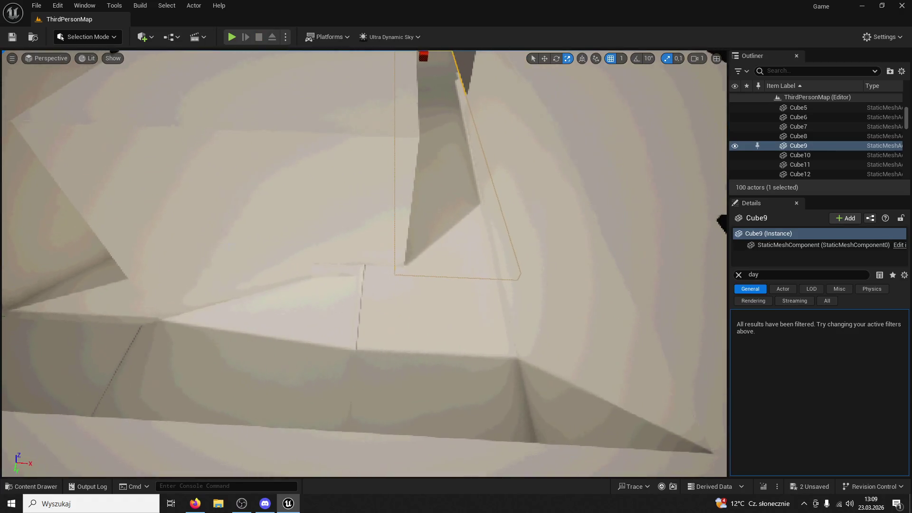
Step: Frame the white block Cube11 and narrow it along X, then select the grey wall cube
click(144, 371)
key(f)
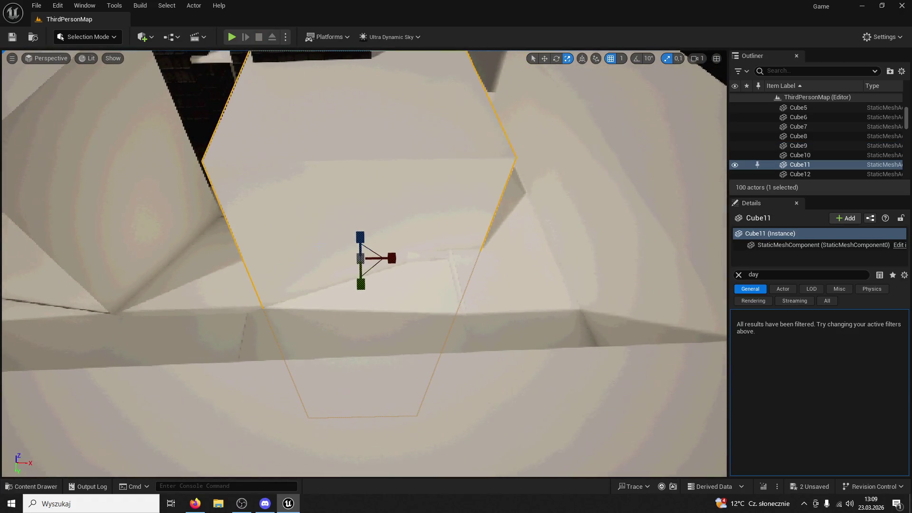
mouse_move(390, 257)
mouse_down()
mouse_move(335, 259)
mouse_move(392, 265)
mouse_up()
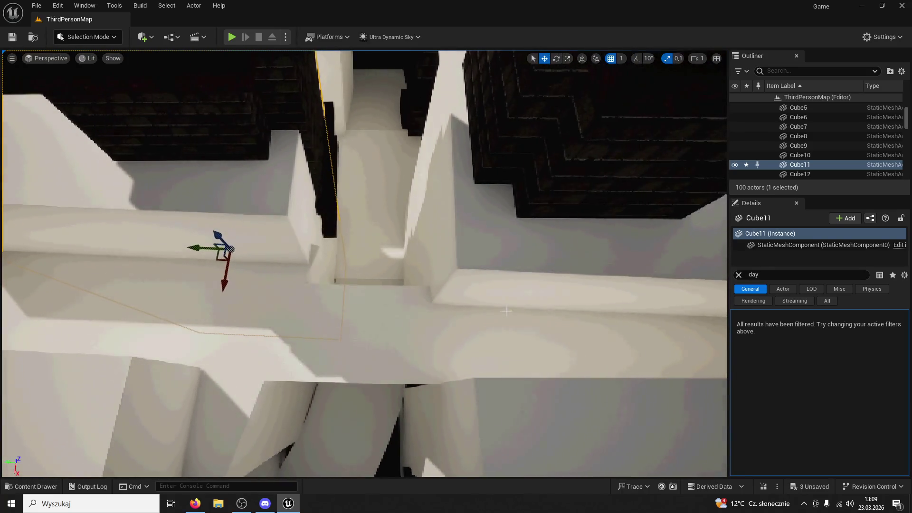
click(506, 312)
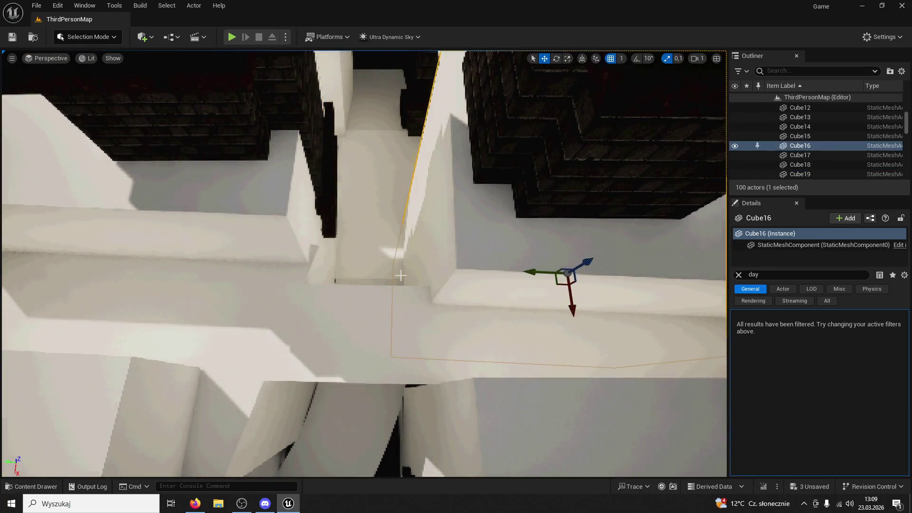
Step: Delete the grey wall cube, then undo to restore it
key(Delete)
click(206, 254)
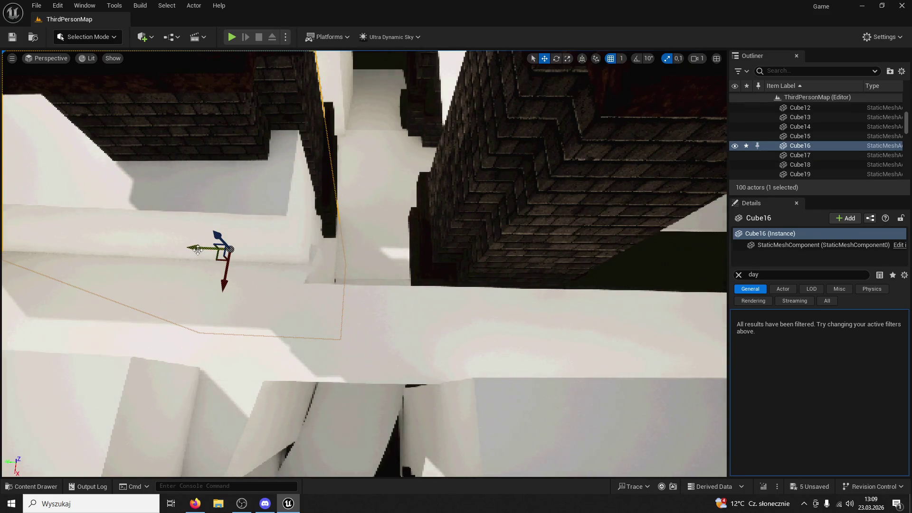
key(ctrl+z)
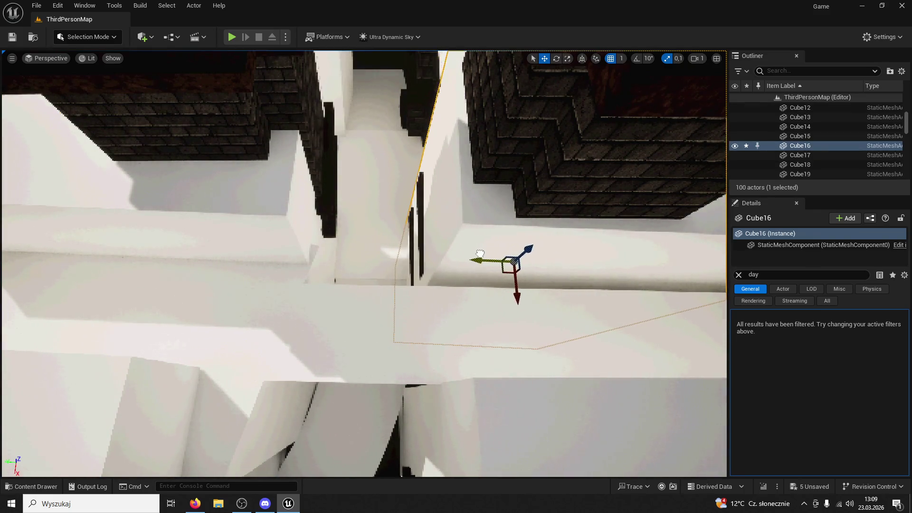
Step: Enlarge Cube16 uniformly and tilt it to about -1.42 degrees against the tower wall
key(f)
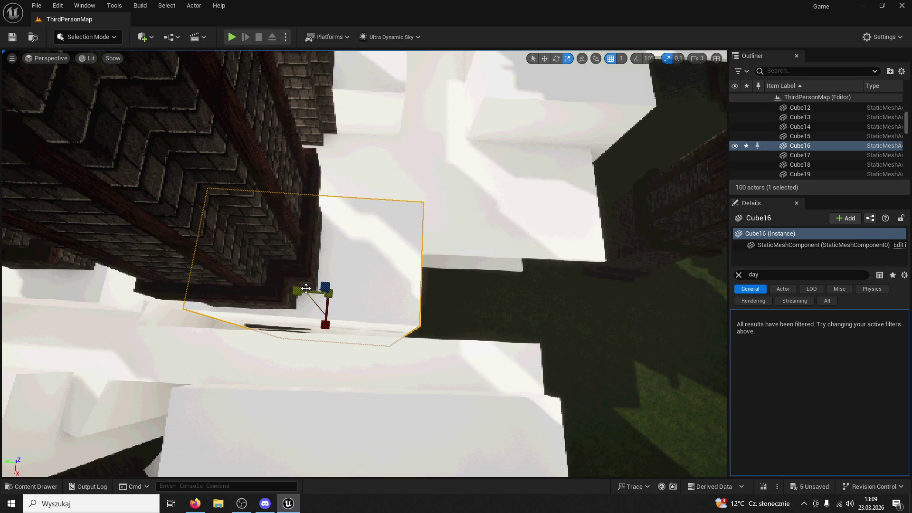
drag(306, 288, 375, 263)
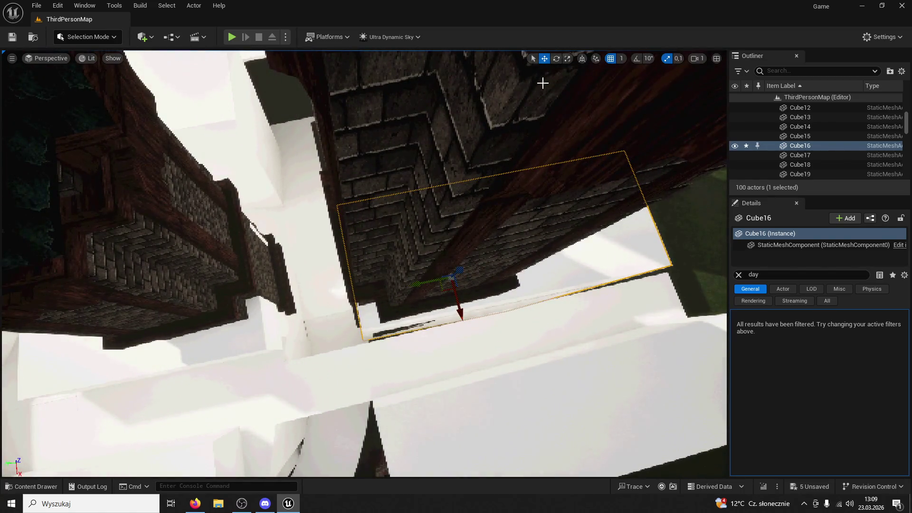
click(556, 59)
mouse_move(499, 261)
mouse_down()
mouse_move(467, 334)
mouse_move(435, 325)
mouse_up()
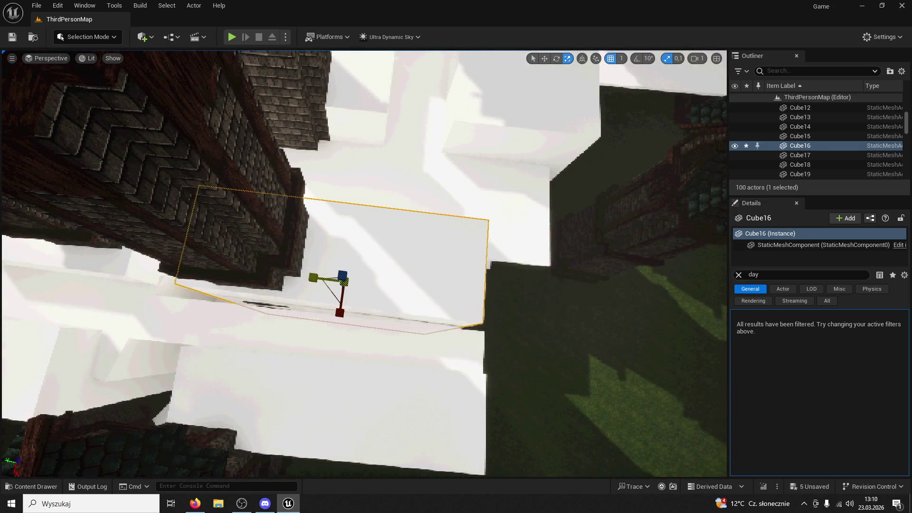
drag(303, 280, 304, 279)
drag(476, 145, 477, 145)
click(555, 59)
drag(385, 192, 385, 192)
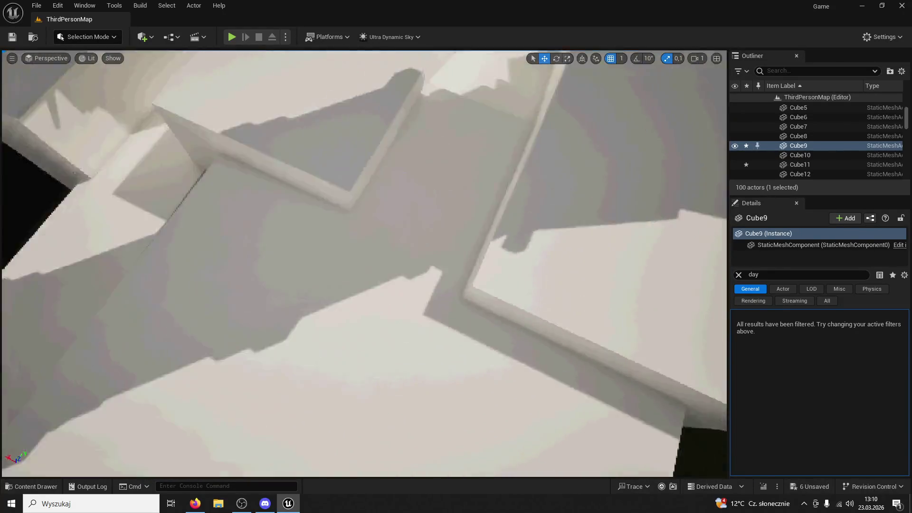
Step: Duplicate the brick tower SM_Tower6 with Ctrl+D and move the copy, SM_Tower14, to a new spot
mouse_move(363, 263)
mouse_down()
mouse_move(428, 237)
mouse_move(446, 181)
mouse_move(432, 237)
mouse_up()
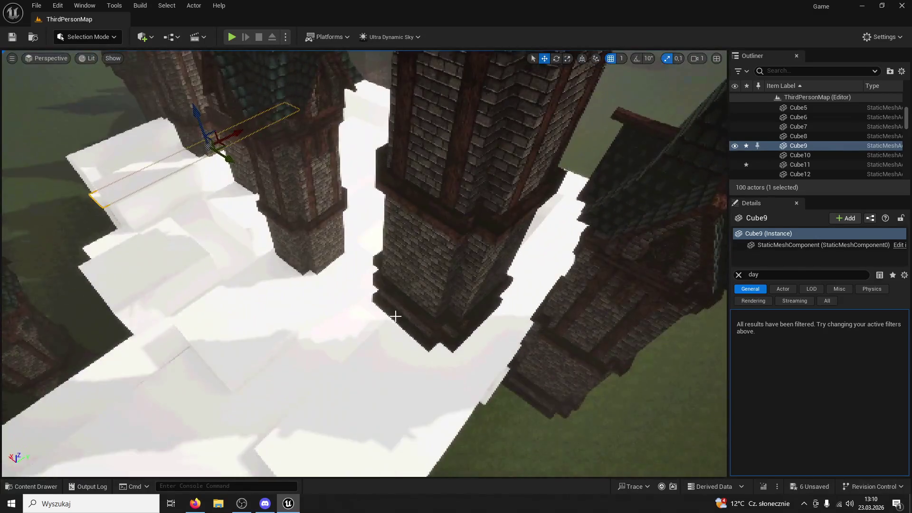
click(428, 284)
key(ctrl+d)
mouse_move(491, 144)
mouse_down()
mouse_move(470, 171)
mouse_move(380, 228)
mouse_move(271, 283)
mouse_up()
drag(179, 177, 381, 149)
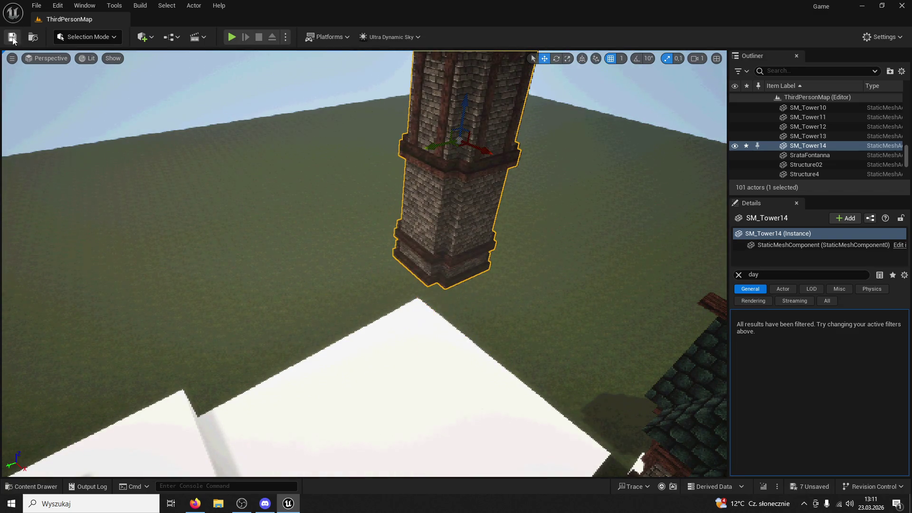
Step: Playtest the level, then frame SM_Tower04 and fly the view back to look up at the towers
click(231, 38)
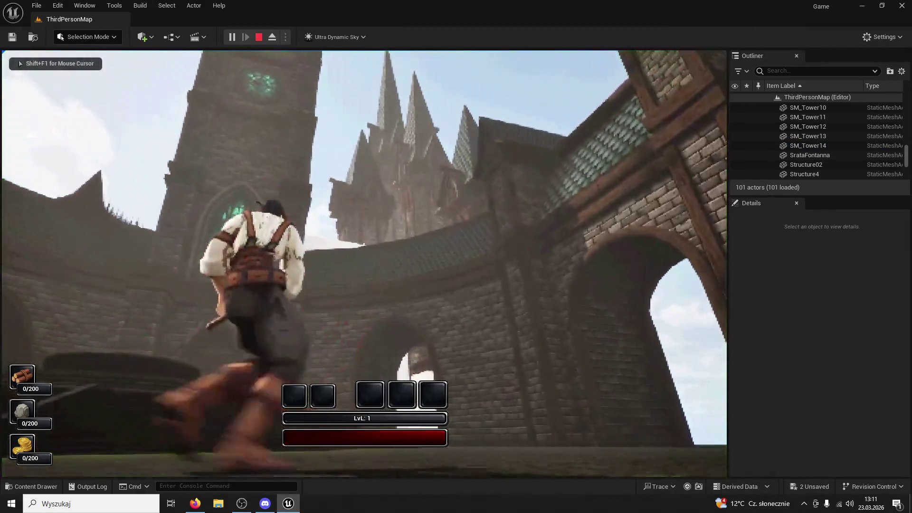
key(Escape)
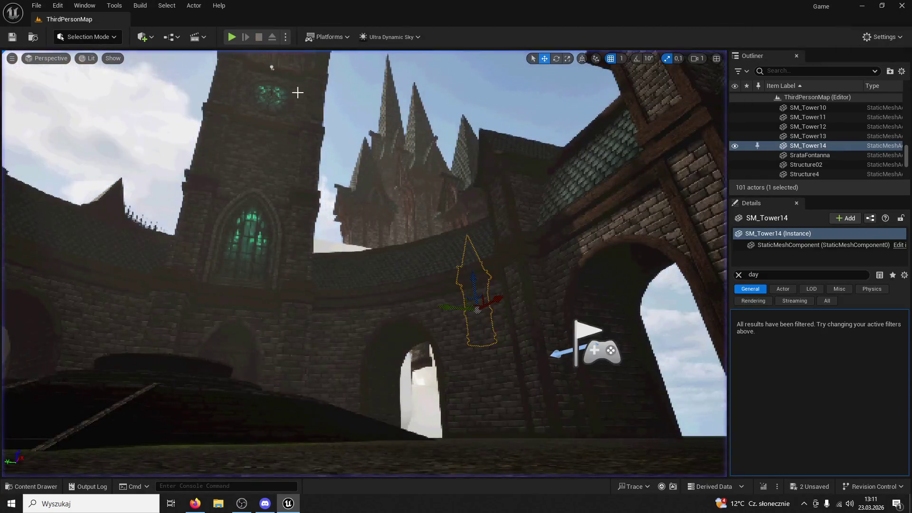
click(391, 146)
key(f)
mouse_move(456, 261)
mouse_down()
mouse_move(413, 313)
mouse_move(413, 285)
mouse_up()
key(s)
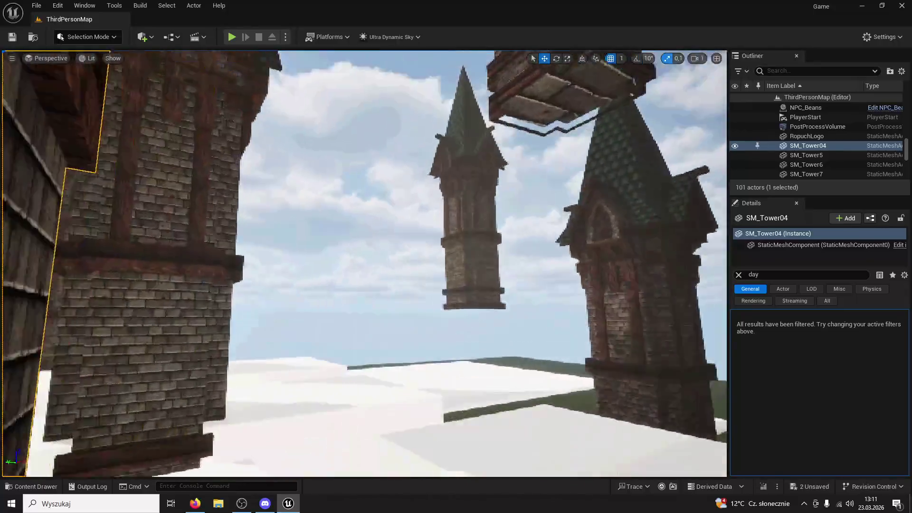
key(s)
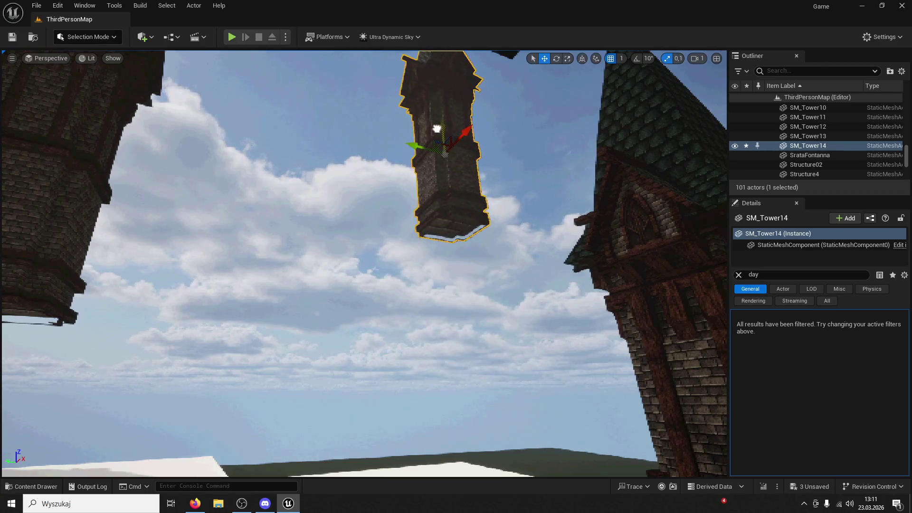
click(232, 37)
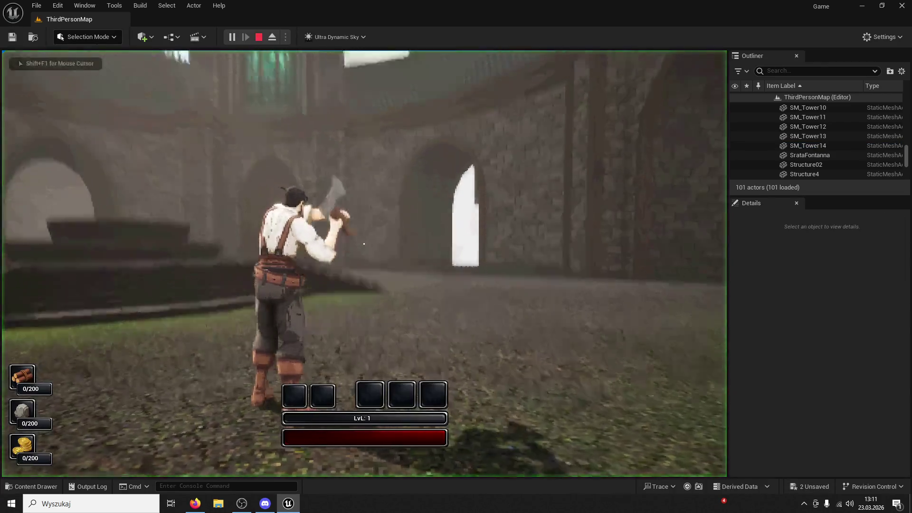
key(shift+F1)
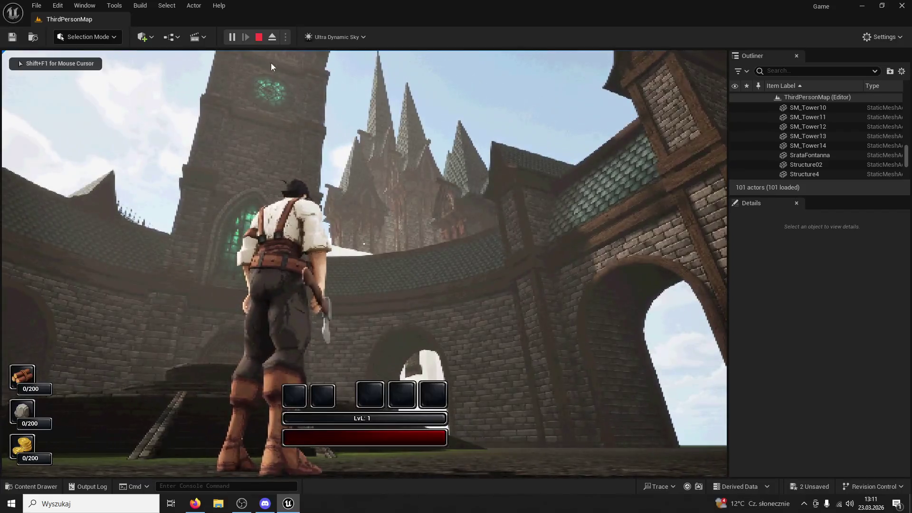
Step: Raise SM_Tower14 so its spire sits above the courtyard wall
click(259, 37)
mouse_move(452, 408)
mouse_down()
mouse_move(398, 244)
mouse_move(398, 255)
mouse_up()
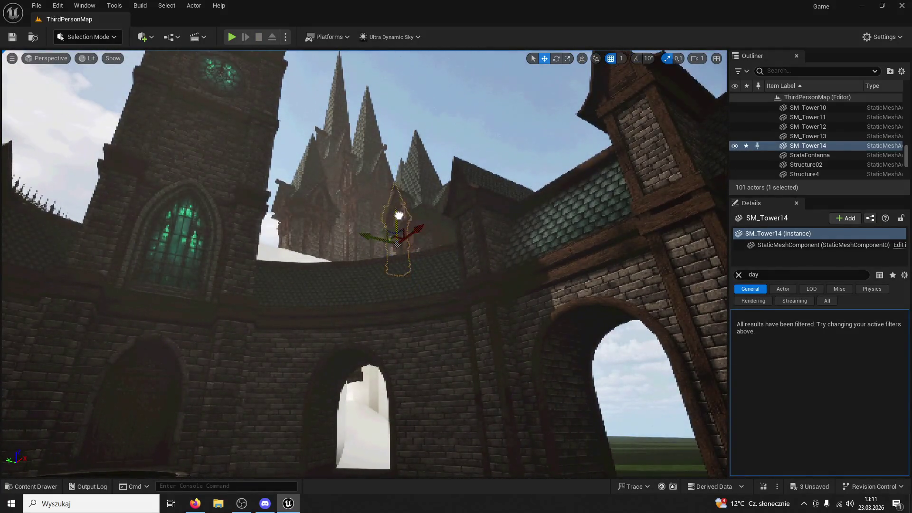
click(427, 97)
click(425, 93)
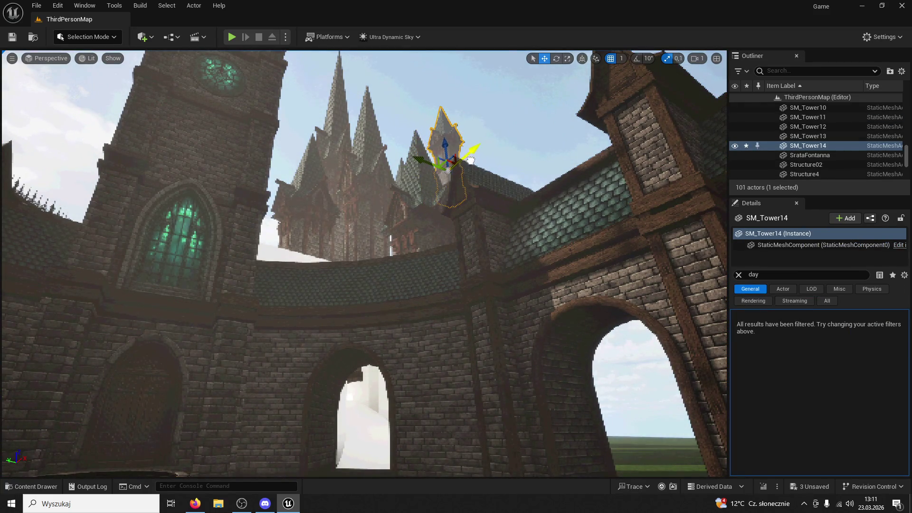
Step: Playtest the level three times to check the repositioned SM_Tower14
click(232, 37)
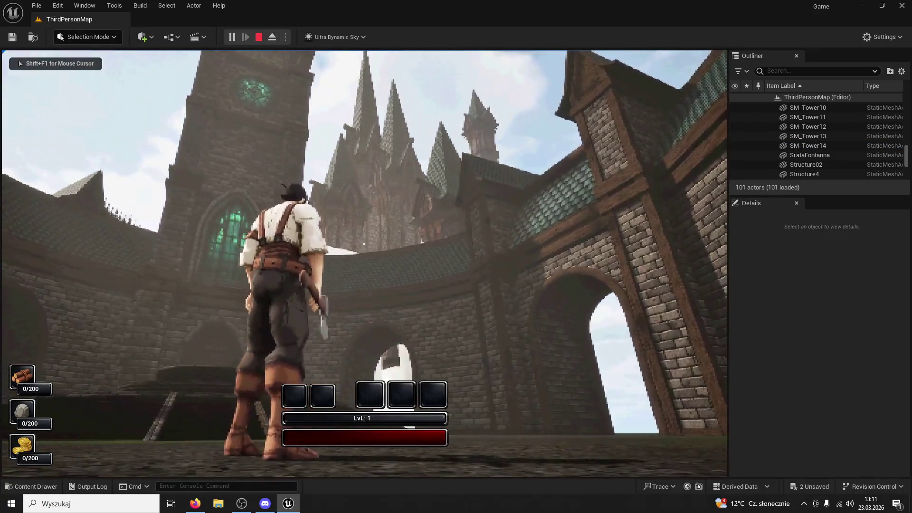
key(Escape)
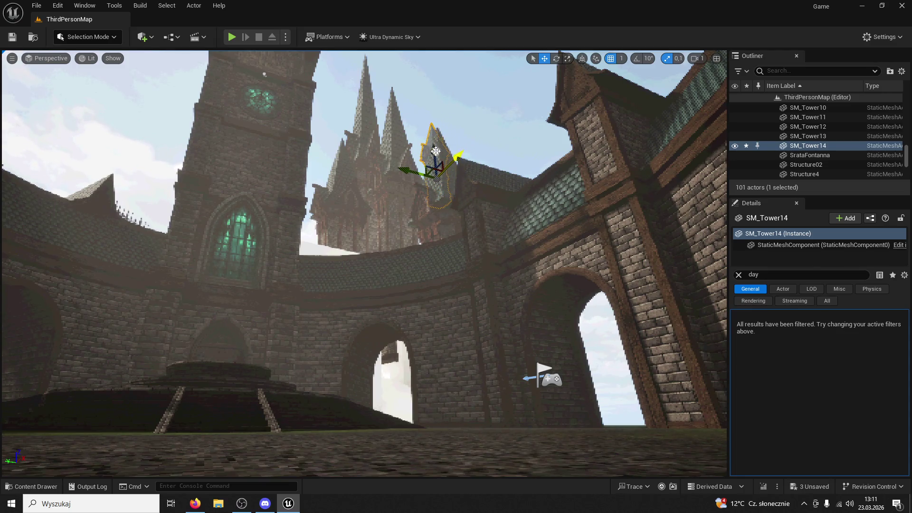
click(232, 37)
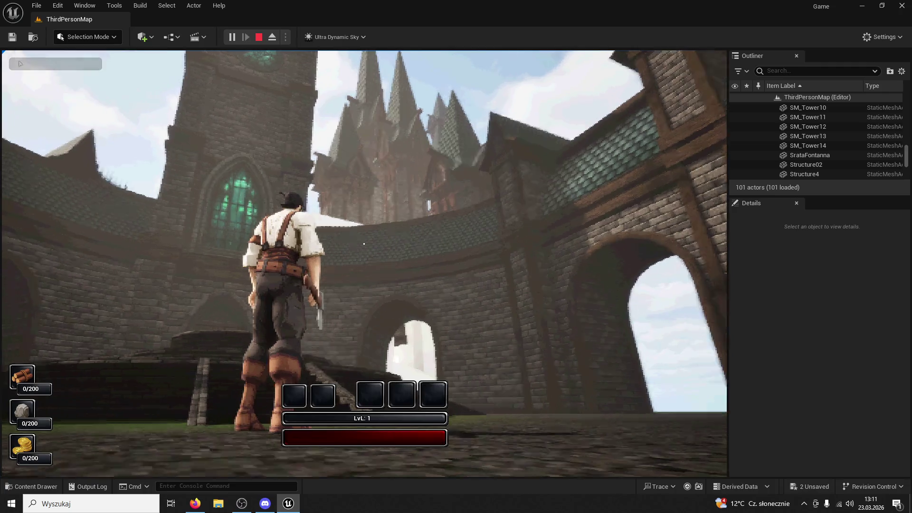
key(Escape)
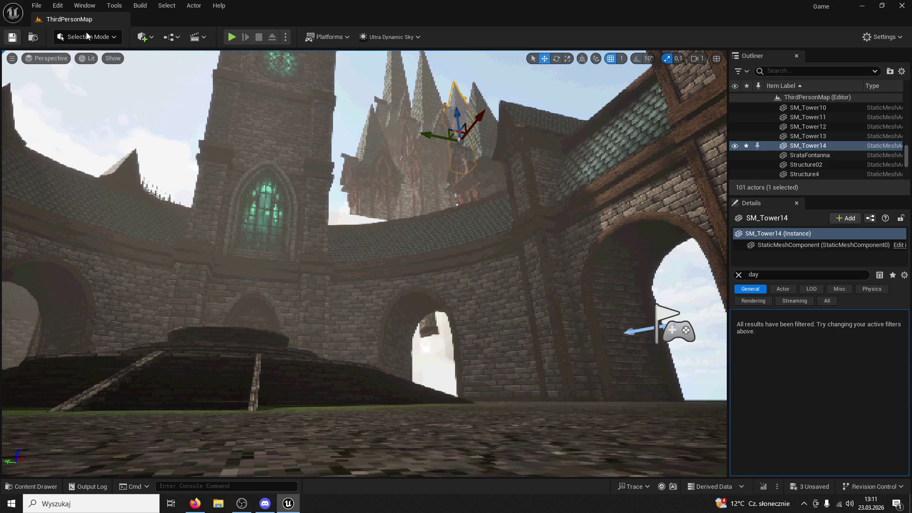
click(231, 38)
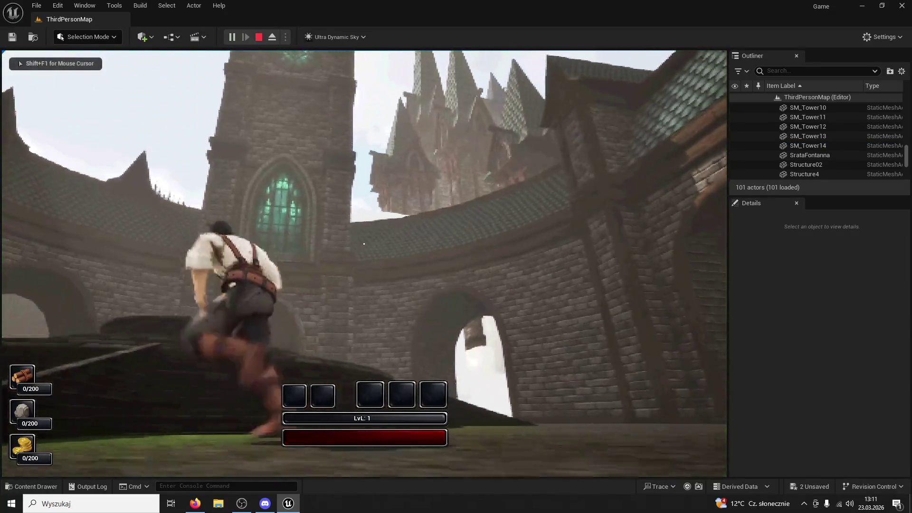
key(Escape)
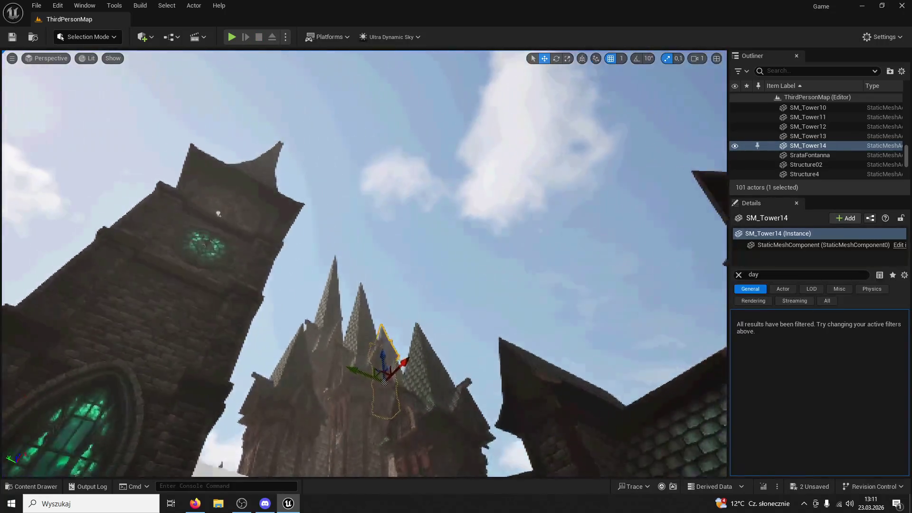
Step: Alt-drag SM_Tower14 up and to the left to create the copy SM_Tower15
key(w)
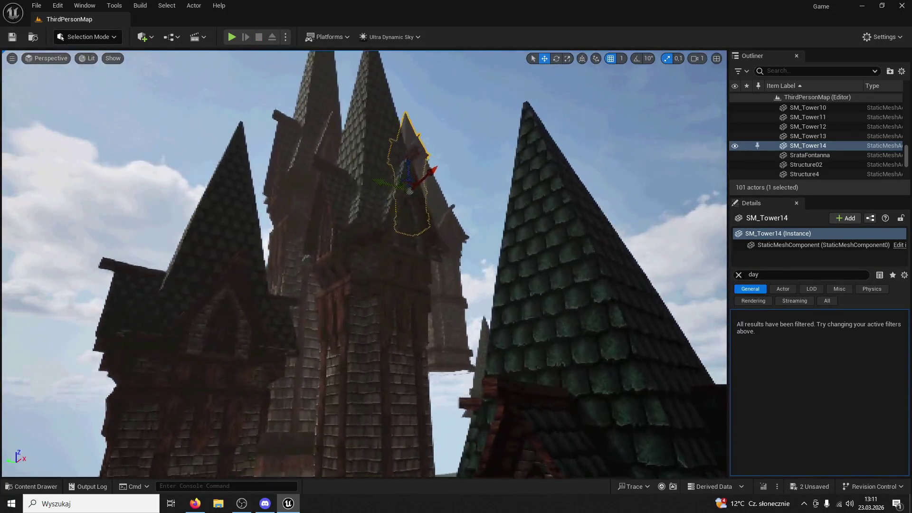
key(s)
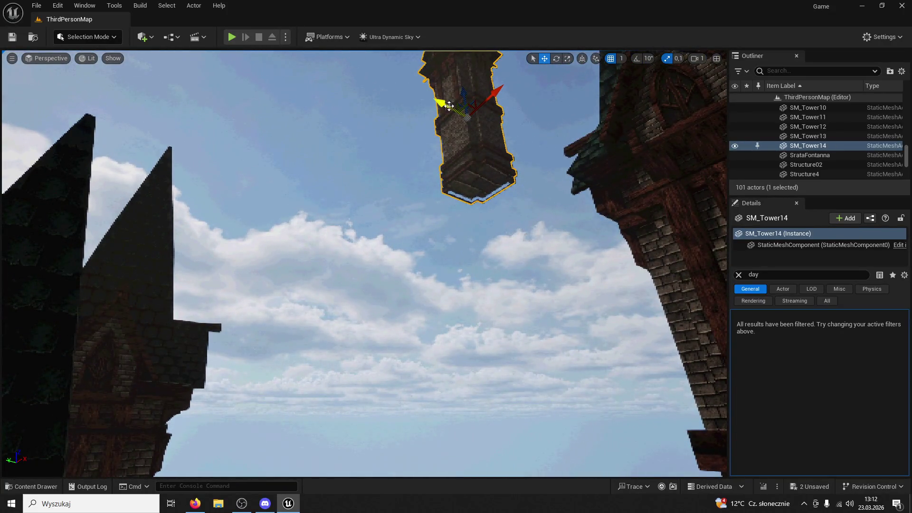
drag(449, 106, 129, 130)
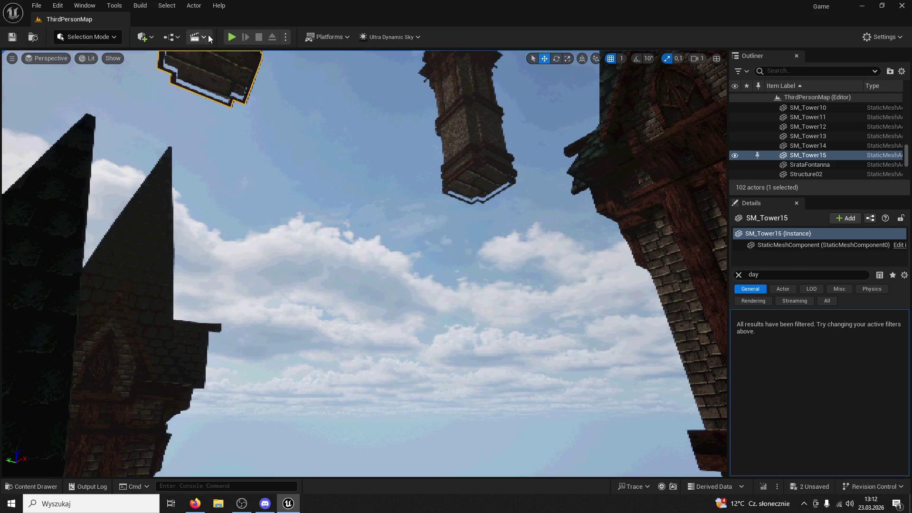
Step: Playtest twice, then Alt-drag SM_Tower15 left to create SM_Tower16 above the courtyard wall
click(232, 37)
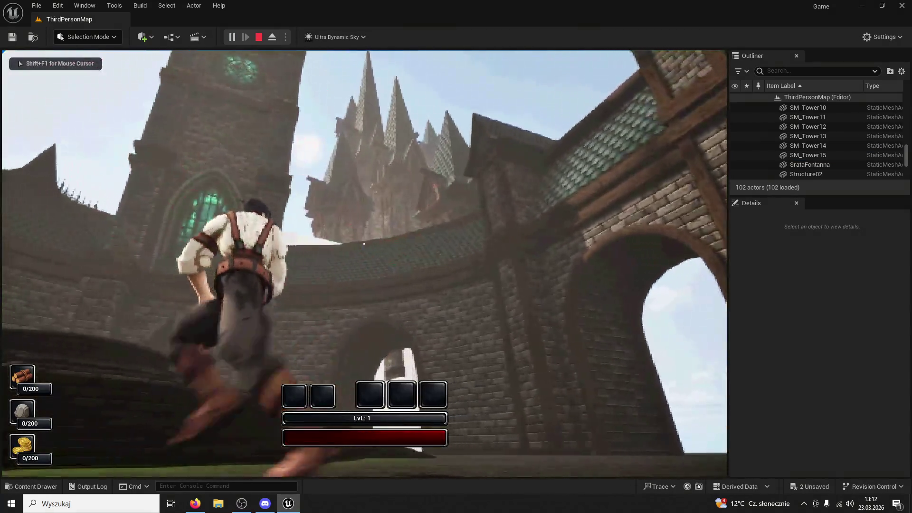
key(Escape)
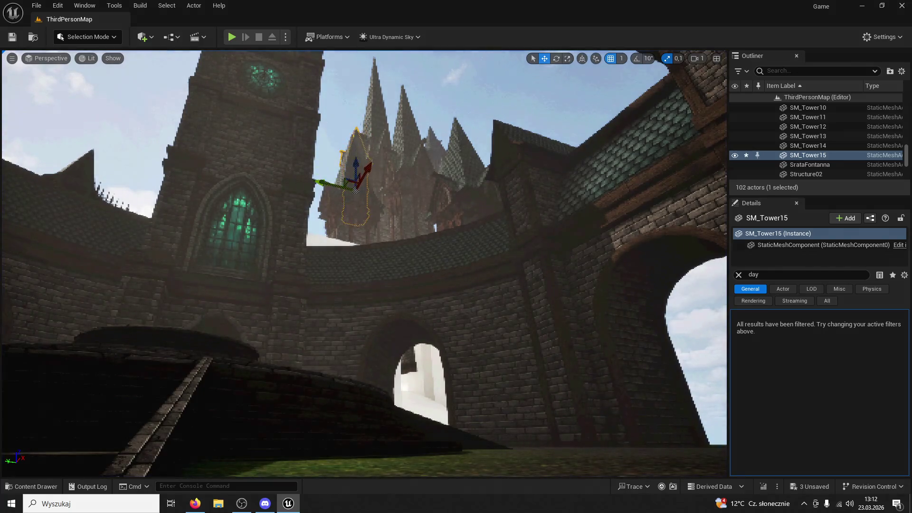
click(338, 179)
click(342, 152)
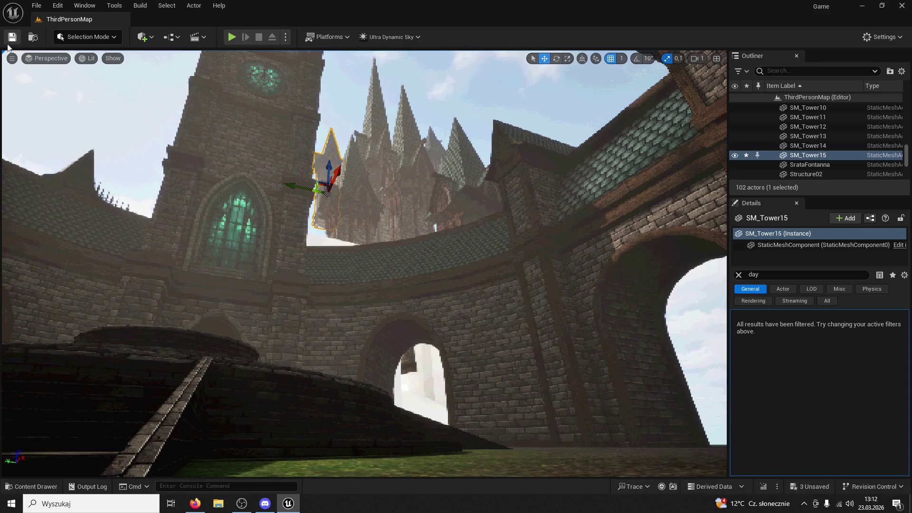
click(230, 37)
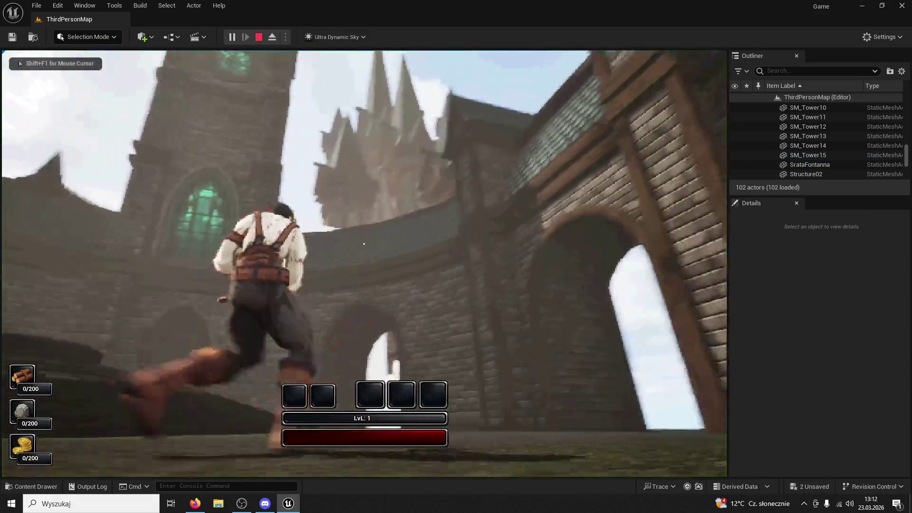
key(Escape)
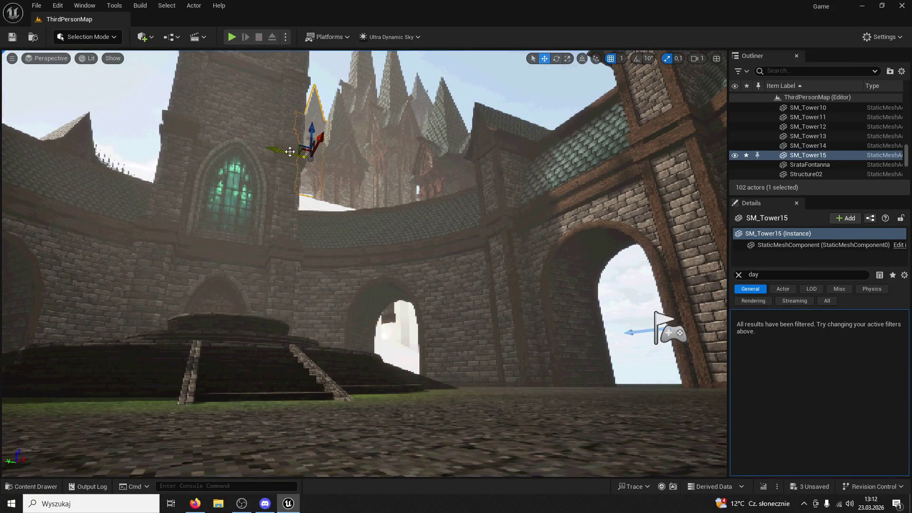
alt+drag(289, 151, 258, 159)
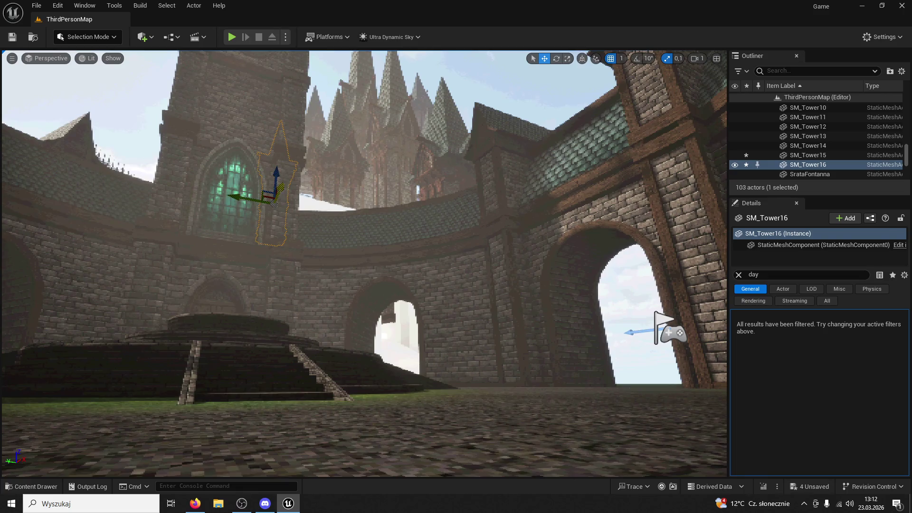
Step: Select SM_Tower16's mesh and playtest twice, running the character across the courtyard
click(280, 172)
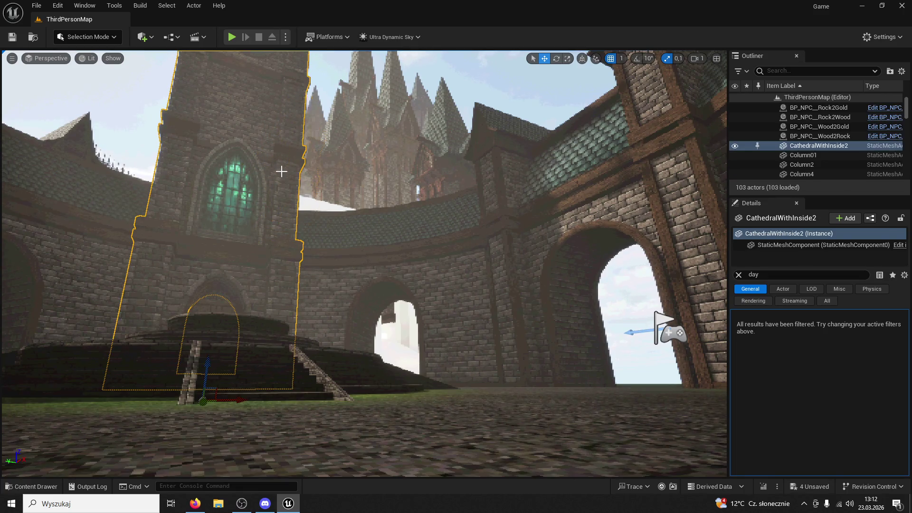
double_click(311, 128)
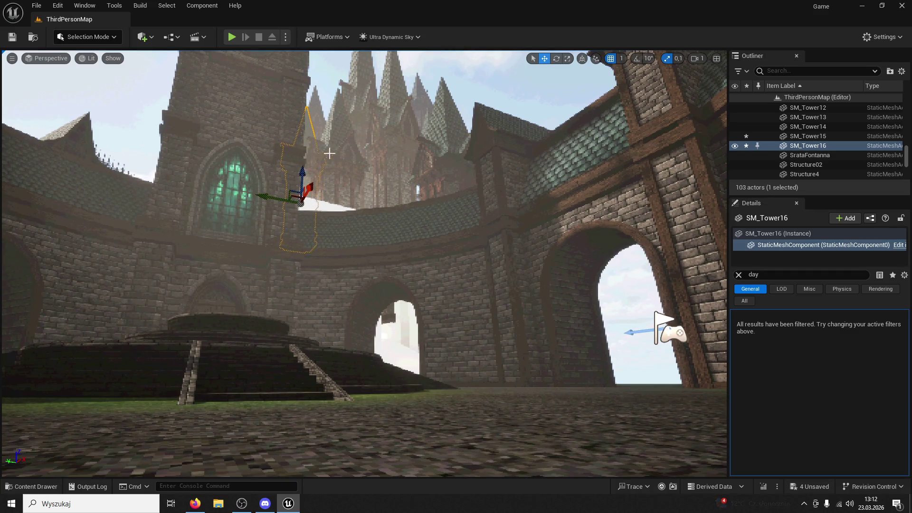
drag(329, 153, 254, 105)
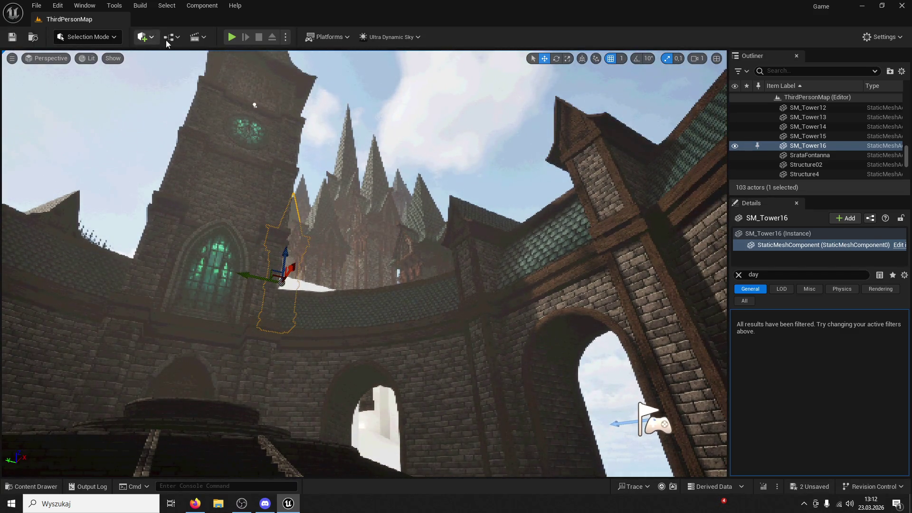
click(232, 37)
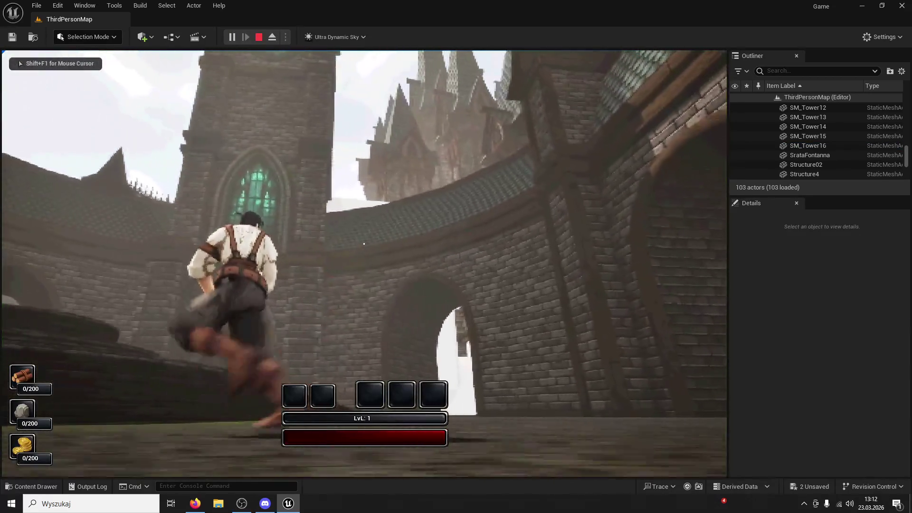
key(Escape)
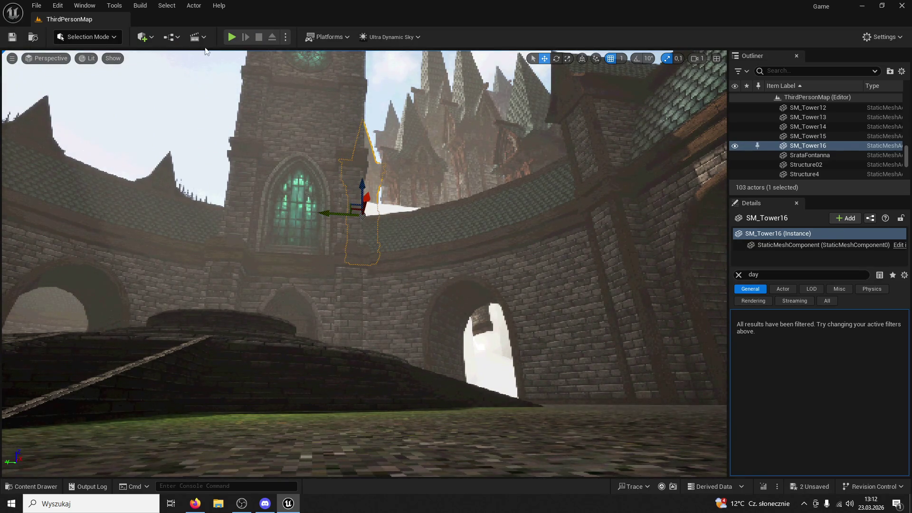
click(232, 37)
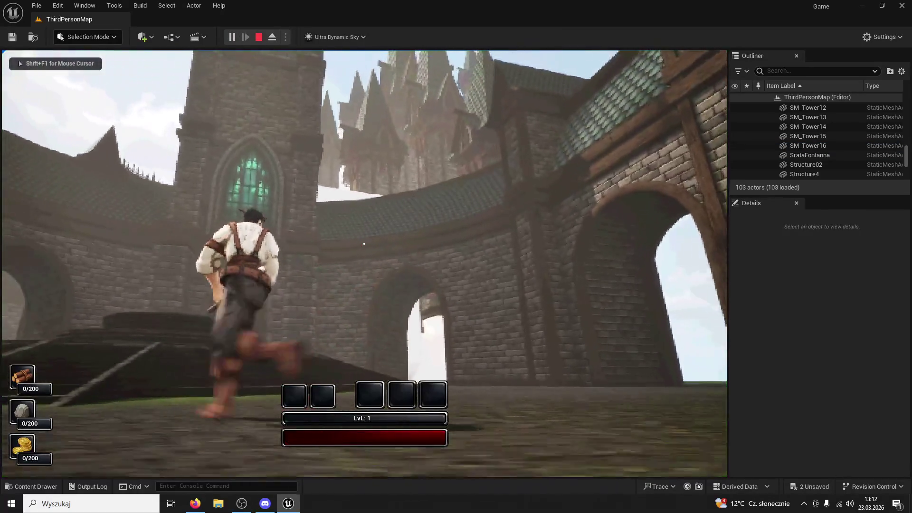
key(w)
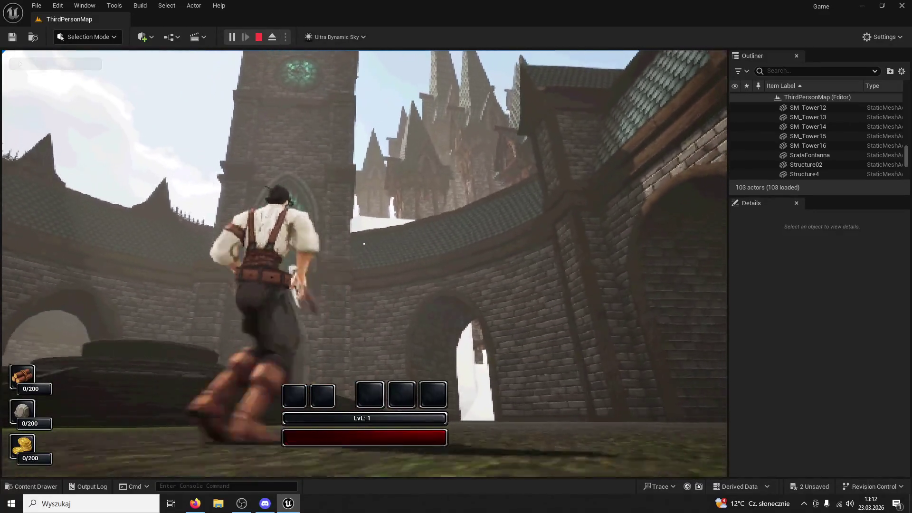
key(Escape)
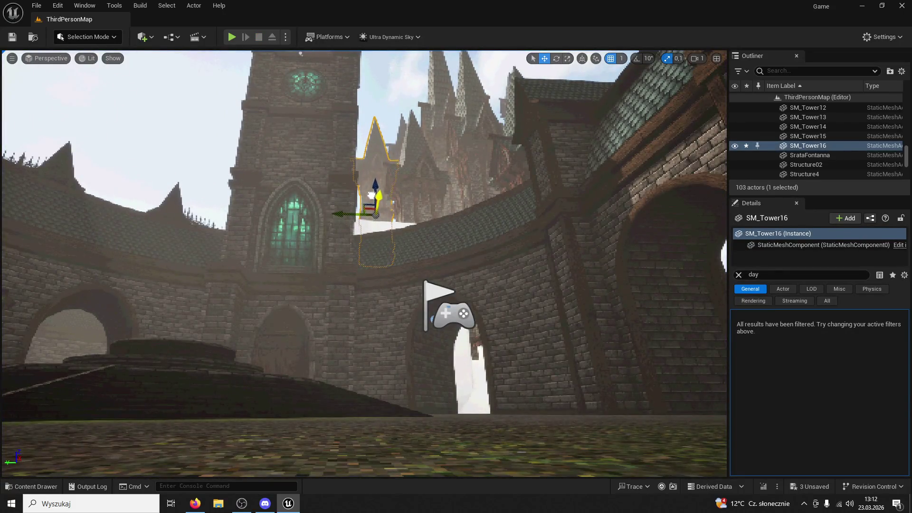
Step: Duplicate SM_Tower16 as SM_Tower17, placing the copy higher up and to the right
mouse_move(300, 54)
mouse_down()
mouse_move(146, 56)
mouse_move(301, 212)
mouse_move(322, 168)
mouse_move(394, 172)
mouse_move(342, 257)
mouse_move(250, 163)
mouse_up()
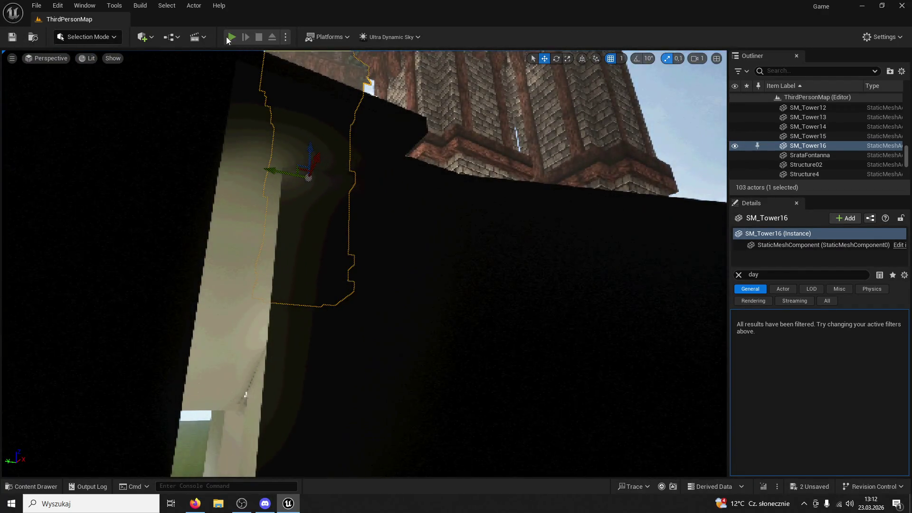
click(231, 37)
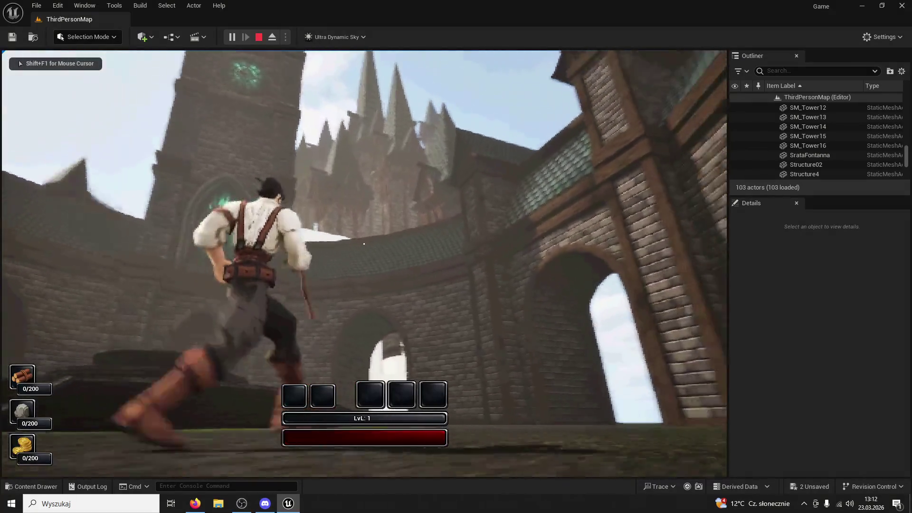
key(Escape)
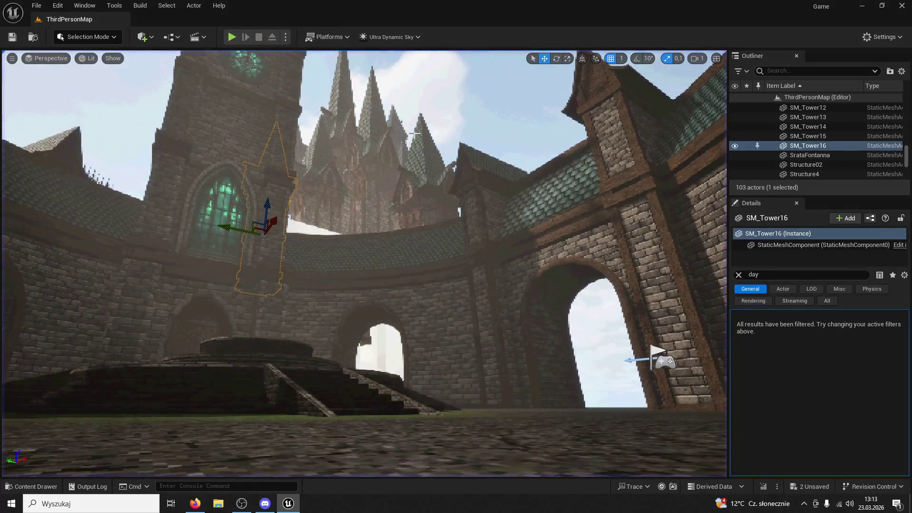
alt+drag(408, 143, 483, 148)
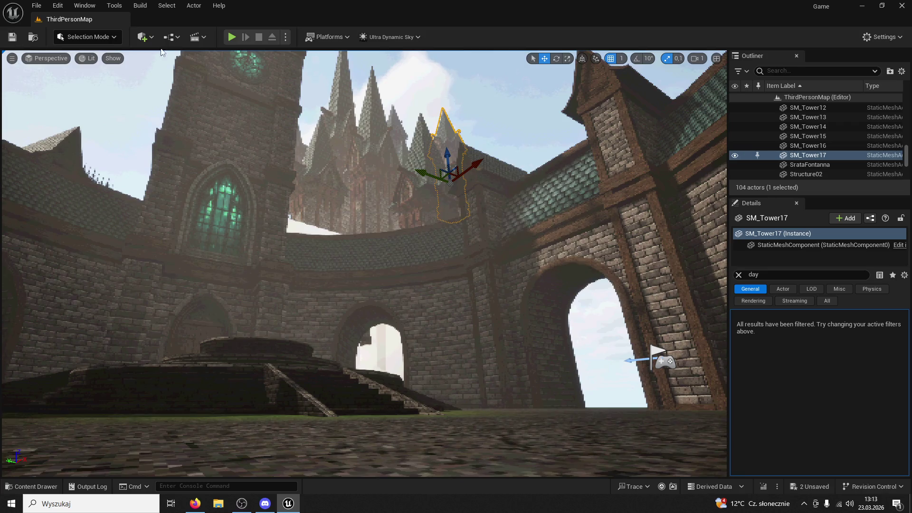
Step: Playtest again, jumping the character onto and around the fountain rim
click(232, 38)
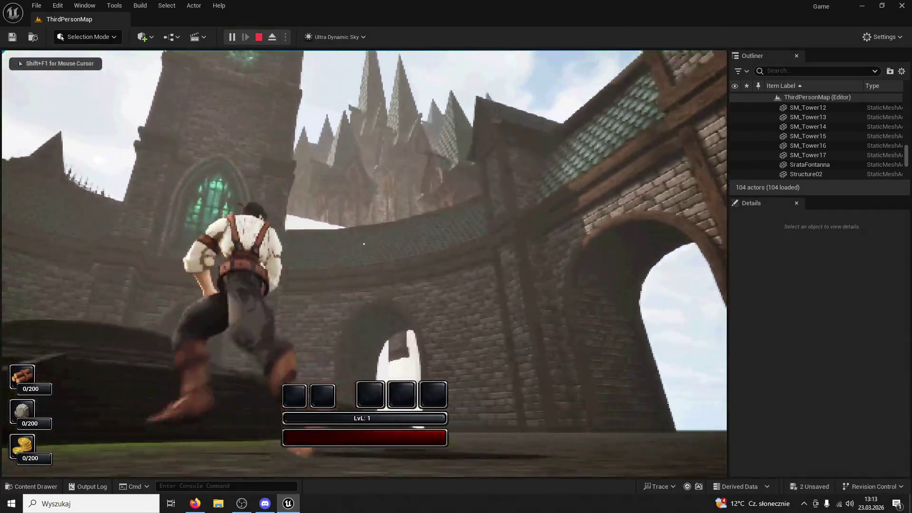
key(space)
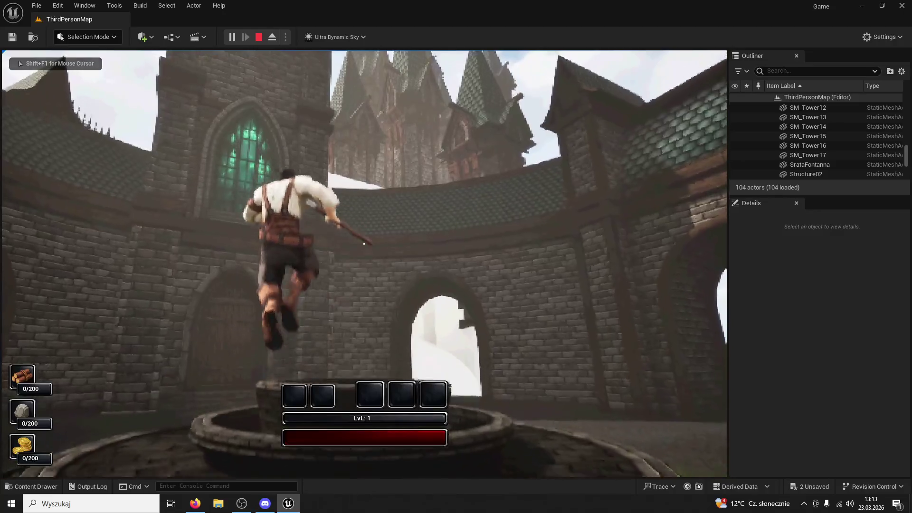
key(space)
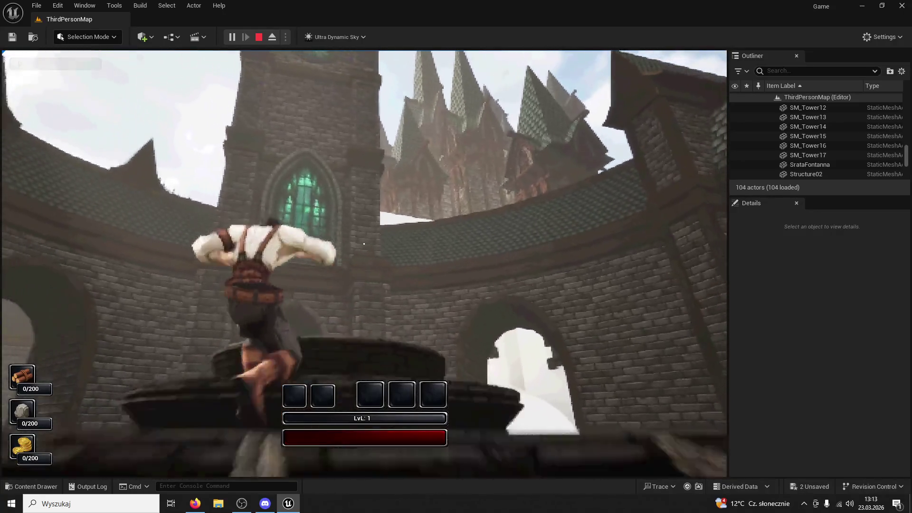
key(space)
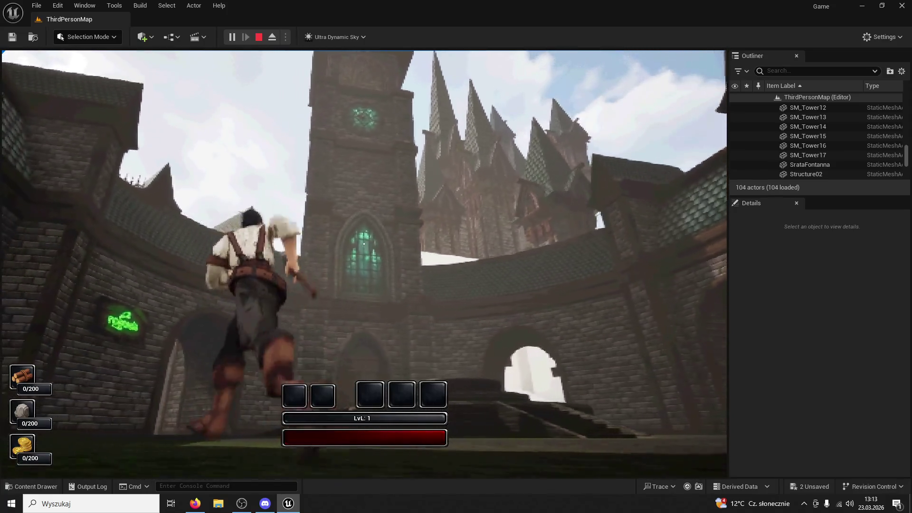
key(Escape)
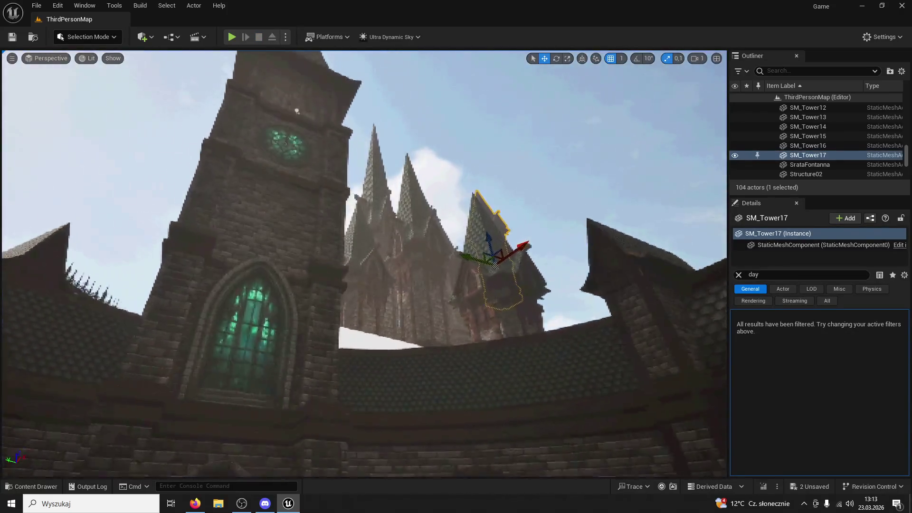
Step: Delete the unwanted center tower piece hanging among the spires
key(s)
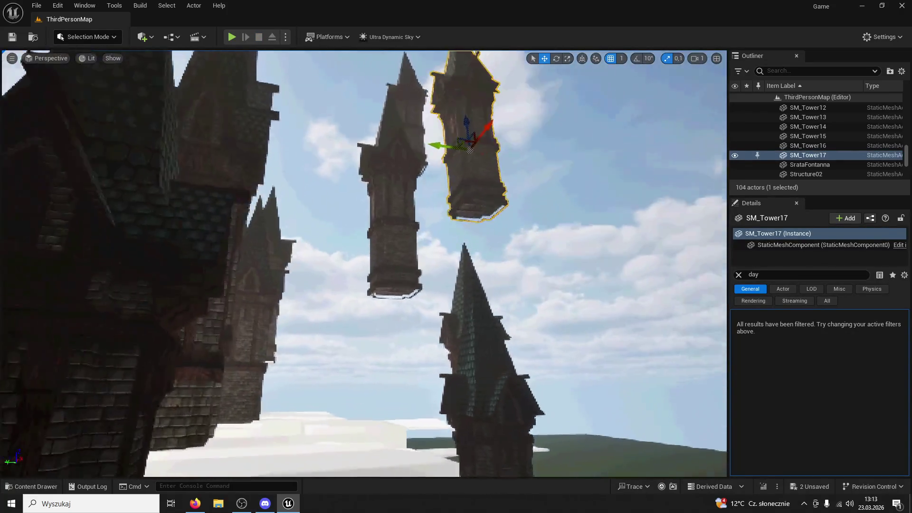
key(w)
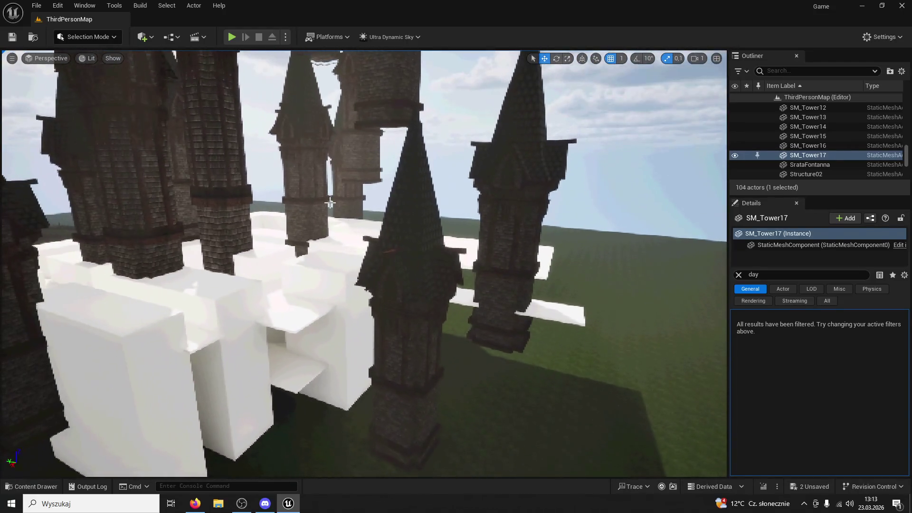
click(411, 259)
key(Delete)
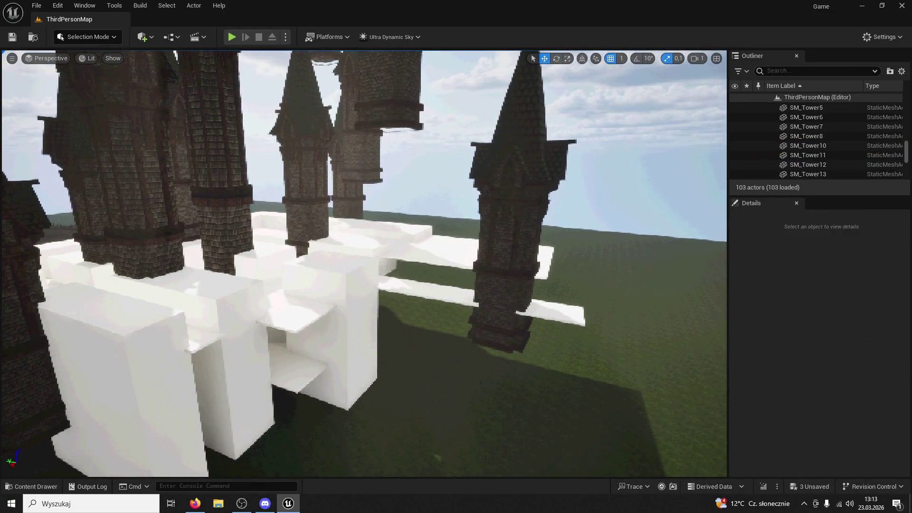
key(w)
key(w)
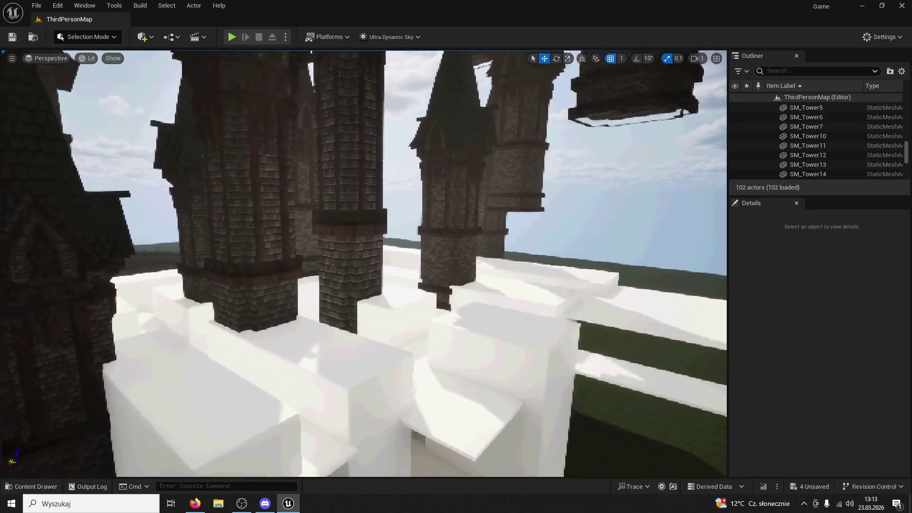
Step: Fly through the white blocks and select a white blockout slab
key(w)
key(s)
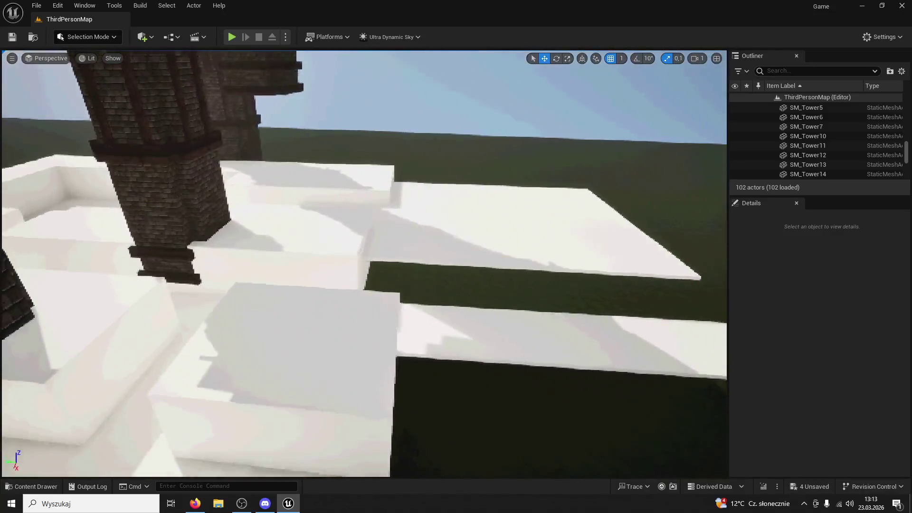
click(363, 172)
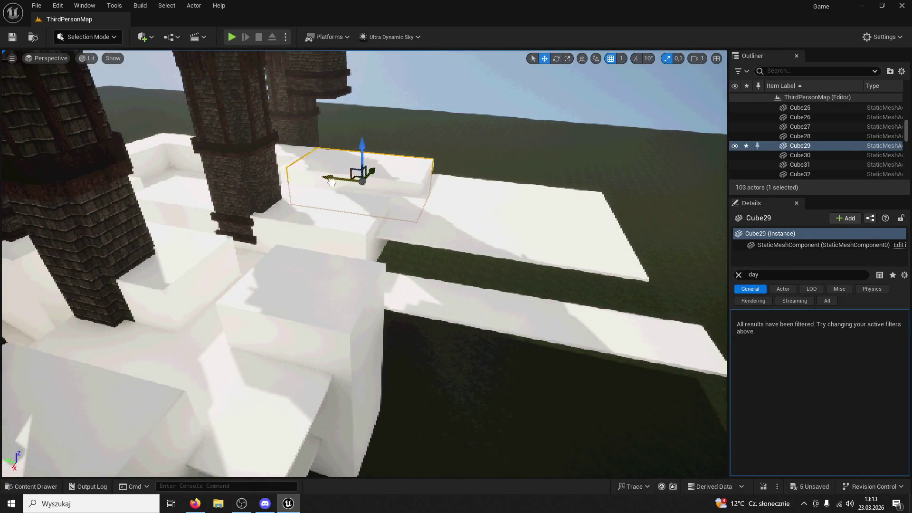
Step: Rotate the white Cube29 slab and shift it to the left
drag(563, 62, 564, 78)
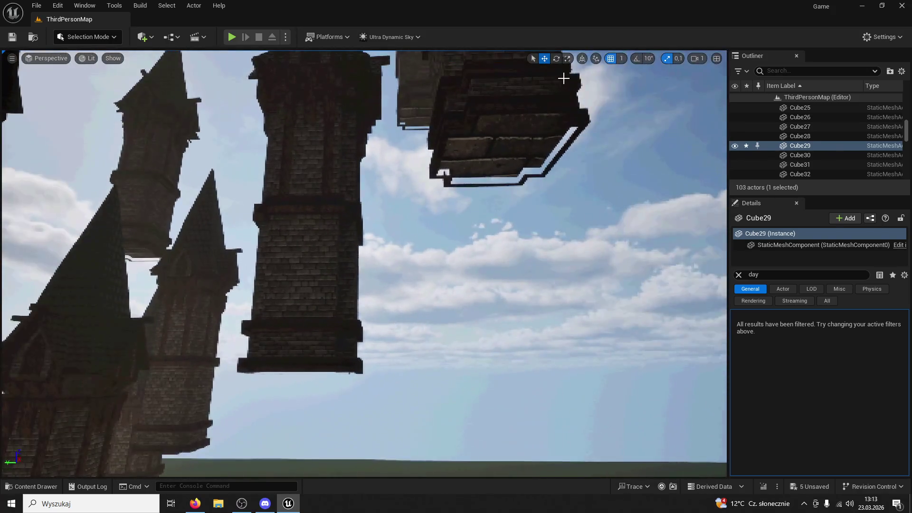
click(564, 78)
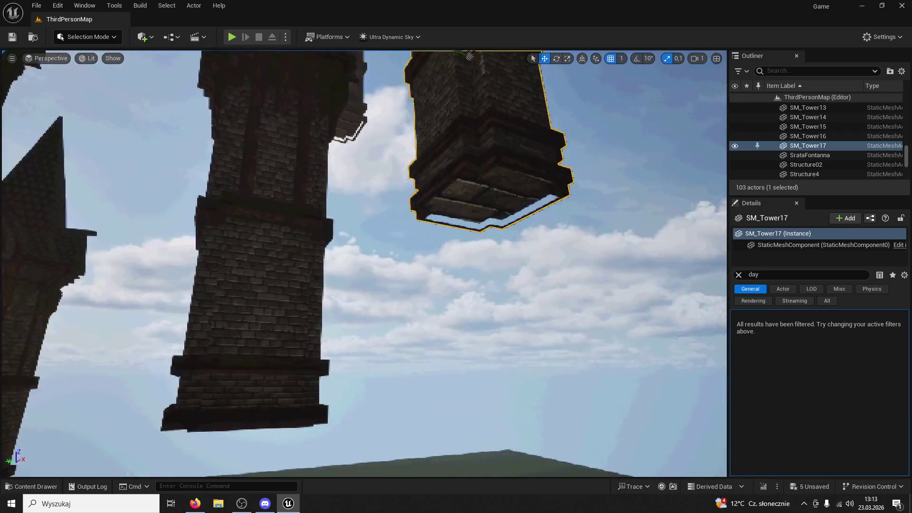
mouse_move(469, 56)
mouse_down()
mouse_move(475, 171)
mouse_move(543, 212)
mouse_up()
drag(484, 140, 462, 124)
click(556, 60)
drag(618, 93, 624, 126)
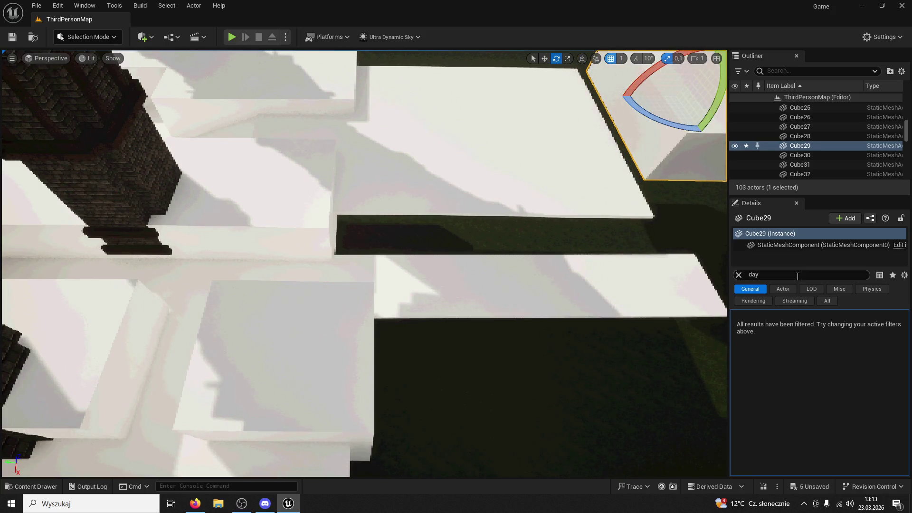
click(739, 275)
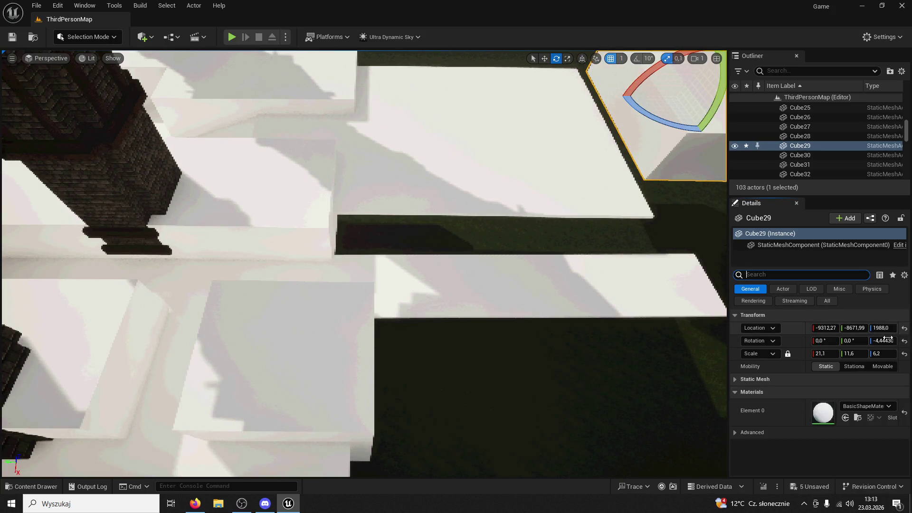
click(545, 58)
mouse_move(677, 92)
mouse_down()
mouse_move(437, 84)
mouse_move(482, 92)
mouse_move(489, 127)
mouse_move(286, 199)
mouse_move(502, 147)
mouse_move(578, 64)
mouse_up()
Step: Scale the slab to roughly 92 × 34 × 48 and push it against the brick tower as a tall wall
drag(345, 194, 1, 4)
drag(295, 190, 623, 4)
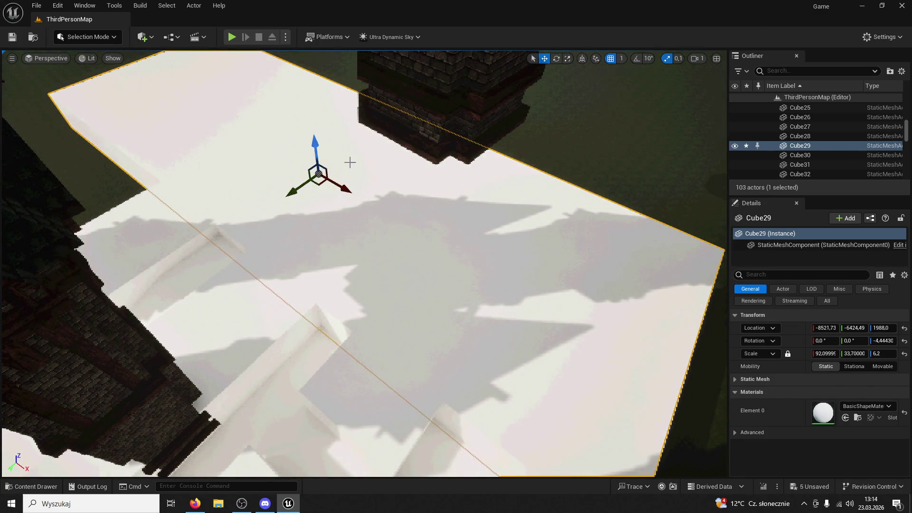
mouse_move(292, 193)
mouse_down()
mouse_move(463, 114)
mouse_move(449, 126)
mouse_move(684, 273)
mouse_move(649, 248)
mouse_up()
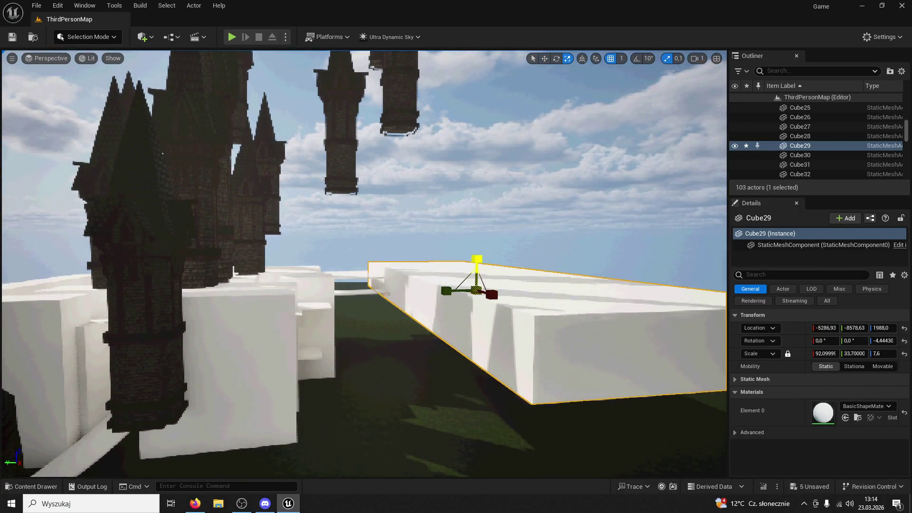
drag(477, 259, 477, 180)
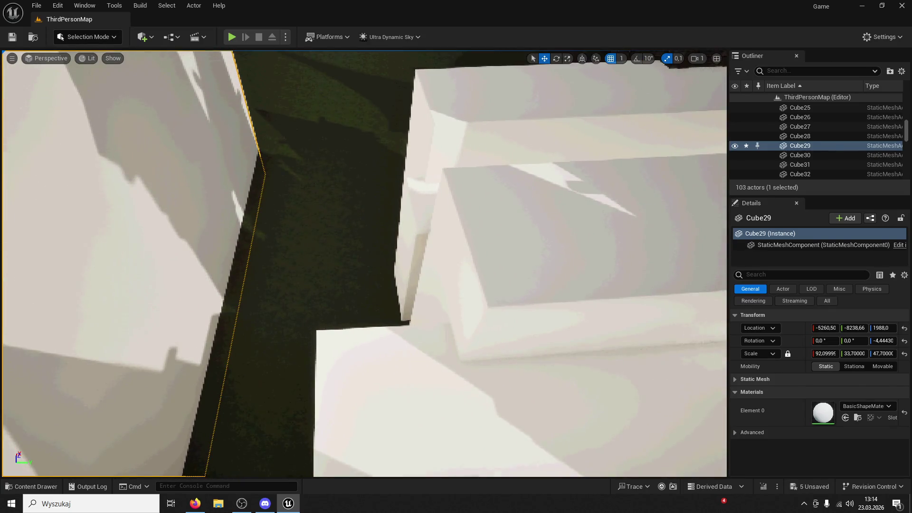
click(481, 257)
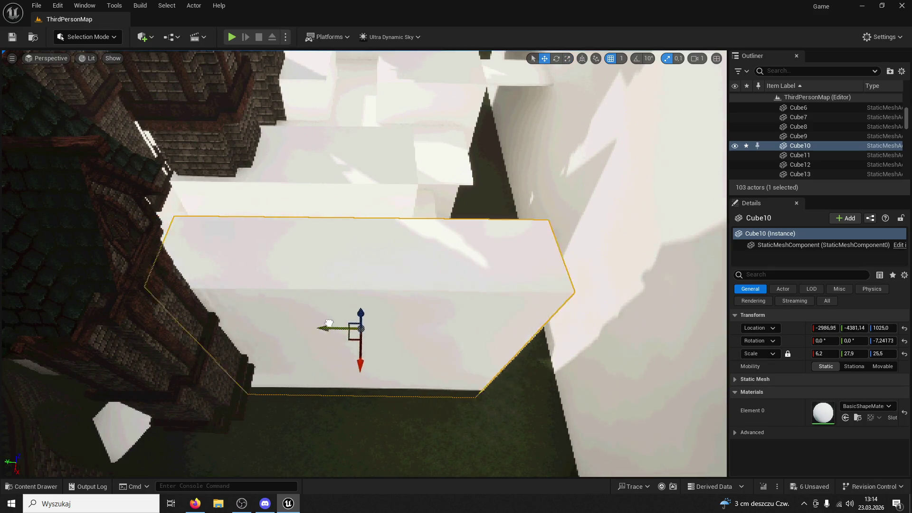
Step: Nudge Cube10 sideways until it sits snugly against the brick tower, then frame it
drag(325, 324, 332, 318)
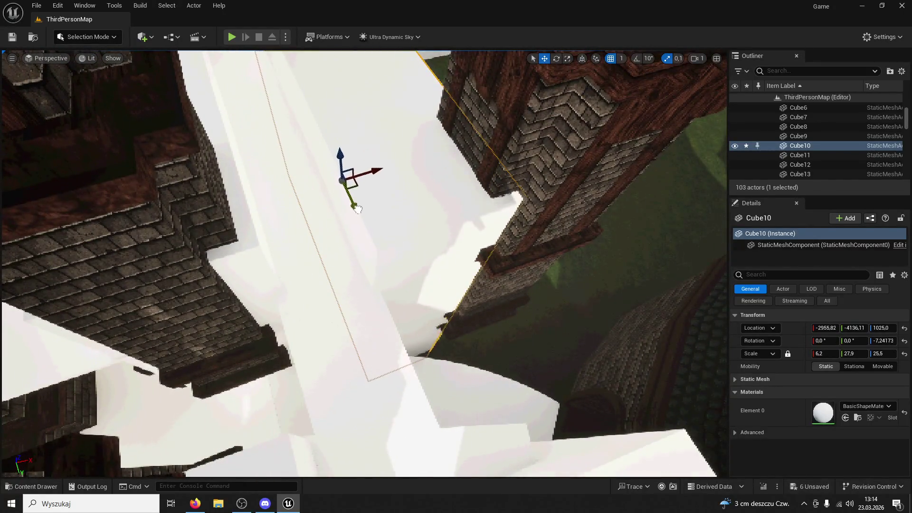
drag(365, 225, 211, 183)
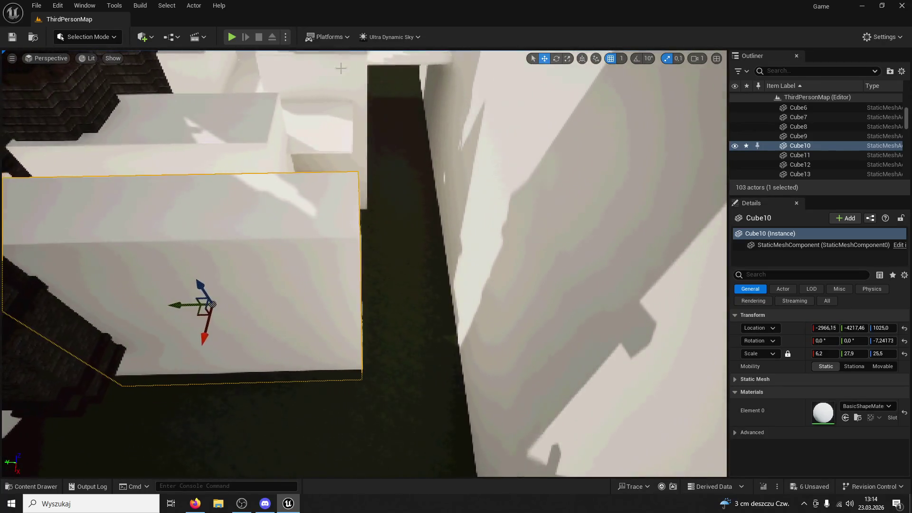
click(566, 59)
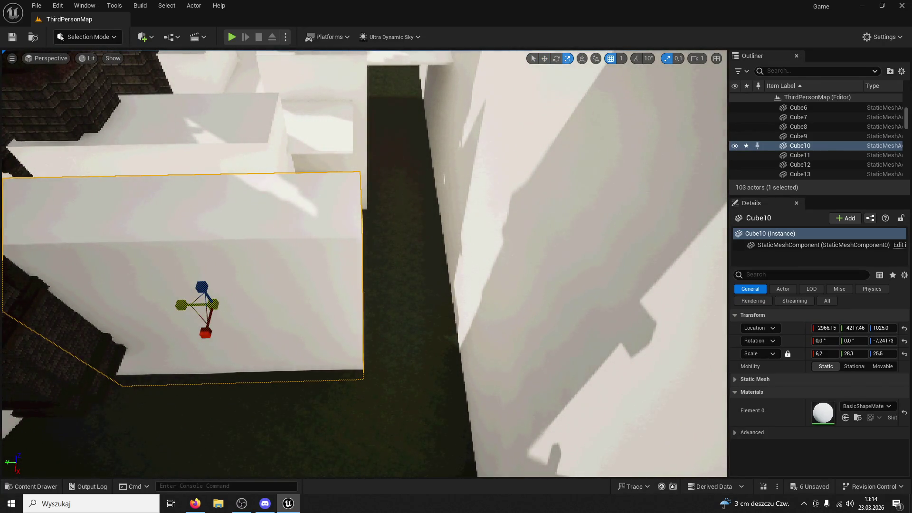
click(545, 59)
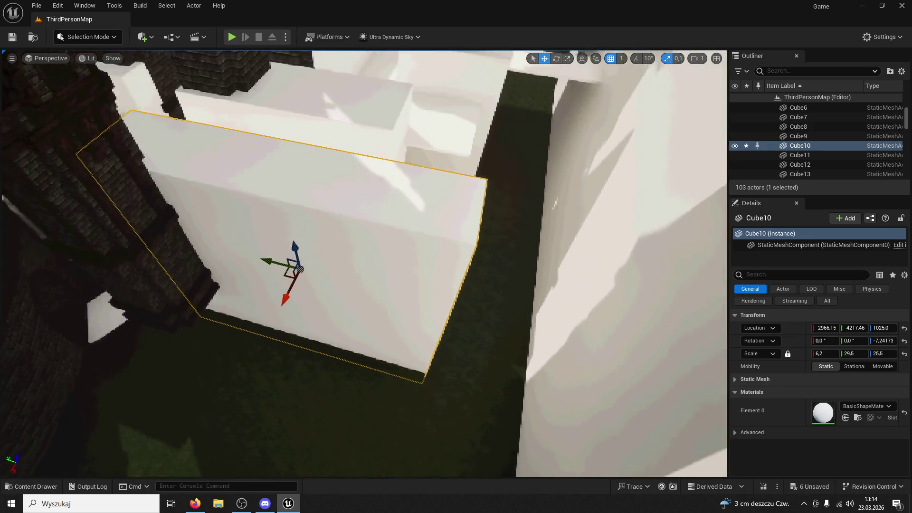
mouse_move(294, 258)
mouse_down()
mouse_move(373, 414)
mouse_move(380, 468)
mouse_up()
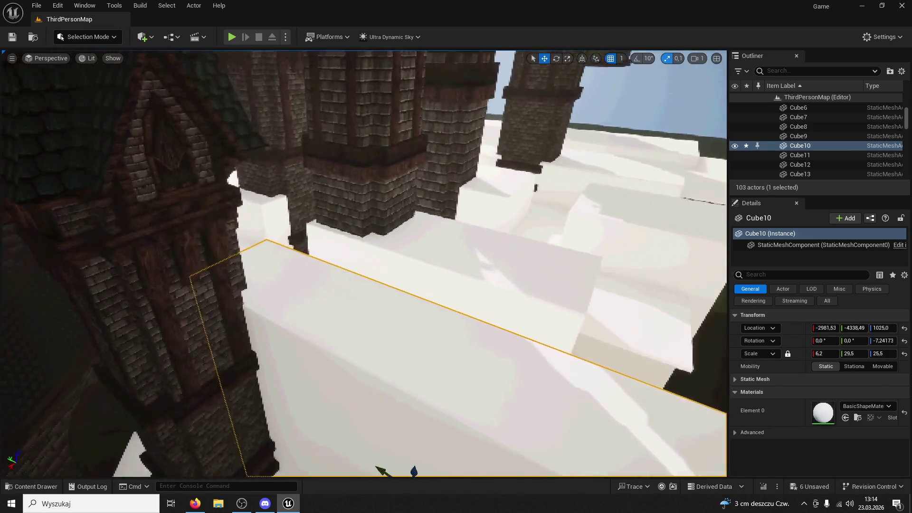
key(f)
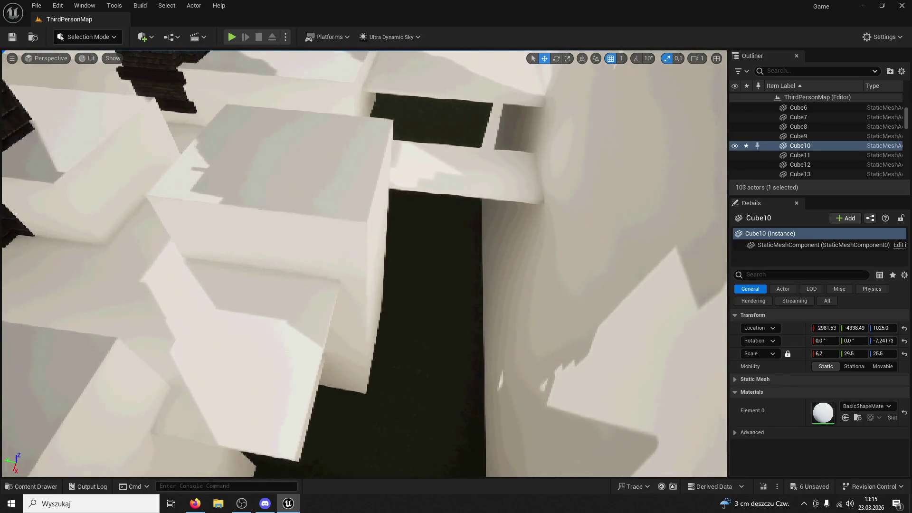
click(285, 265)
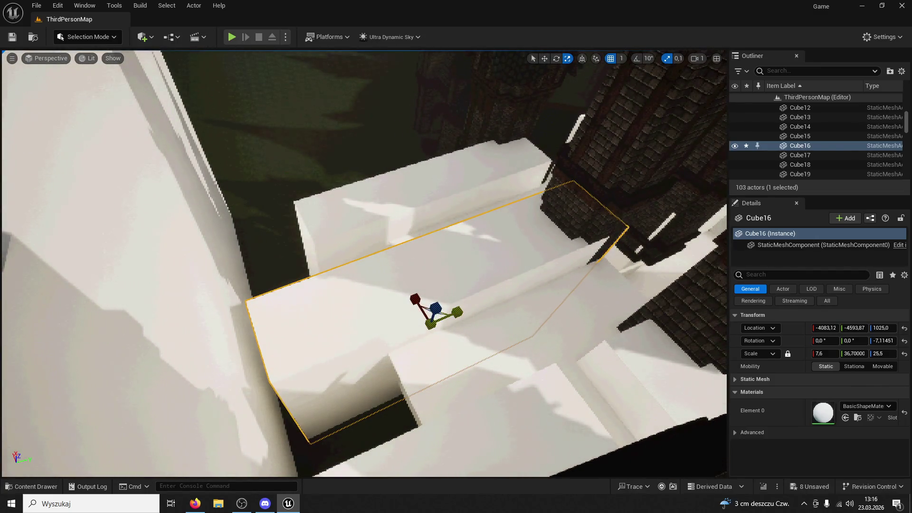
Step: Switch to the Move tool for the selected white block
click(545, 59)
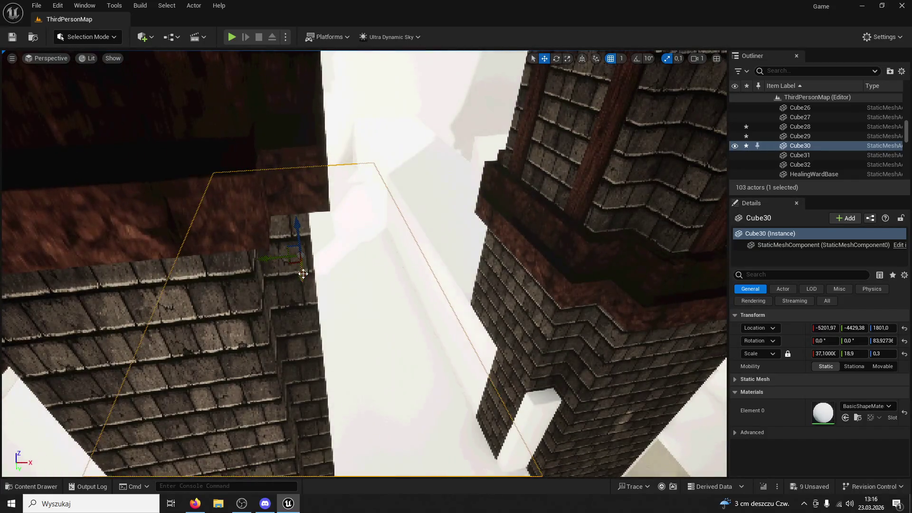
Step: Alt-drag a copy of the Cube30 slab over a gap and shorten Cube30 slightly
click(303, 274)
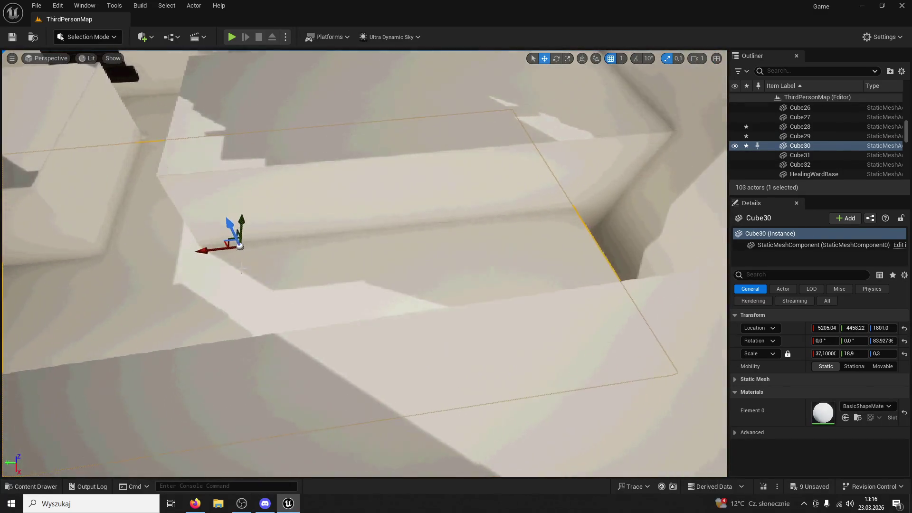
alt+drag(194, 250, 545, 189)
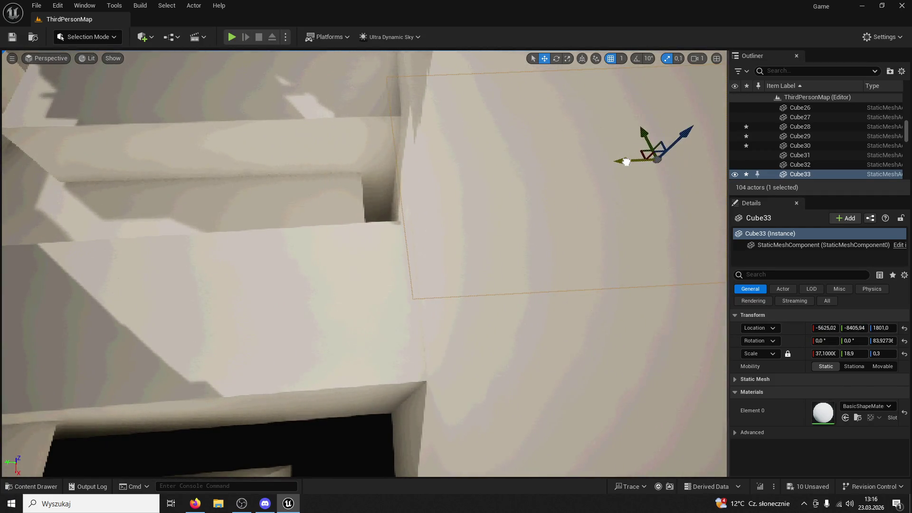
click(333, 200)
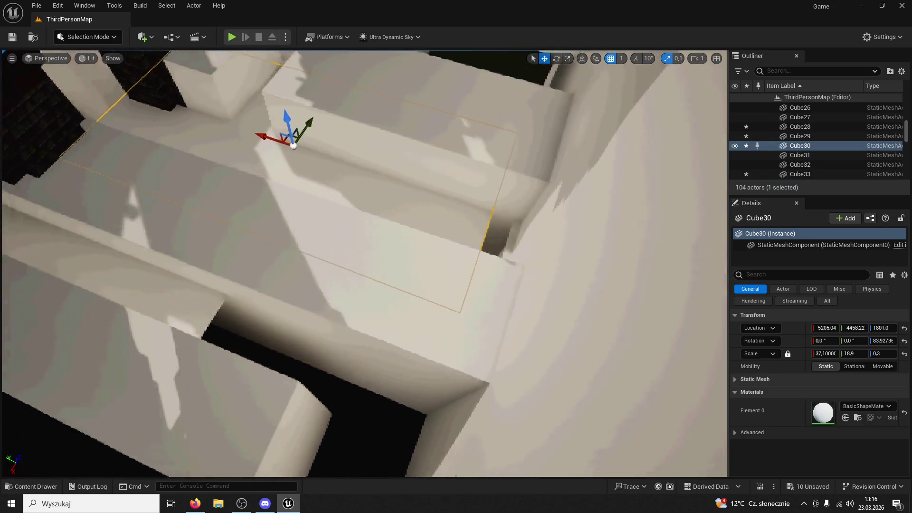
mouse_move(276, 139)
mouse_down()
mouse_move(285, 124)
mouse_move(265, 156)
mouse_up()
key(w)
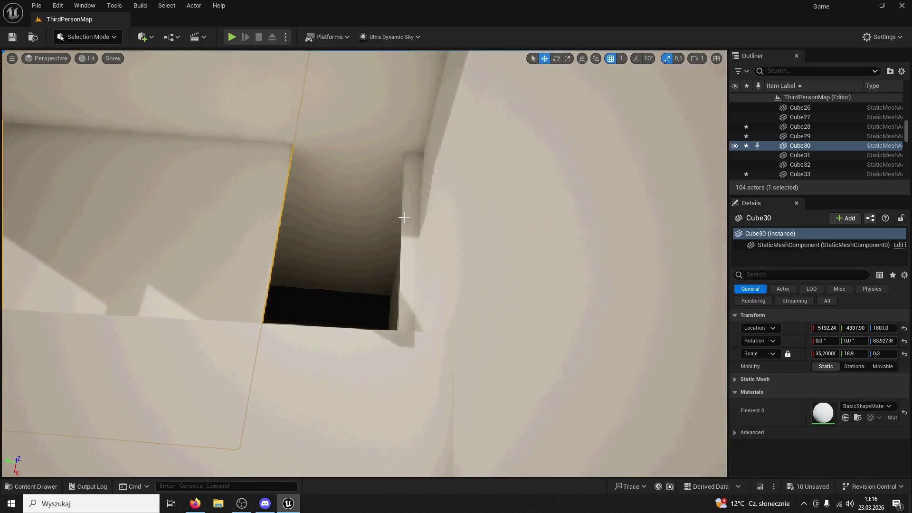
Step: Shrink the Cube33 slab along its length to fit the opening
drag(400, 219, 480, 148)
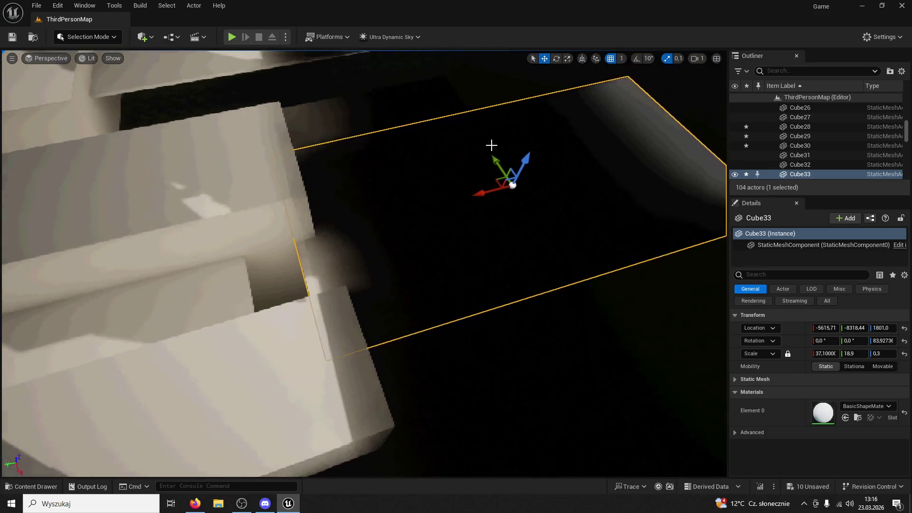
click(565, 61)
drag(477, 193, 504, 187)
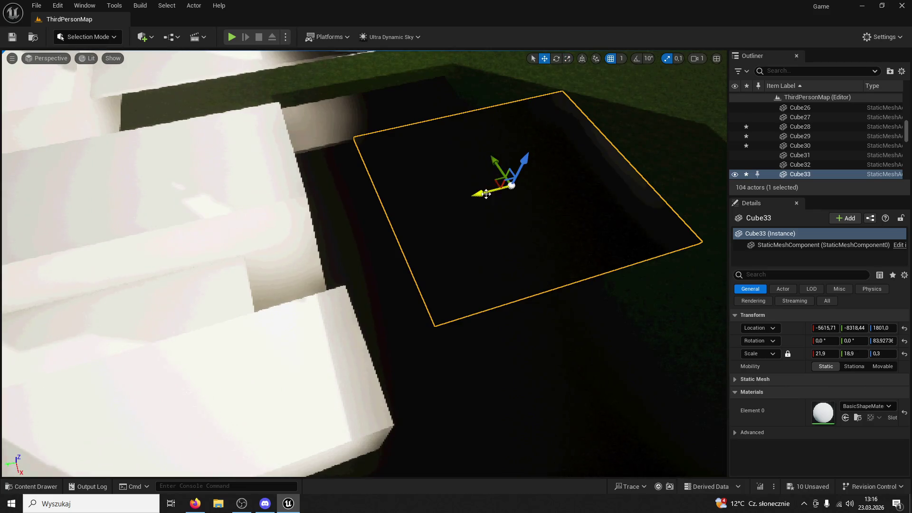
drag(393, 233, 359, 122)
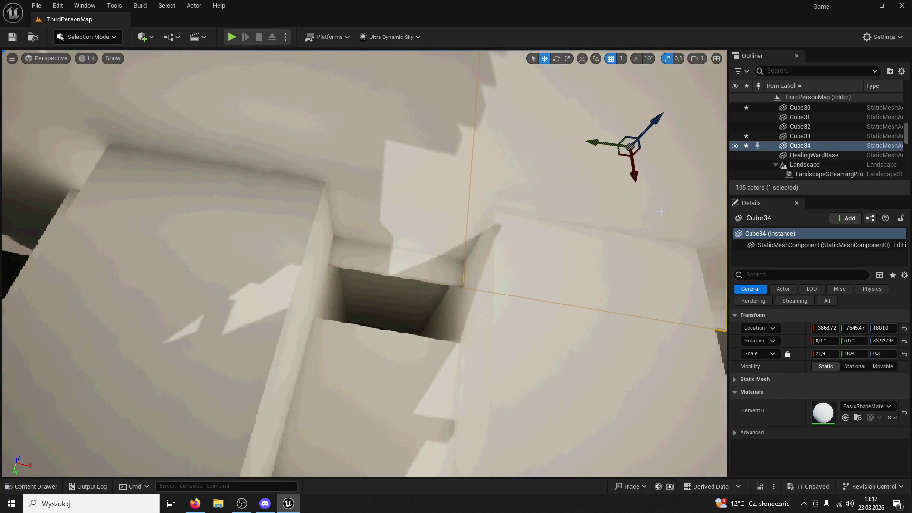
Step: Slide Cube34 over the gap between the walls and place Cube35 beside the hole
key(f)
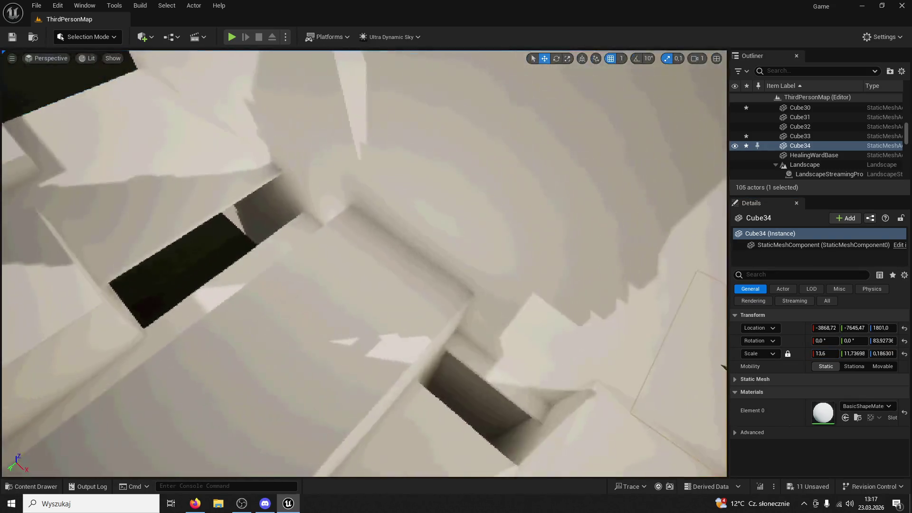
key(f)
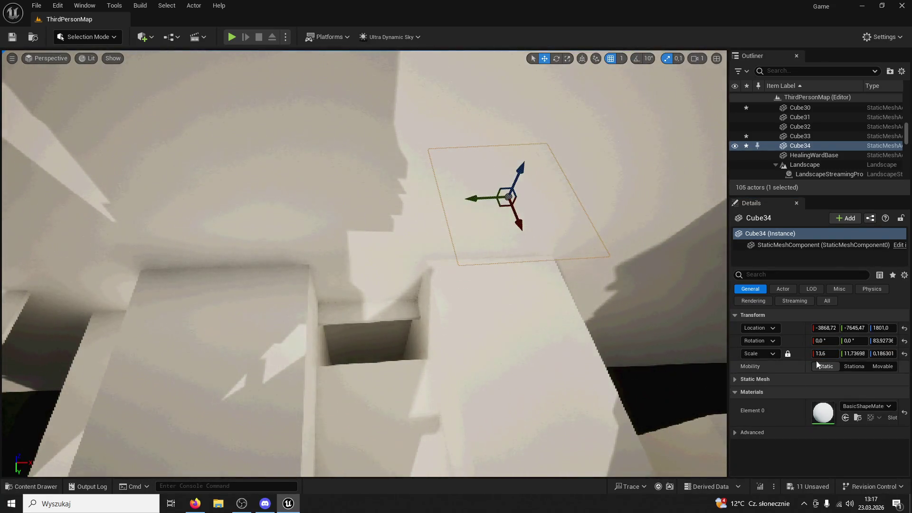
mouse_move(504, 227)
mouse_down()
mouse_move(376, 178)
mouse_move(570, 231)
mouse_move(478, 200)
mouse_move(541, 313)
mouse_up()
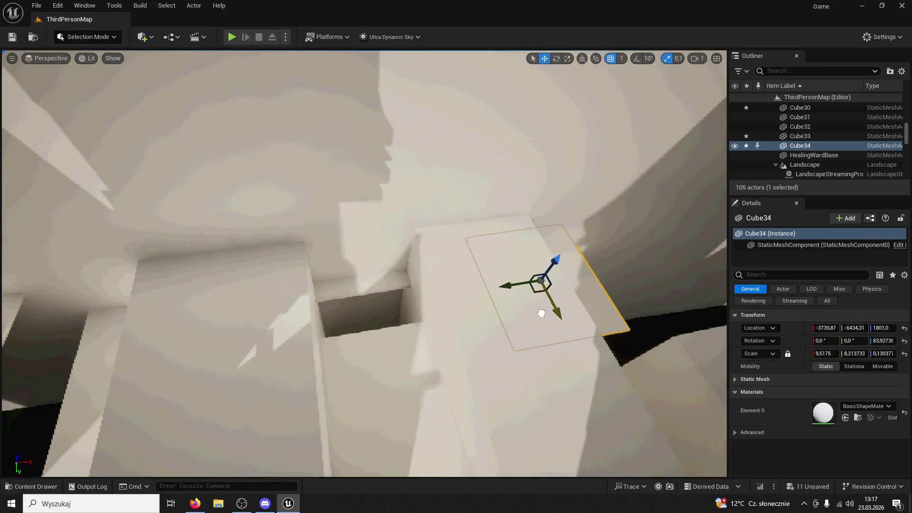
mouse_move(511, 276)
mouse_down()
mouse_move(434, 307)
mouse_move(461, 299)
mouse_move(479, 311)
mouse_up()
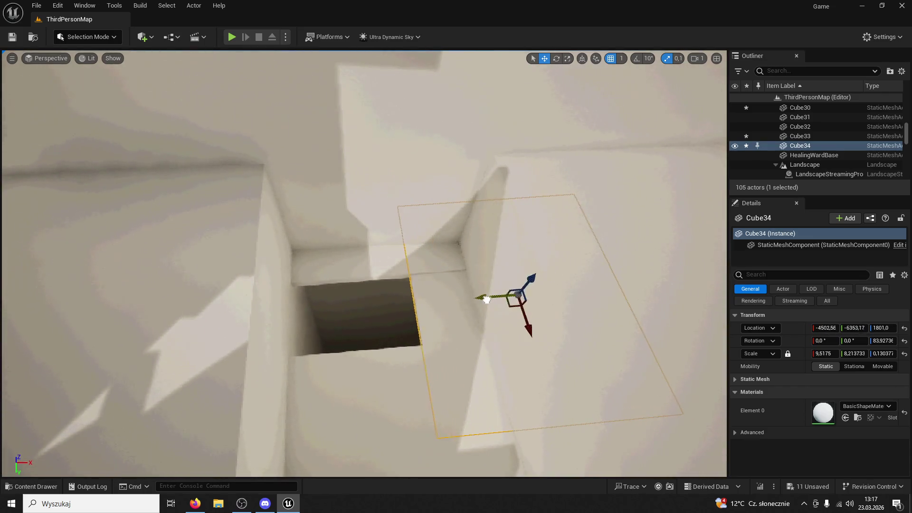
drag(210, 326, 204, 323)
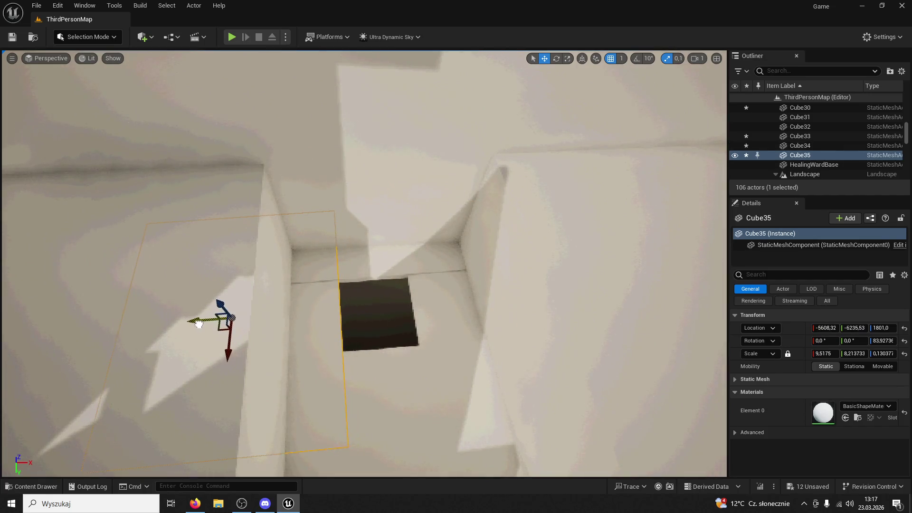
Step: Fly down into the hole and through the shaft to inspect it
key(w)
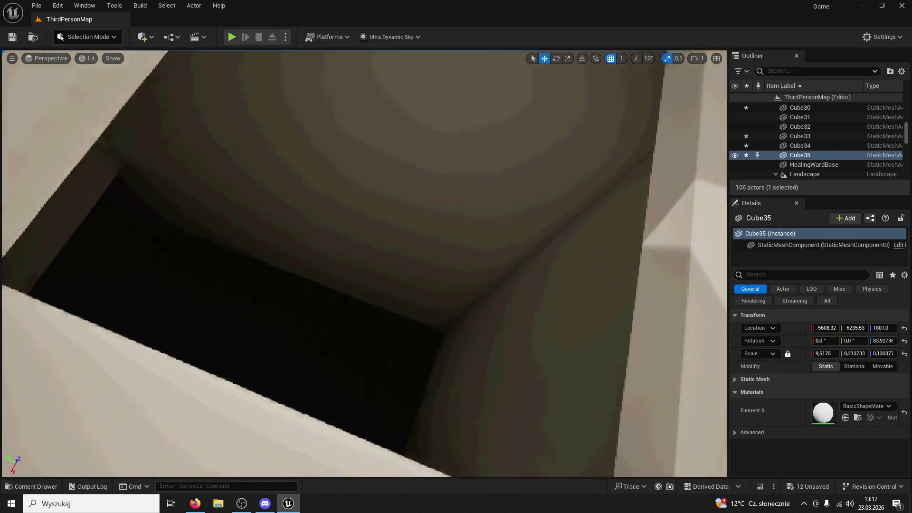
key(w)
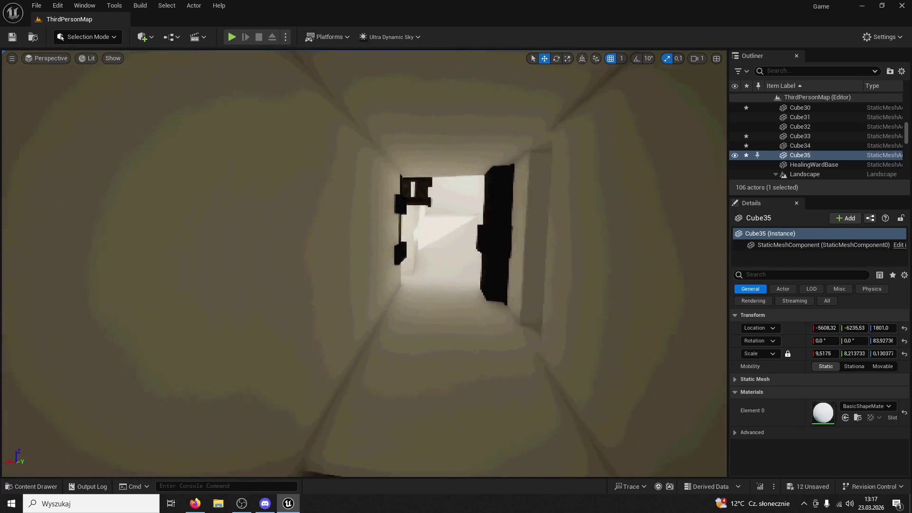
key(w)
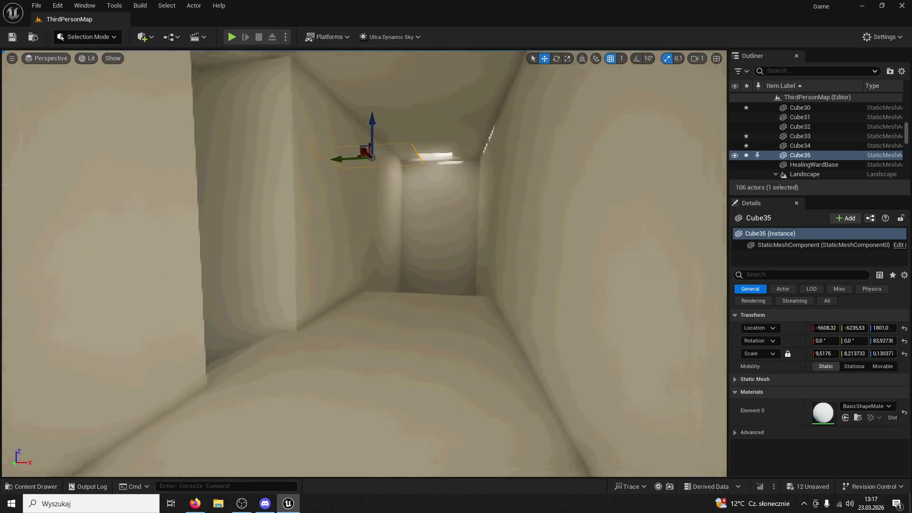
key(s)
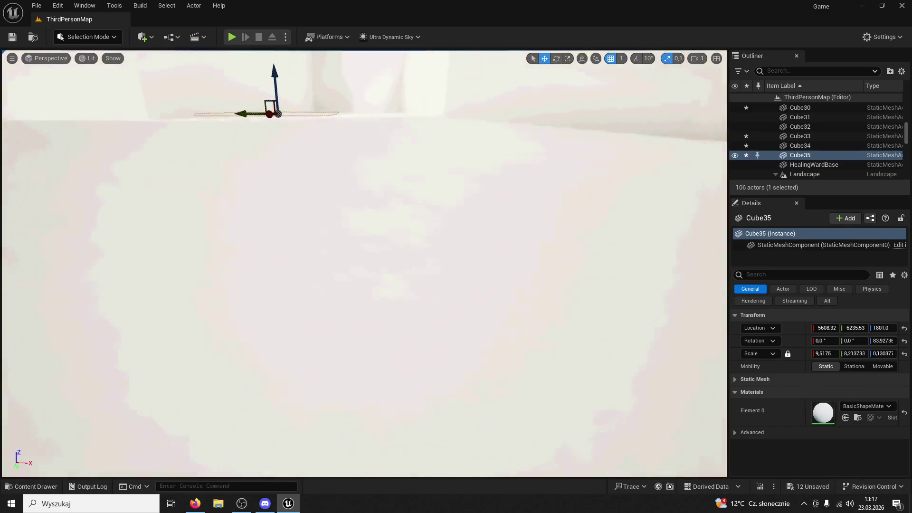
Step: Alt-drag Cube28 to create Cube36, then lower Cube36's height to close the gap
key(f)
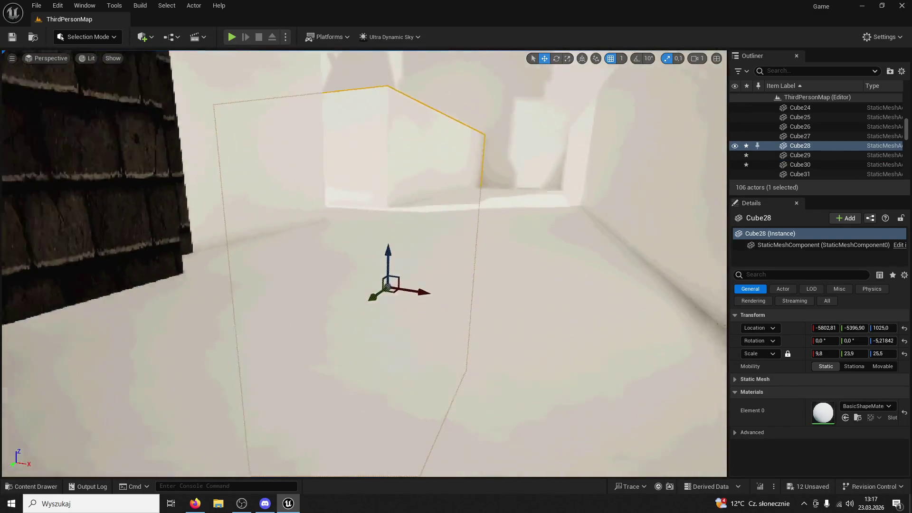
mouse_move(394, 279)
mouse_down()
mouse_move(506, 292)
mouse_move(456, 175)
mouse_up()
key(f)
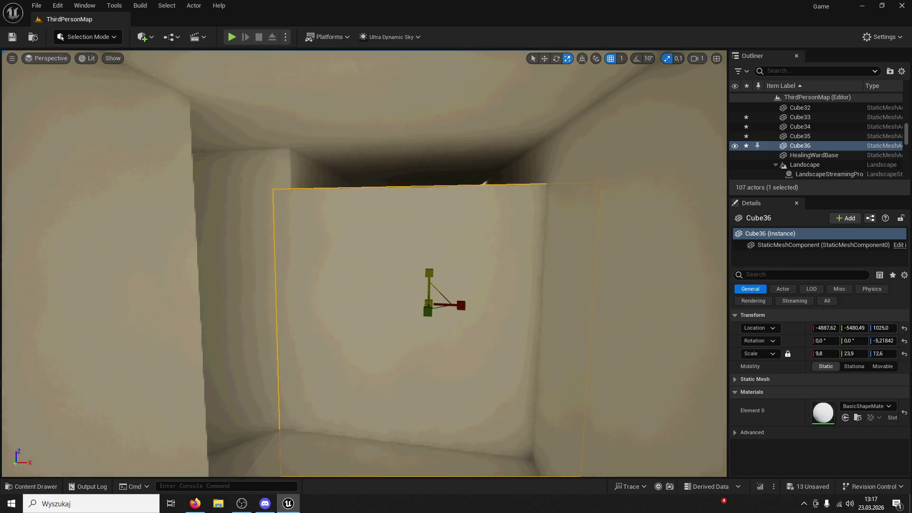
mouse_move(462, 316)
mouse_down()
mouse_move(437, 276)
mouse_move(309, 212)
mouse_move(488, 270)
mouse_up()
Step: Move Cube37 to the room's open side, shorten it, widen it along X, then duplicate it
mouse_move(431, 334)
mouse_down()
mouse_move(416, 327)
mouse_move(393, 365)
mouse_up()
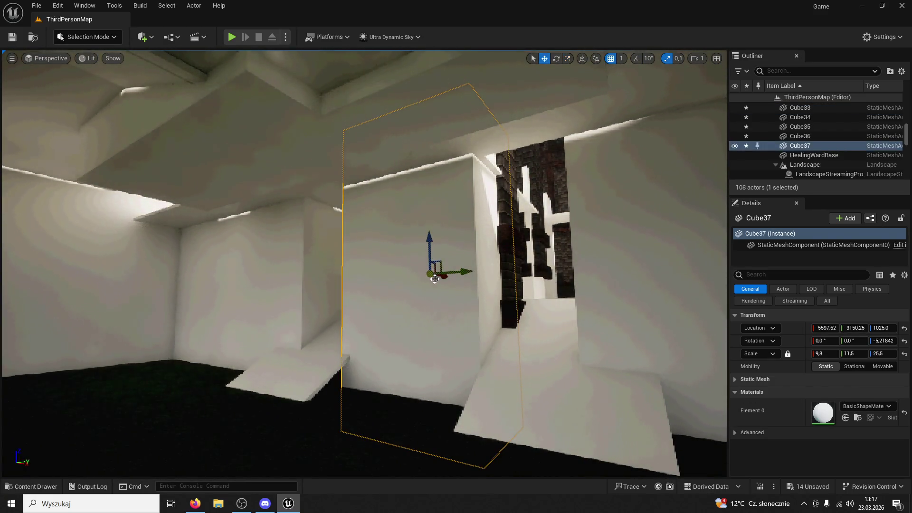
drag(446, 278, 394, 285)
drag(372, 233, 372, 254)
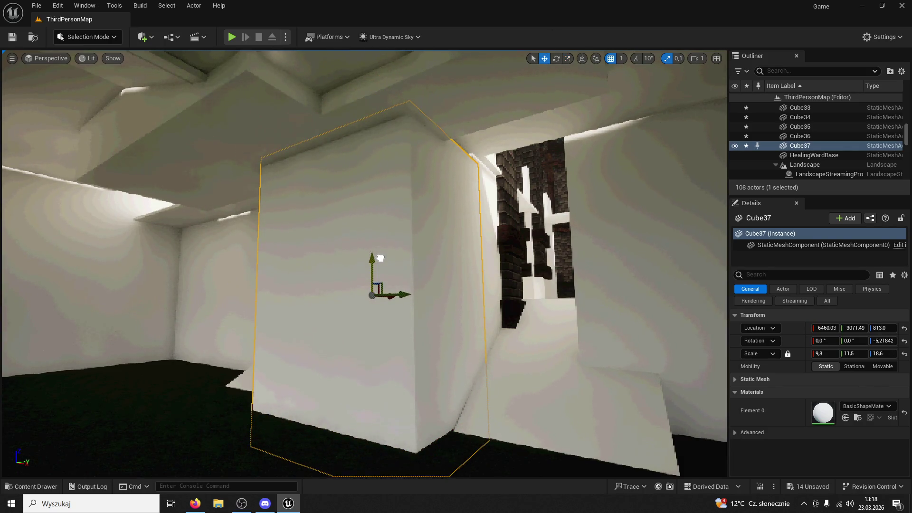
drag(374, 250, 328, 285)
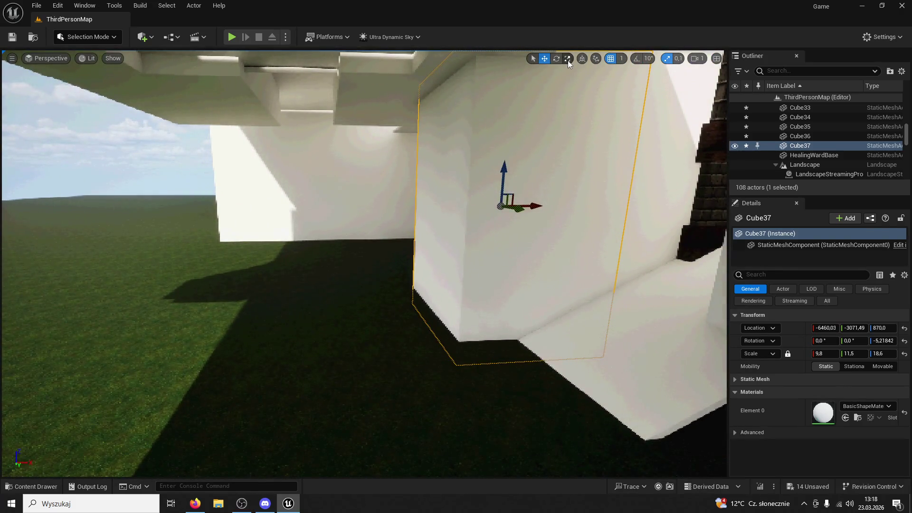
mouse_move(531, 203)
mouse_down()
mouse_move(553, 200)
mouse_move(442, 220)
mouse_move(483, 224)
mouse_move(131, 209)
mouse_up()
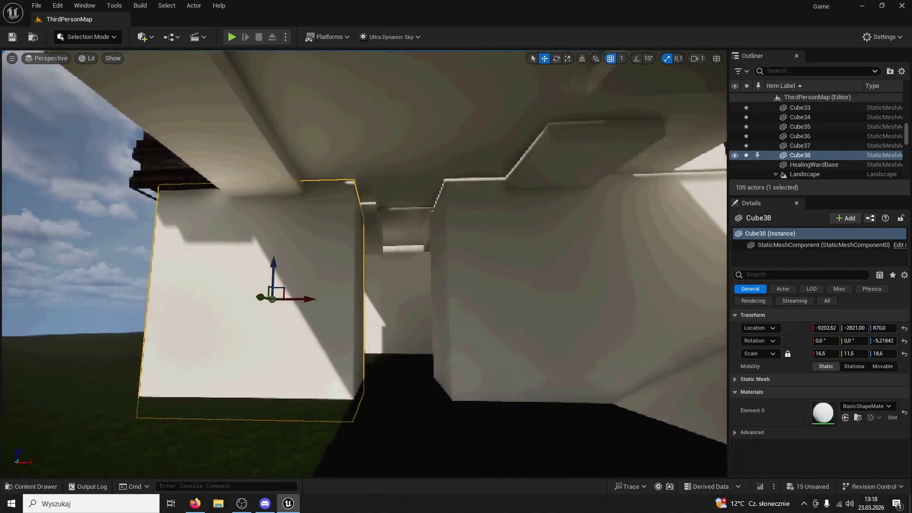
key(ctrl+d)
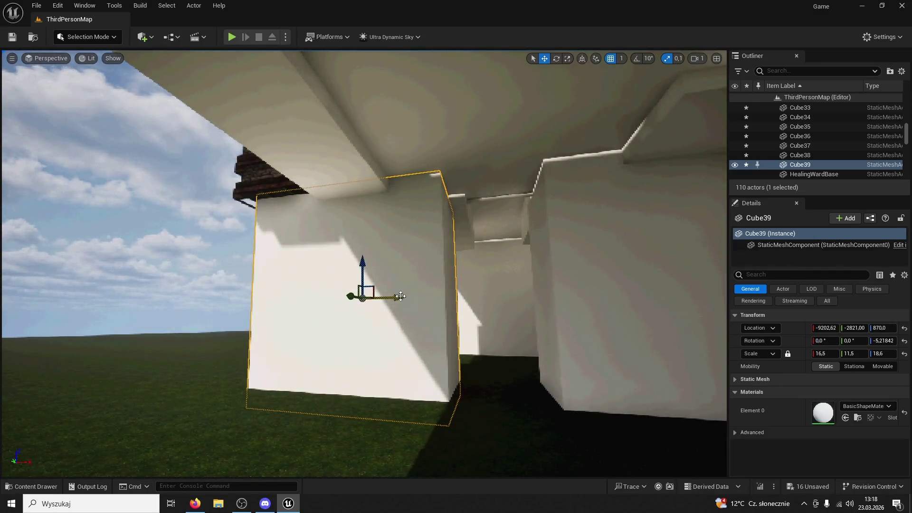
Step: Slide Cube39 right, thin it to Z scale 6.4, and raise it to height 1550 as a lintel
drag(400, 296, 570, 295)
drag(504, 269, 505, 304)
click(543, 59)
mouse_move(508, 264)
mouse_down()
mouse_move(510, 217)
mouse_move(496, 183)
mouse_up()
Step: Fly toward the alcove and select the Cube31 ramp
key(w)
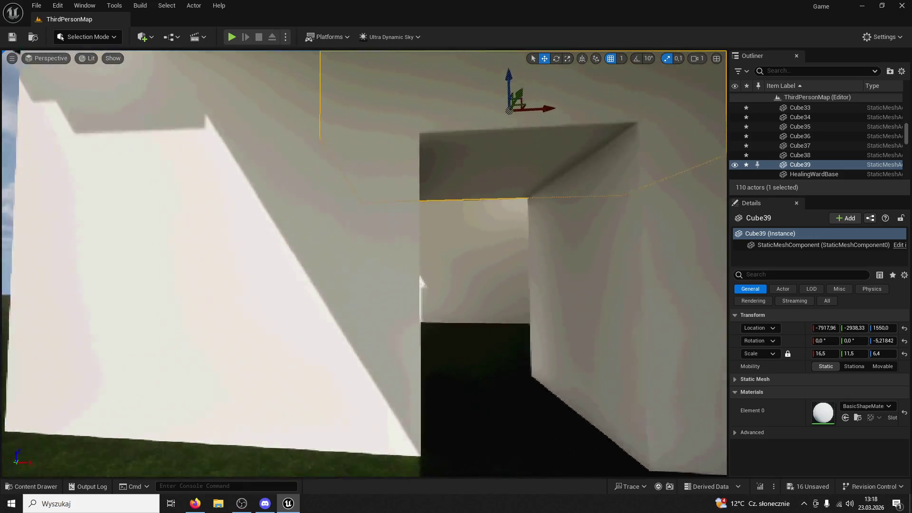
key(s)
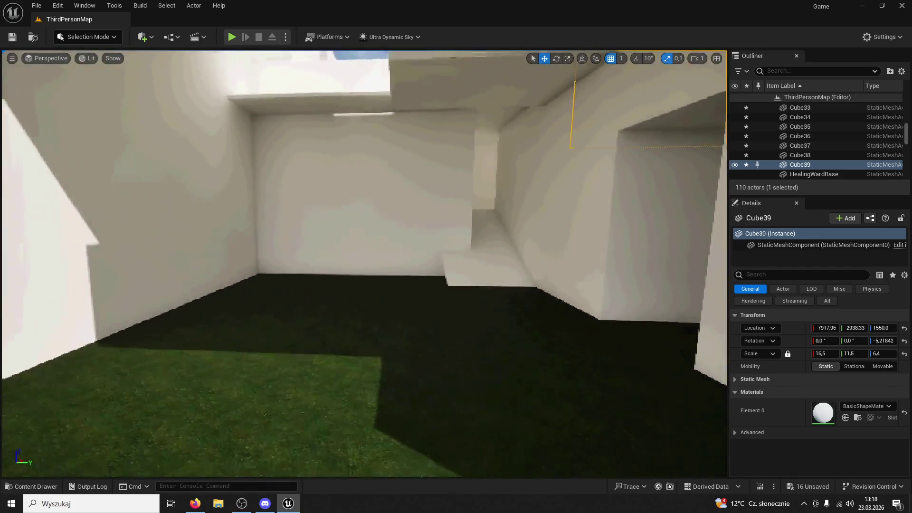
key(w)
click(441, 238)
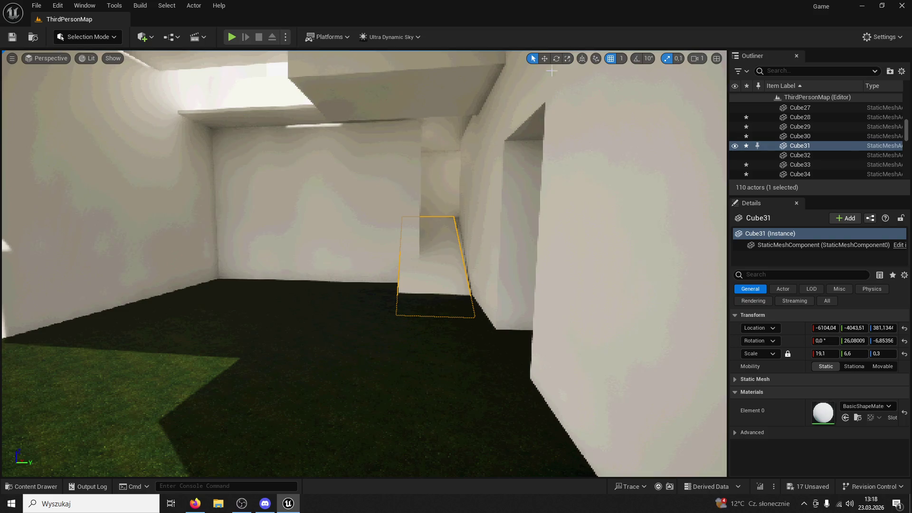
Step: Push the Cube31 ramp further into the alcove and shift Cube36 along its X axis
mouse_move(469, 257)
mouse_down()
mouse_move(534, 346)
mouse_move(451, 376)
mouse_move(505, 436)
mouse_move(480, 379)
mouse_move(489, 361)
mouse_move(475, 332)
mouse_move(493, 258)
mouse_up()
click(493, 259)
mouse_move(496, 209)
mouse_down()
mouse_move(466, 210)
mouse_move(475, 221)
mouse_up()
Step: Move the Cube28 wall block toward the dark corner
click(195, 236)
drag(195, 236, 195, 237)
drag(361, 261, 328, 242)
drag(278, 262, 278, 262)
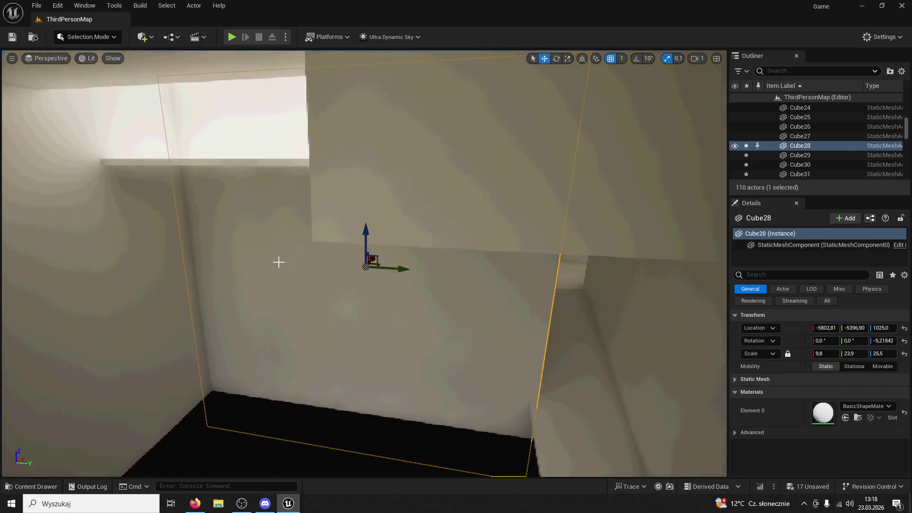
click(372, 259)
mouse_move(398, 272)
mouse_down()
mouse_move(389, 275)
mouse_move(403, 309)
mouse_move(408, 259)
mouse_move(395, 272)
mouse_move(236, 138)
mouse_move(255, 81)
mouse_move(382, 191)
mouse_up()
drag(313, 136, 319, 137)
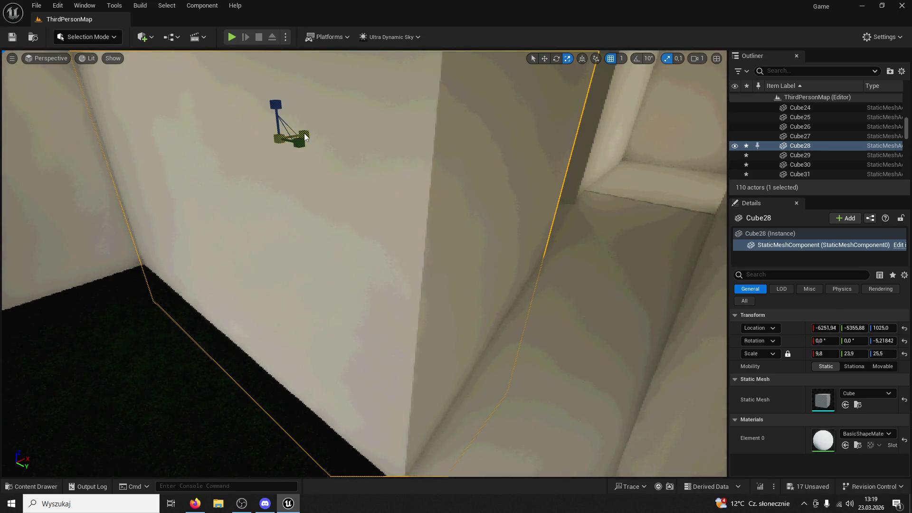
click(304, 137)
Step: Widen Cube28 to X scale 14.8 to close the wall joint, then start a playtest
drag(308, 129, 553, 60)
drag(311, 136, 332, 138)
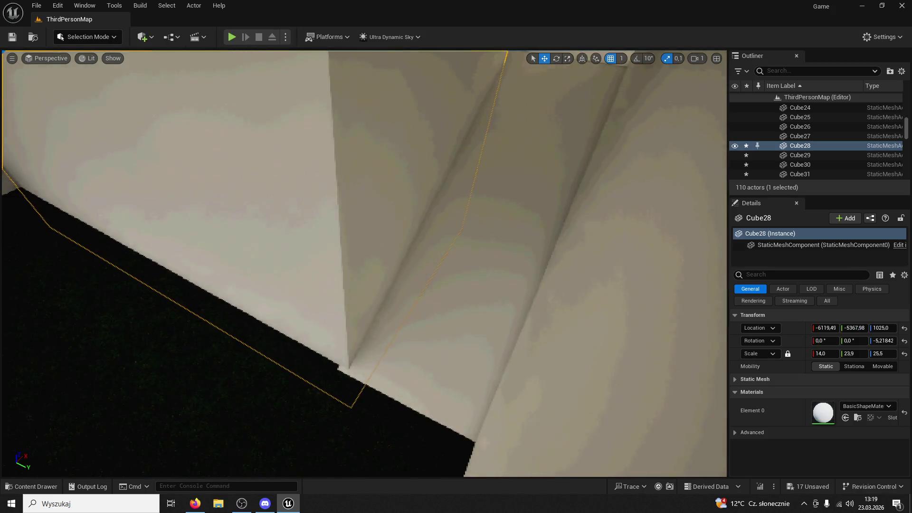
scroll(484, 101, down, 3)
drag(403, 172, 423, 167)
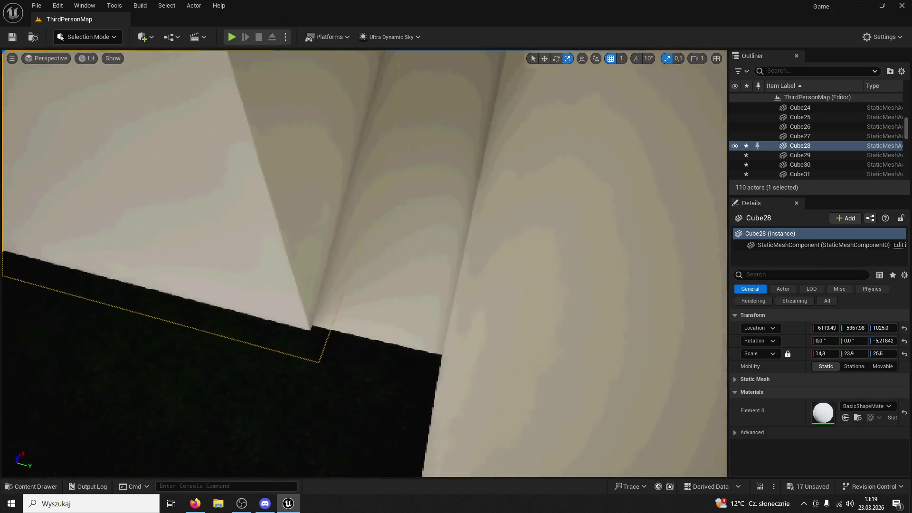
drag(467, 51, 466, 51)
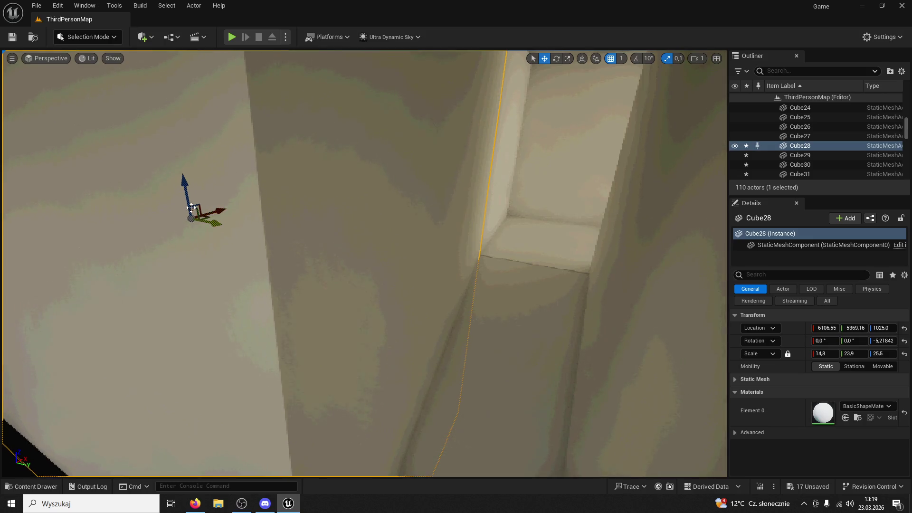
click(232, 36)
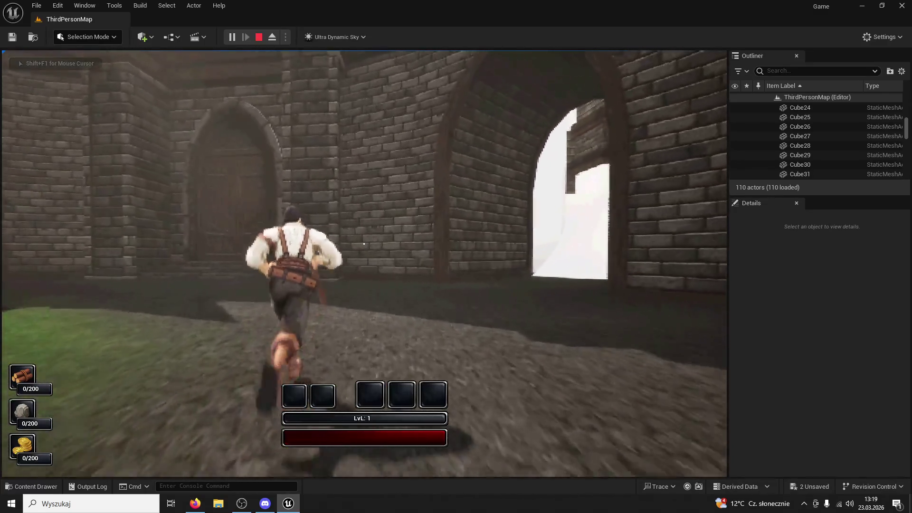
Step: Run the character through the archway, along the white corridor and beside the brick wall
key(super)
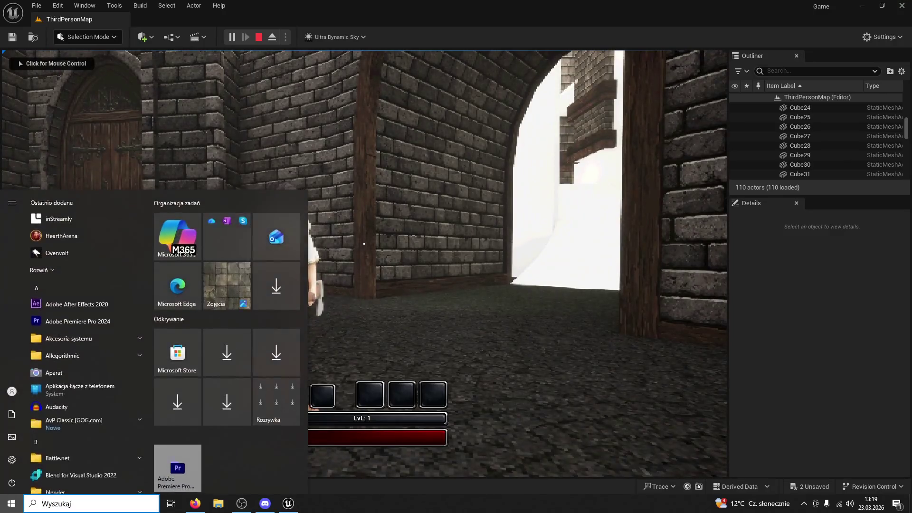
click(195, 504)
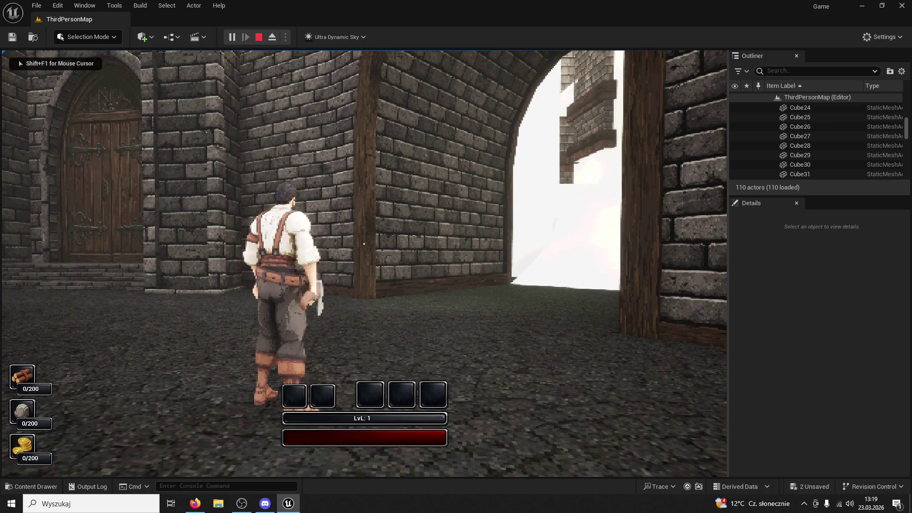
key(w)
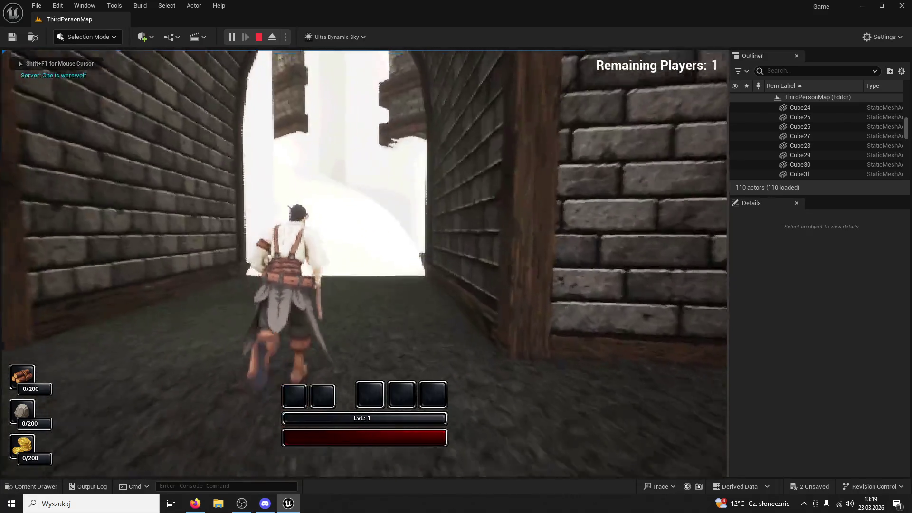
key(w)
key(w)
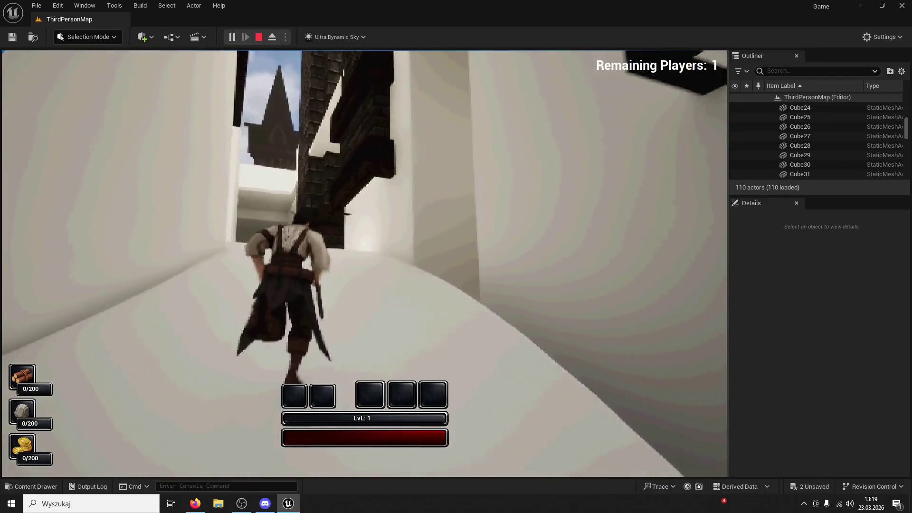
key(w)
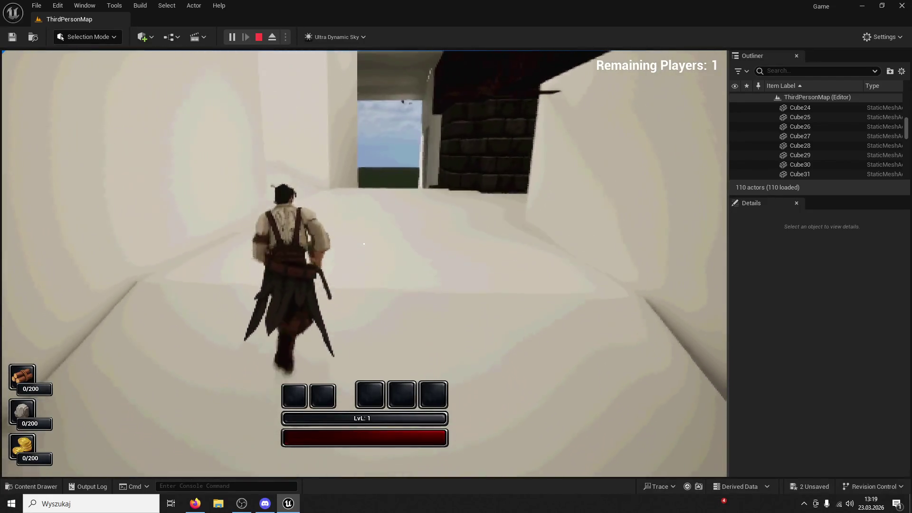
key(w)
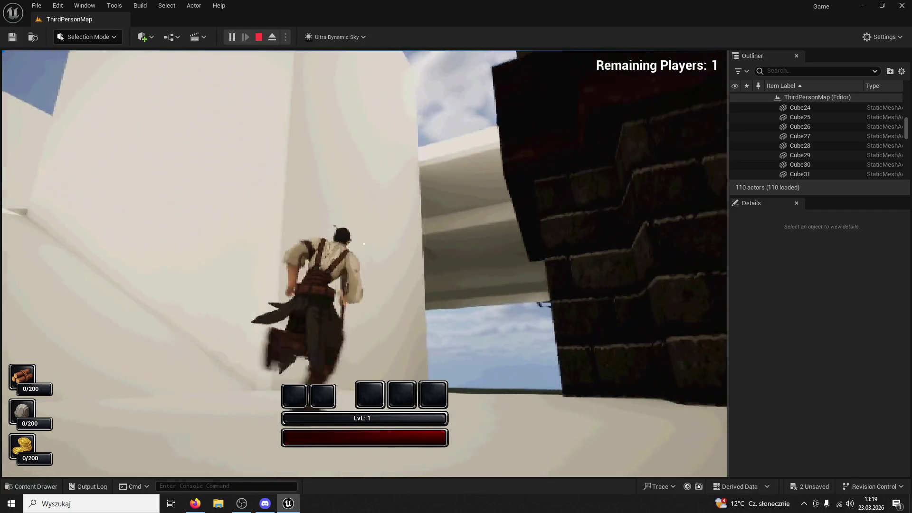
key(w)
key(w)
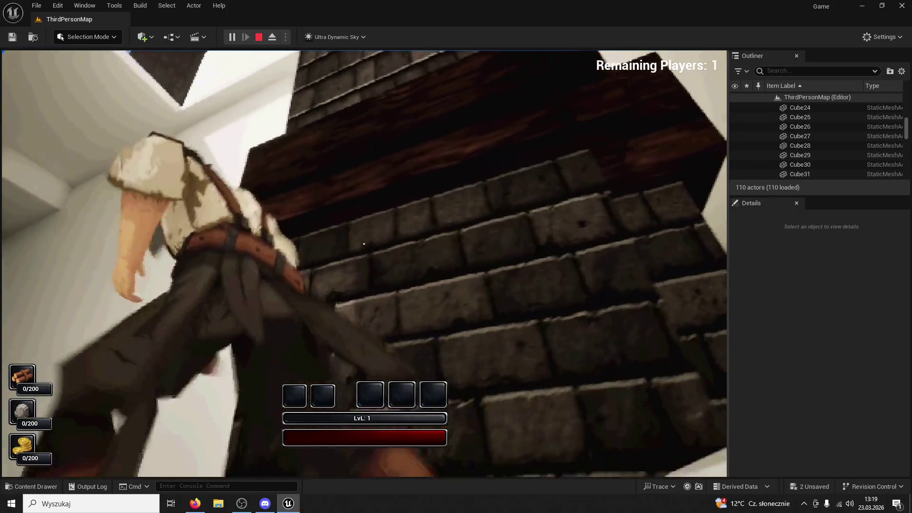
key(w)
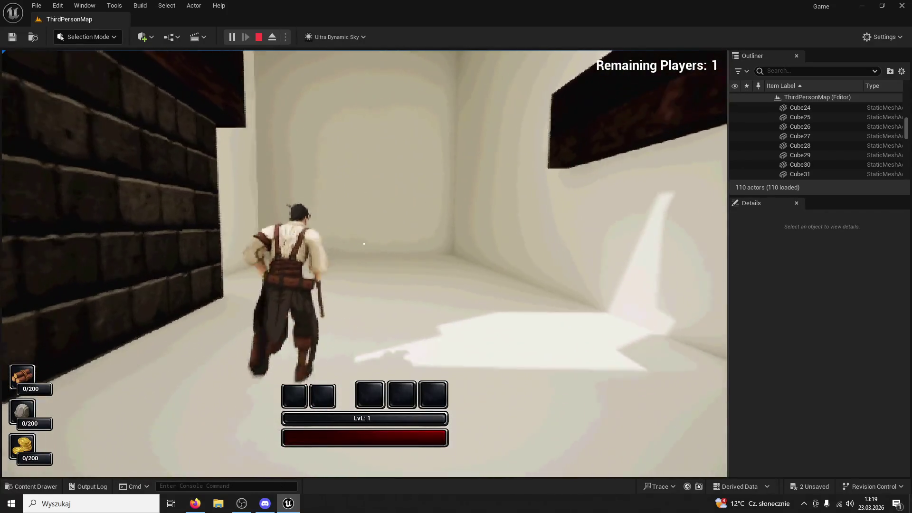
key(w)
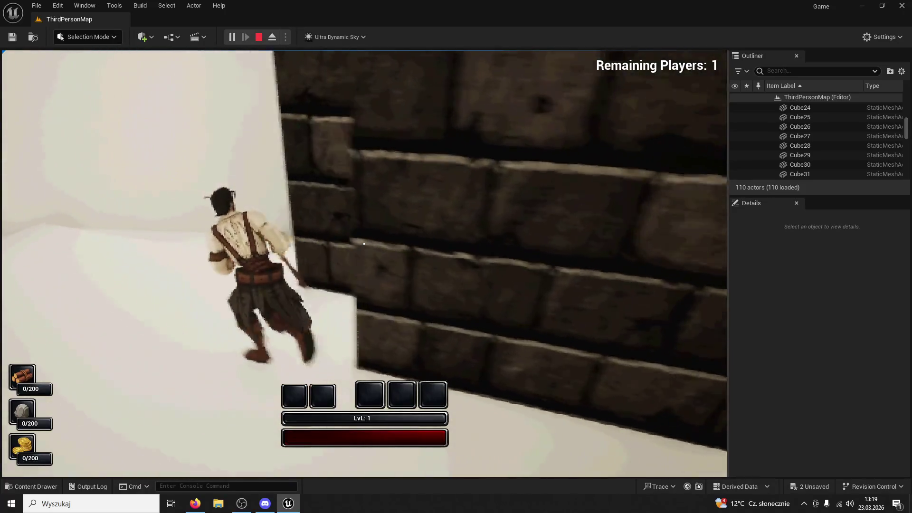
Step: Run to the white wall, jump and climb it, then end the playtest
key(w)
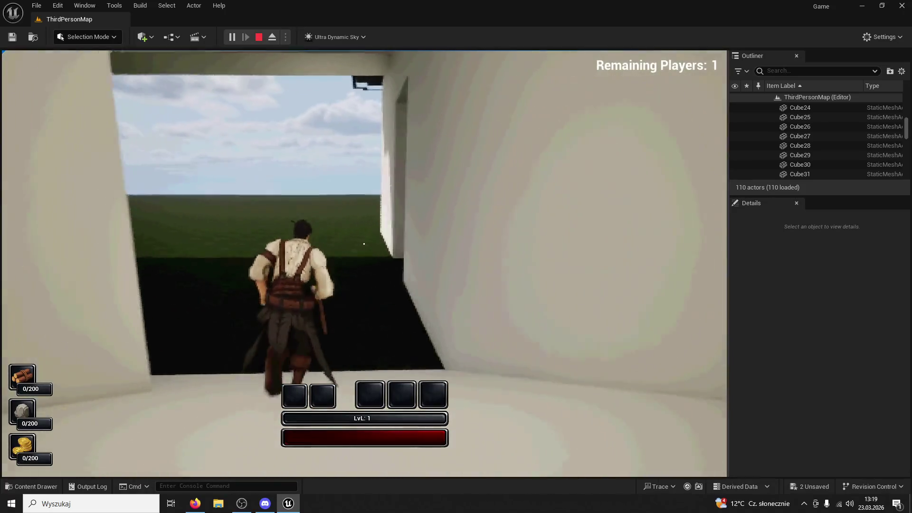
key(w)
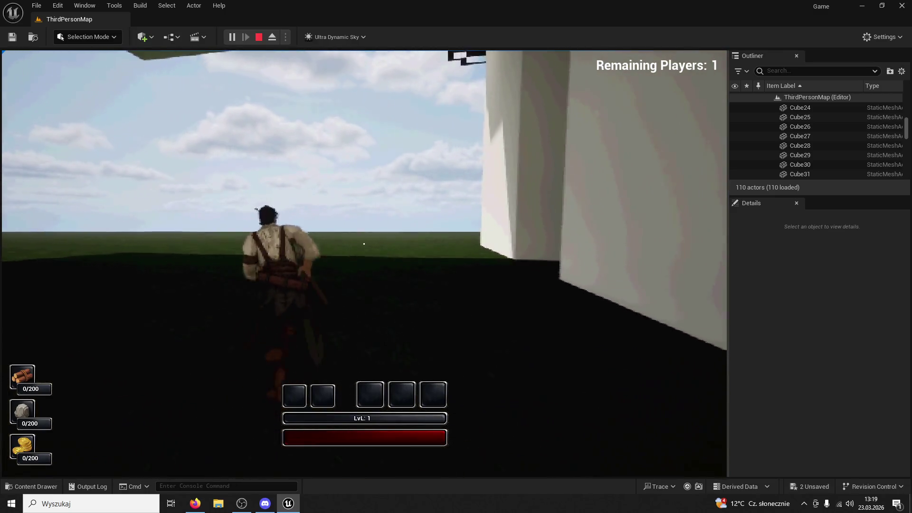
key(w)
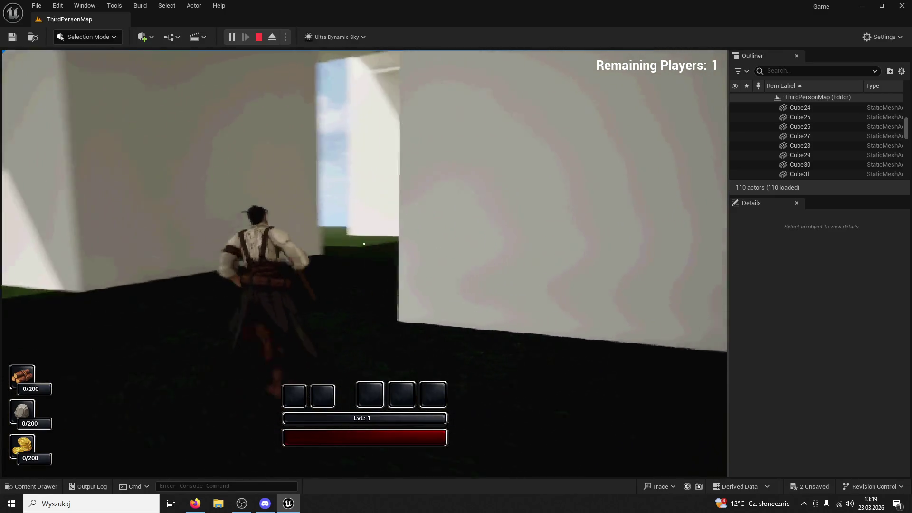
key(w)
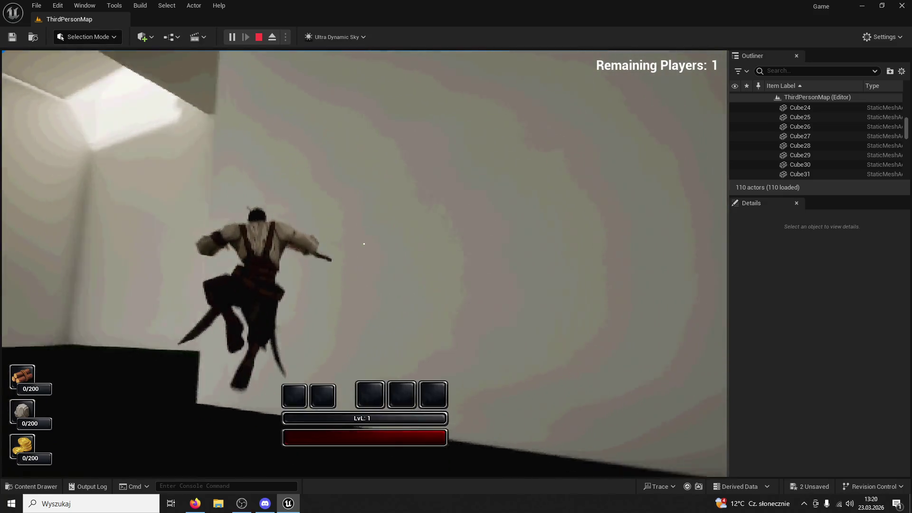
key(w)
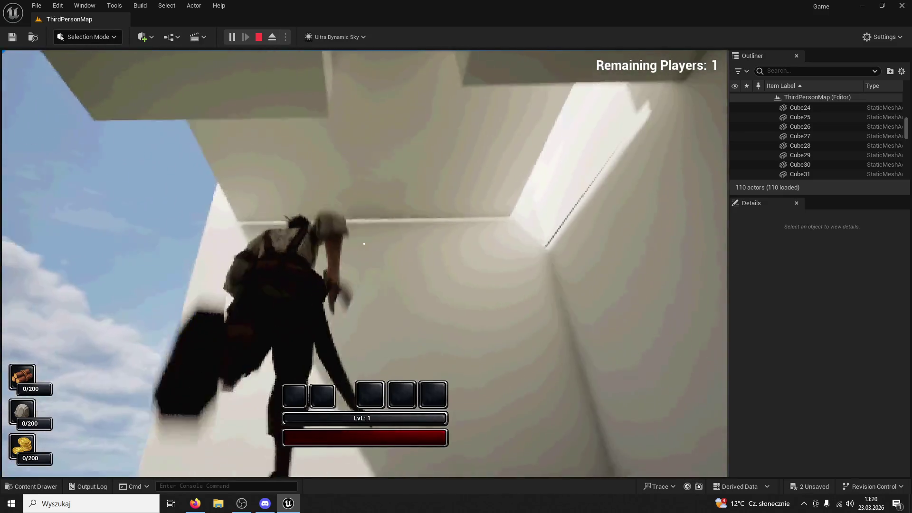
key(w)
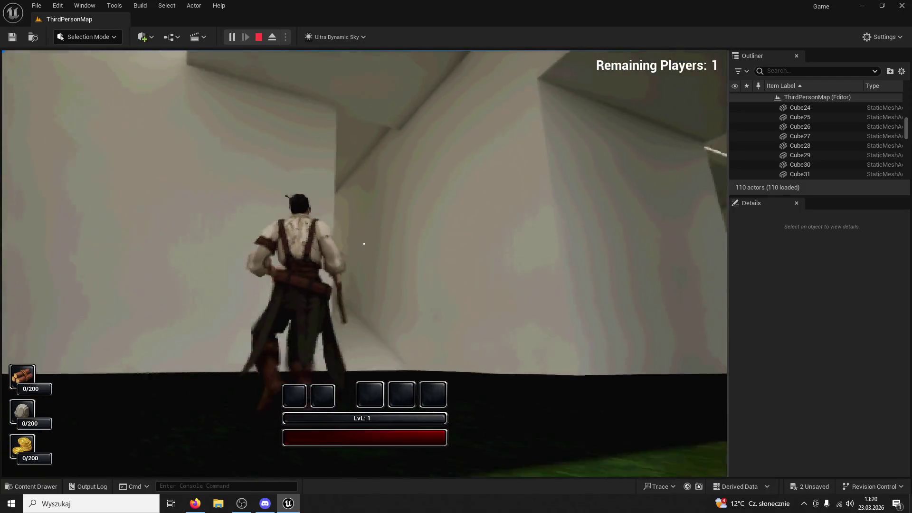
key(w)
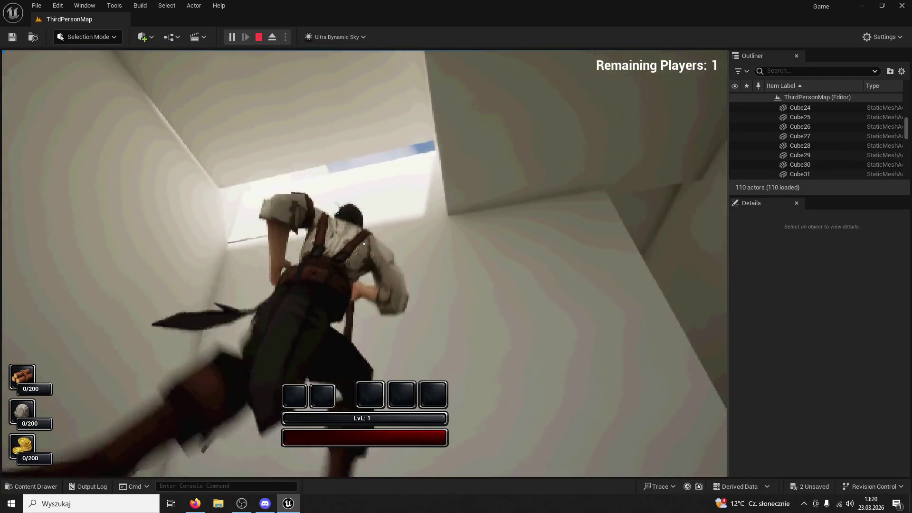
key(Escape)
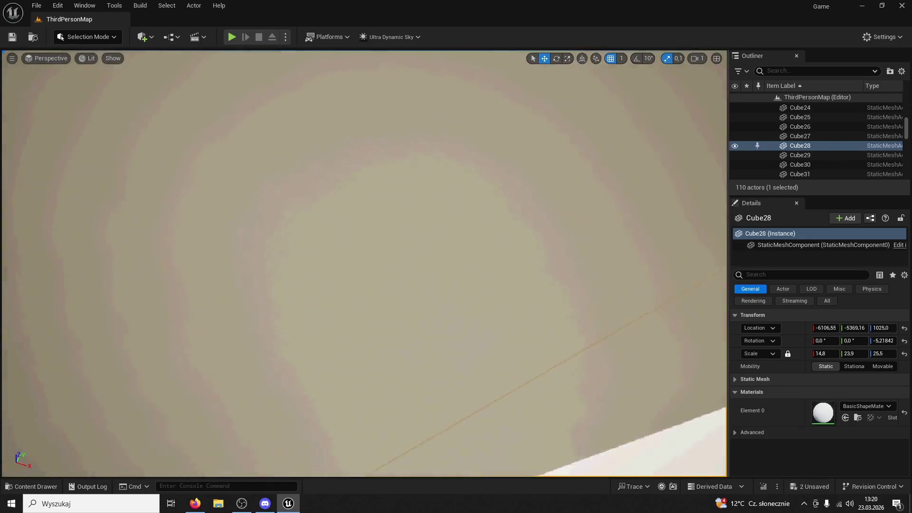
Step: Select Cube26, thicken it, drop it to height 1851, and trim its Z scale to 5.3
key(s)
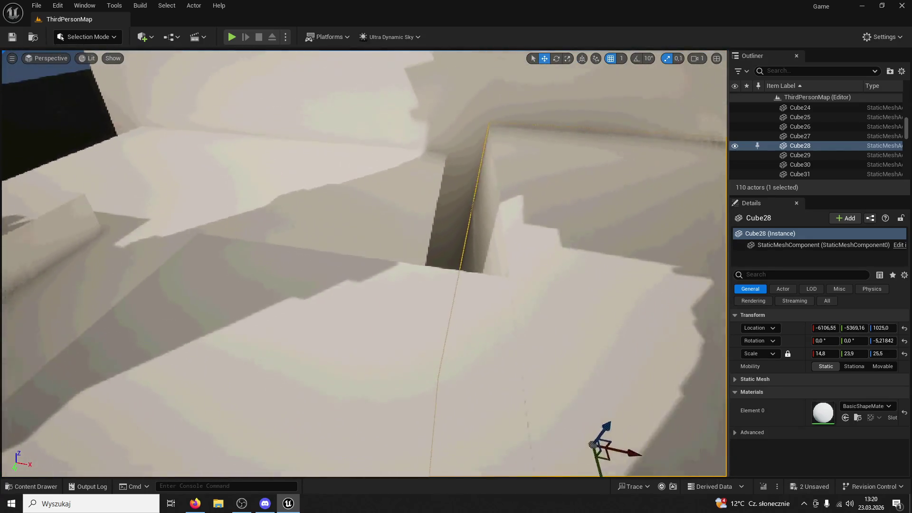
click(799, 126)
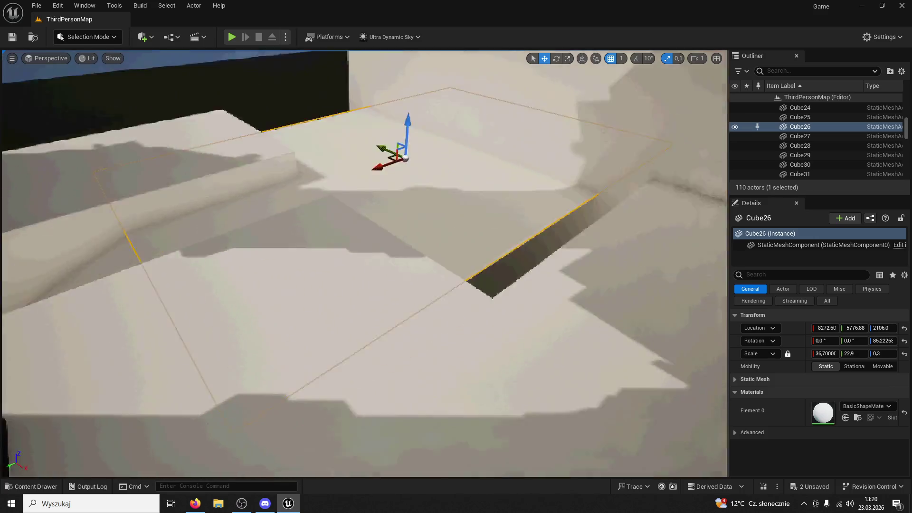
drag(238, 184, 237, 184)
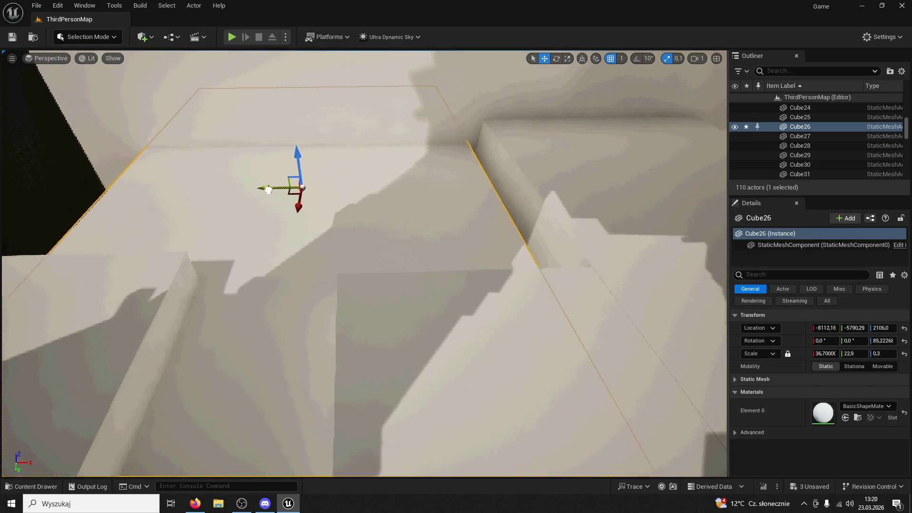
drag(295, 188, 451, 99)
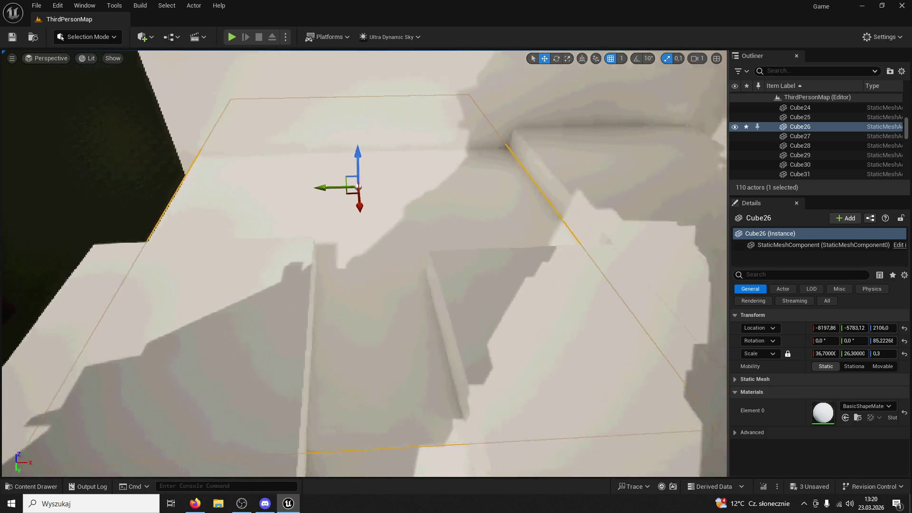
key(r)
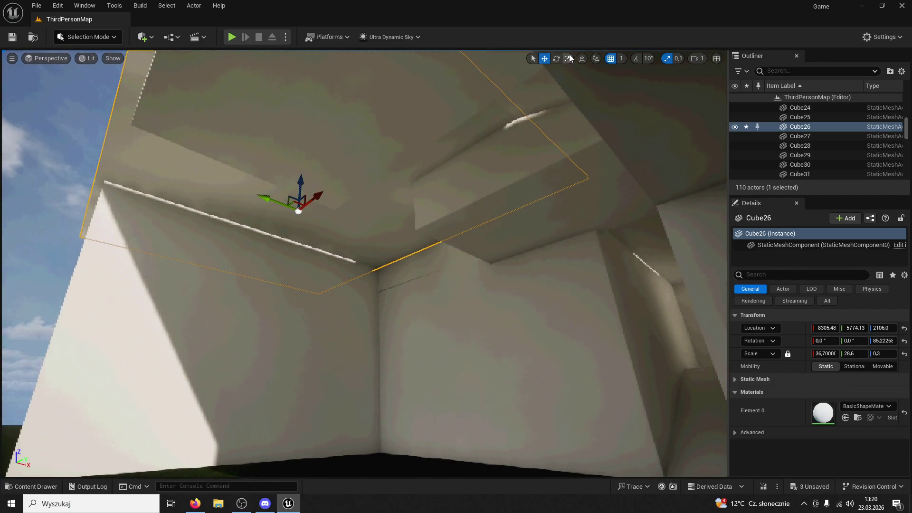
mouse_move(311, 182)
mouse_down()
mouse_move(311, 157)
mouse_move(301, 202)
mouse_up()
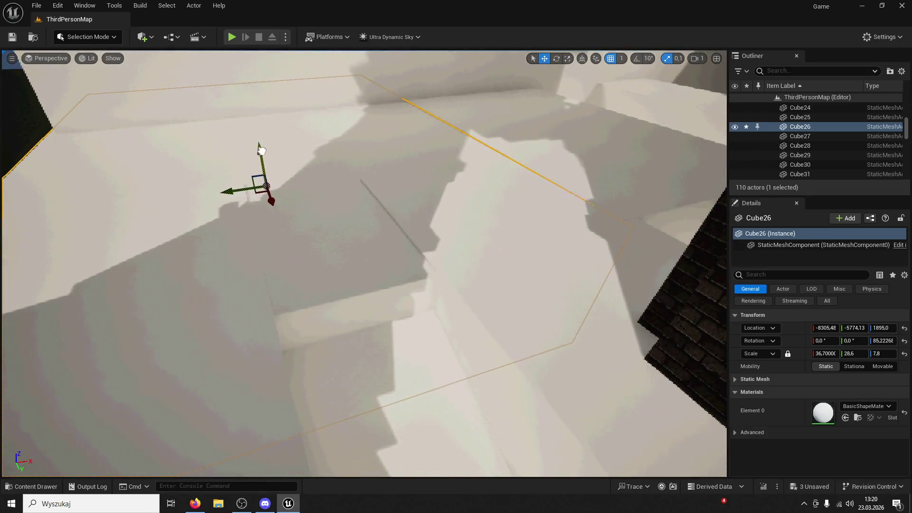
key(End)
click(567, 58)
mouse_move(262, 166)
mouse_down()
mouse_move(263, 187)
mouse_move(259, 155)
mouse_move(313, 171)
mouse_move(341, 199)
mouse_move(405, 142)
mouse_up()
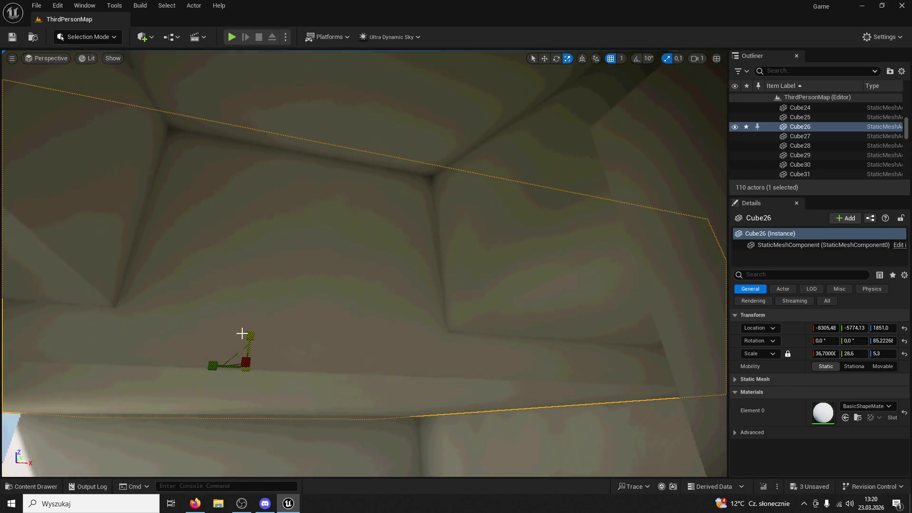